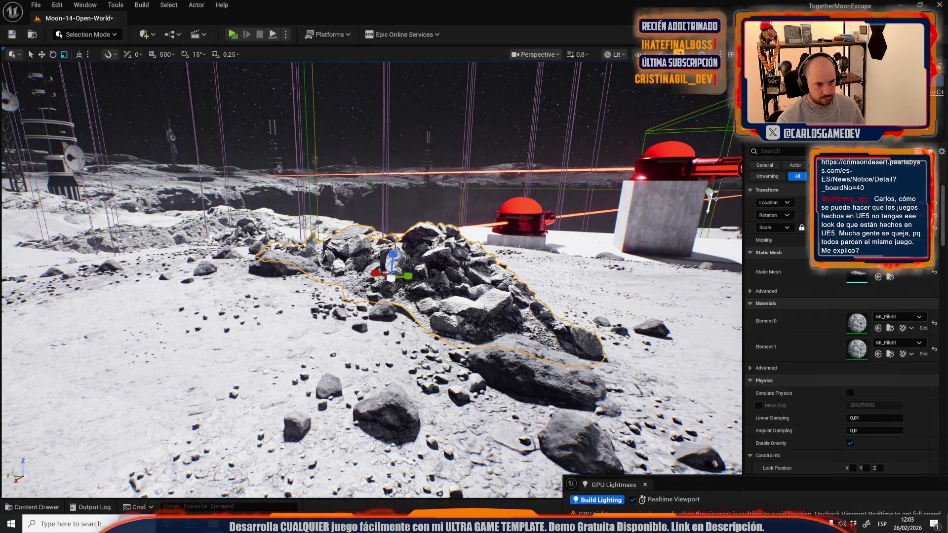
Rotate the first rock pile, then deselect it and fly over to the rock on the slope
left_click_drag(405, 273, 389, 217)
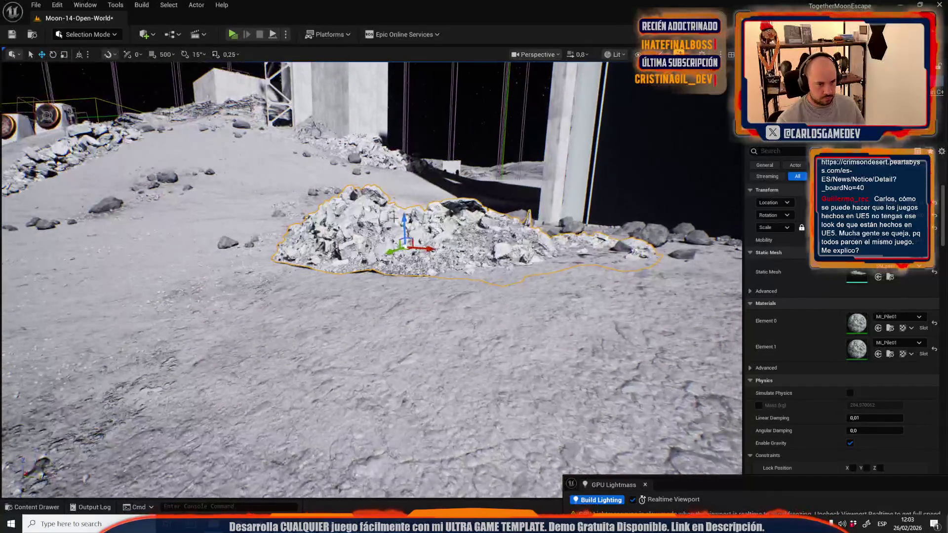
left_click_drag(405, 249, 305, 228)
key("e")
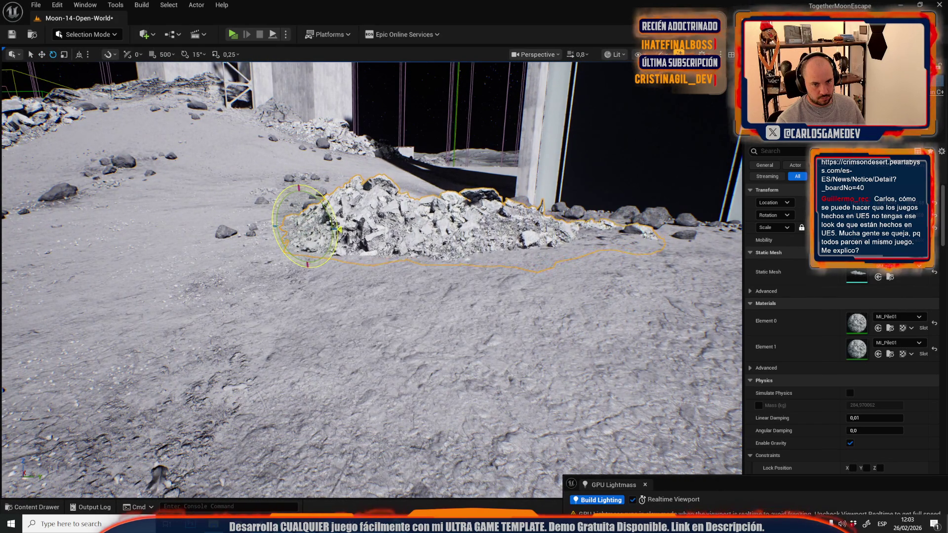
key("Escape")
scroll(372, 279, "up", 3)
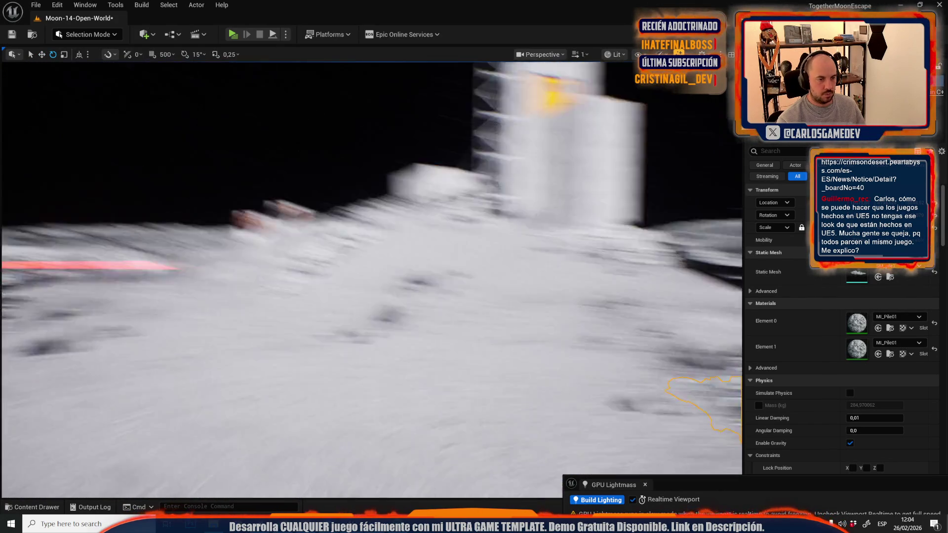
key("w")
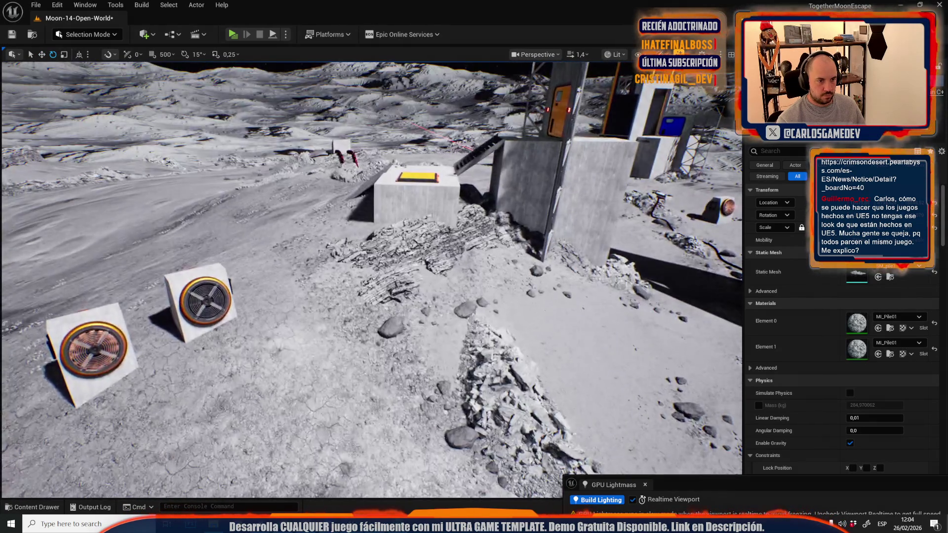
key("w")
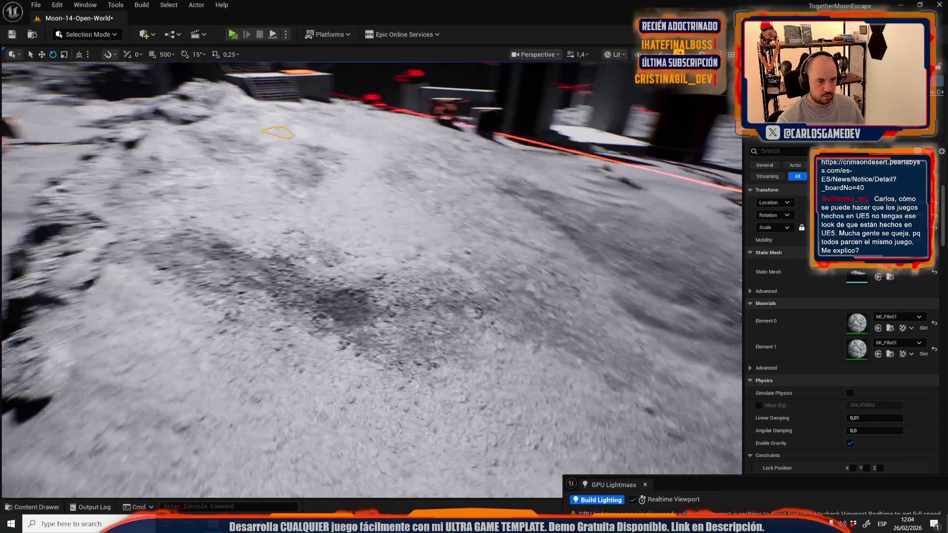
Move the slope rock pile further downhill and sink it deeper into the terrain
left_click_drag(279, 131, 324, 256)
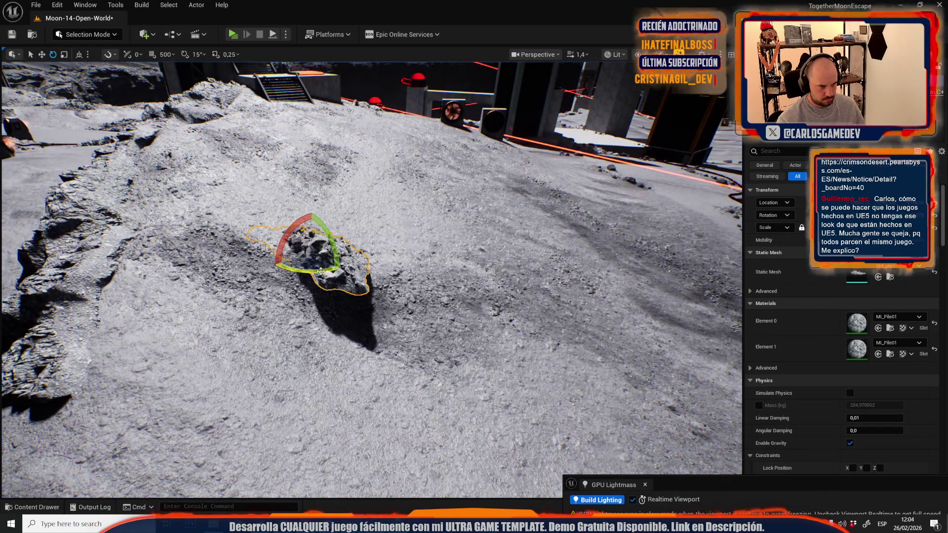
key("w")
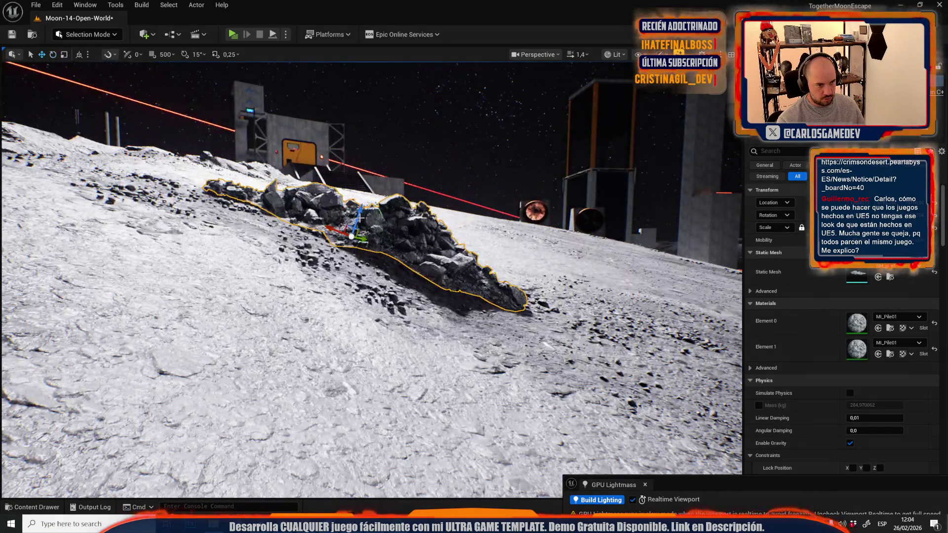
mouse_move(359, 218)
left_mouse_down()
mouse_move(357, 227)
mouse_move(365, 218)
mouse_move(346, 213)
mouse_move(365, 202)
mouse_move(447, 234)
left_mouse_up()
key("Escape")
Turn the hilltop rock pile to run diagonally down the hill
key("f")
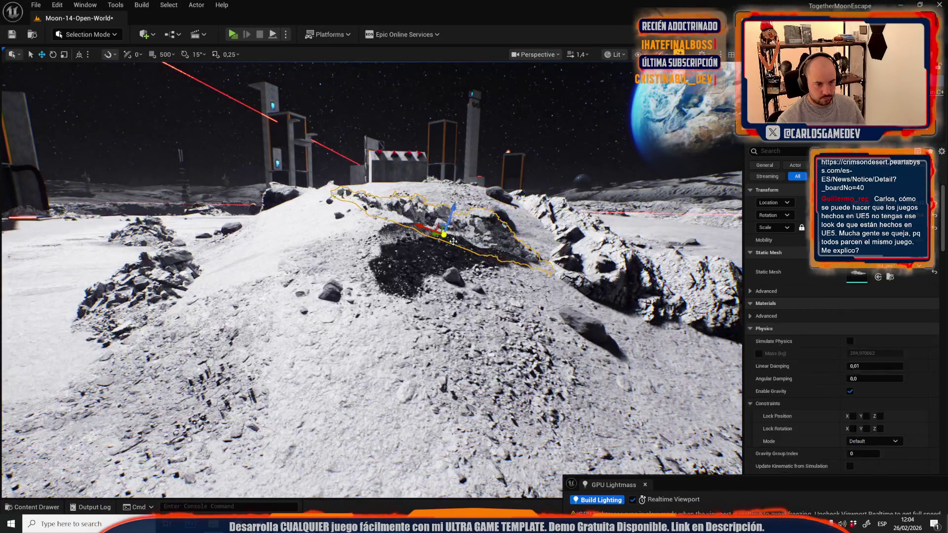
key("e")
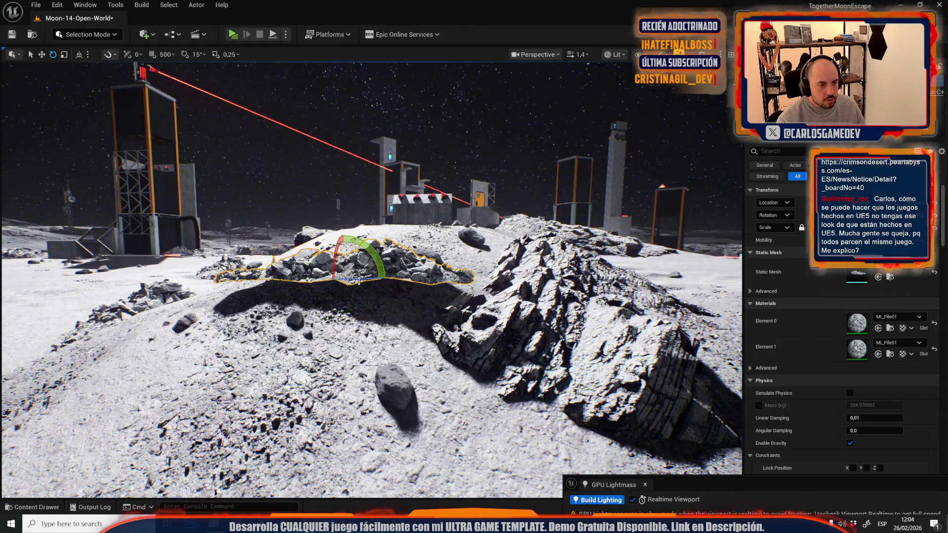
left_click_drag(355, 278, 335, 242)
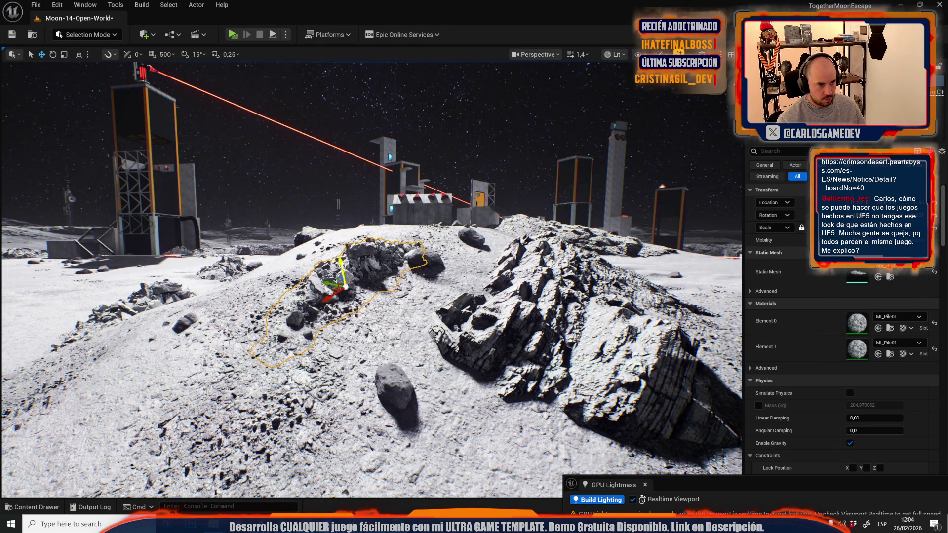
scroll(343, 267, "up", 2)
key("w")
key("w")
key("w")
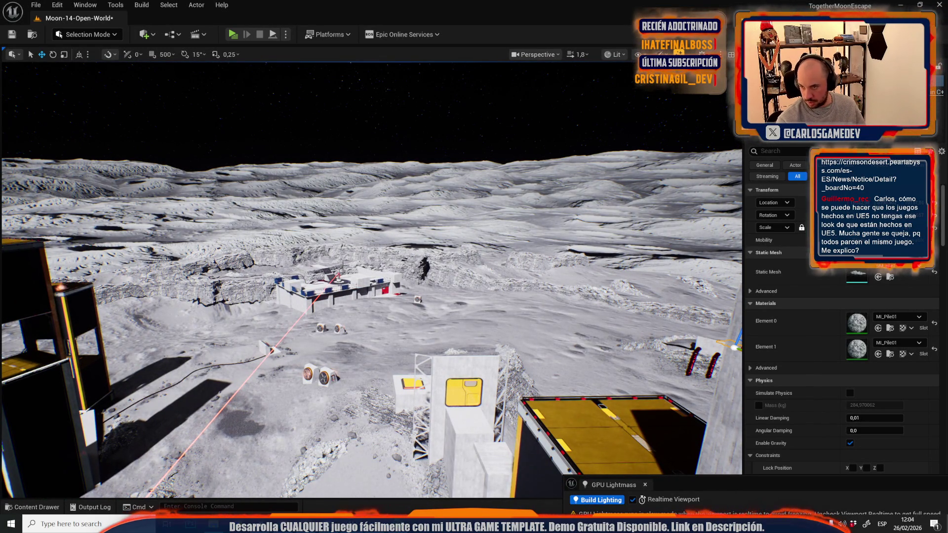
Fly past the lunar base to the crater cliffs and turn the pile parallel to the cliff wall
key("w")
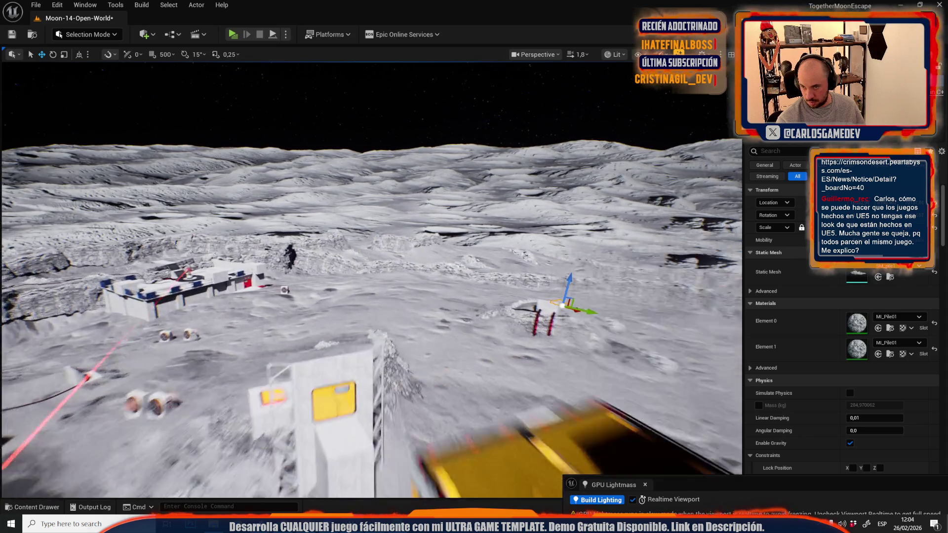
key("w")
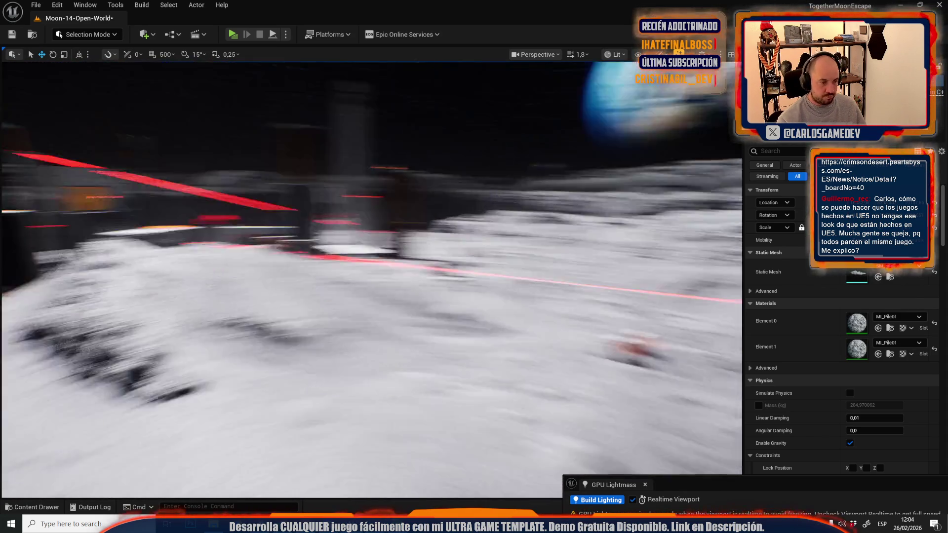
key("w")
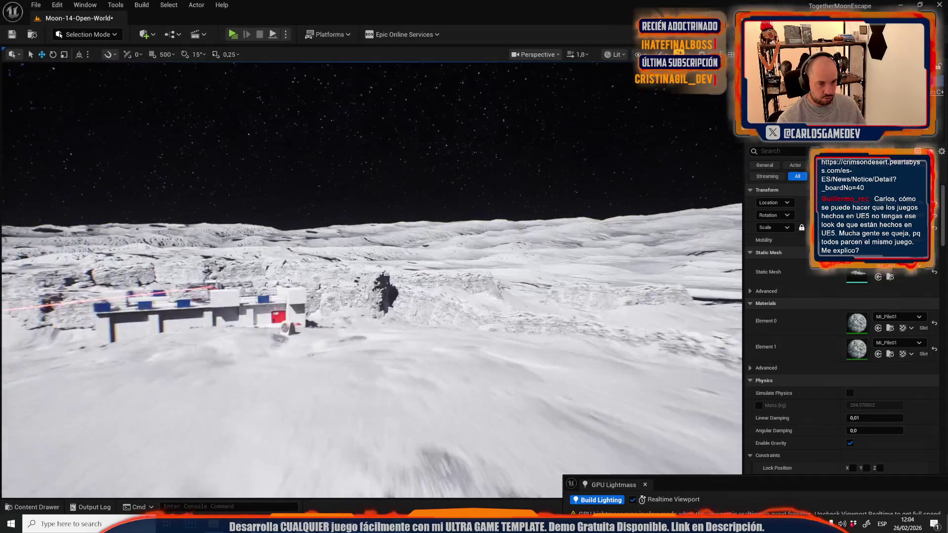
key("w")
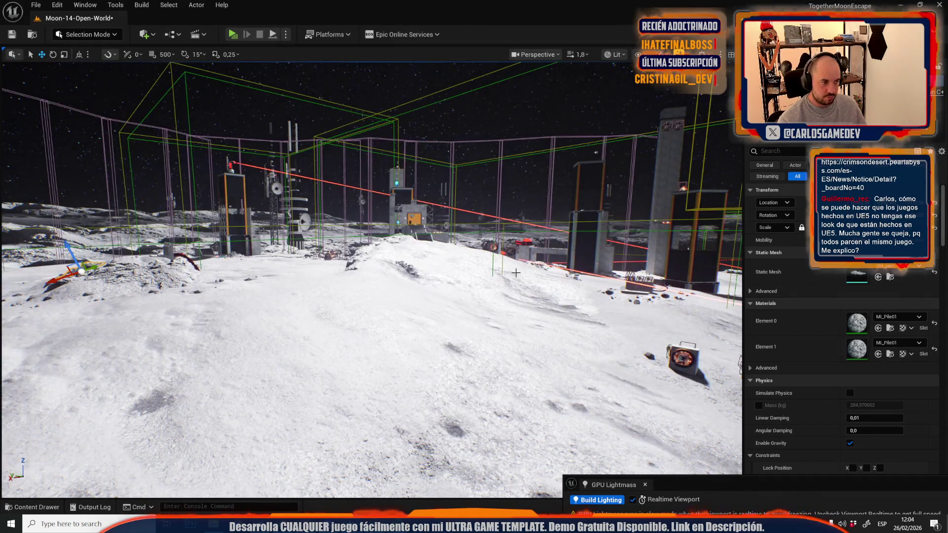
key("w")
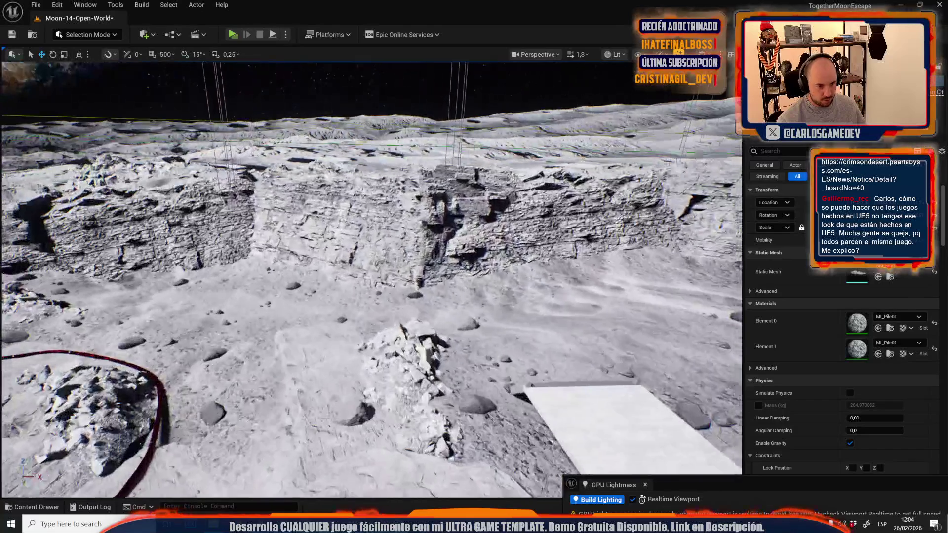
key("w")
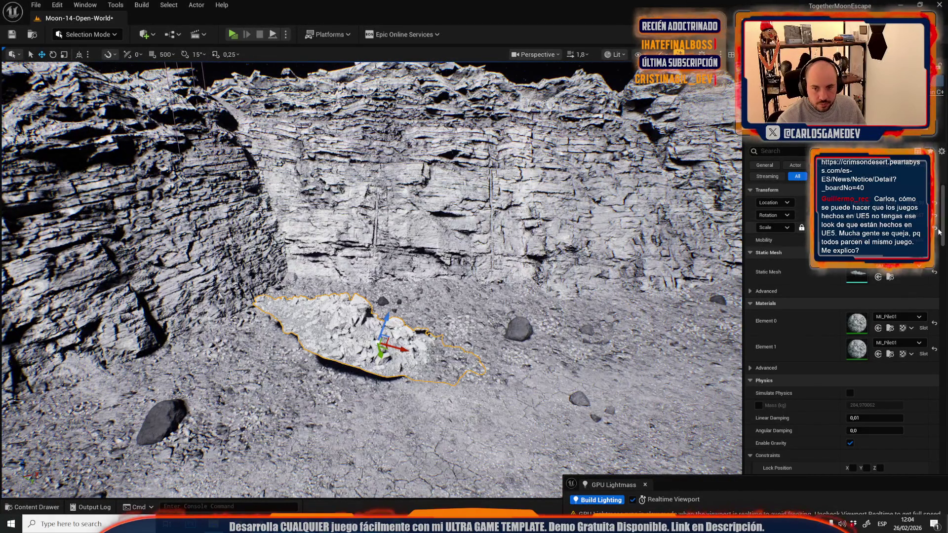
left_click_drag(422, 335, 422, 335)
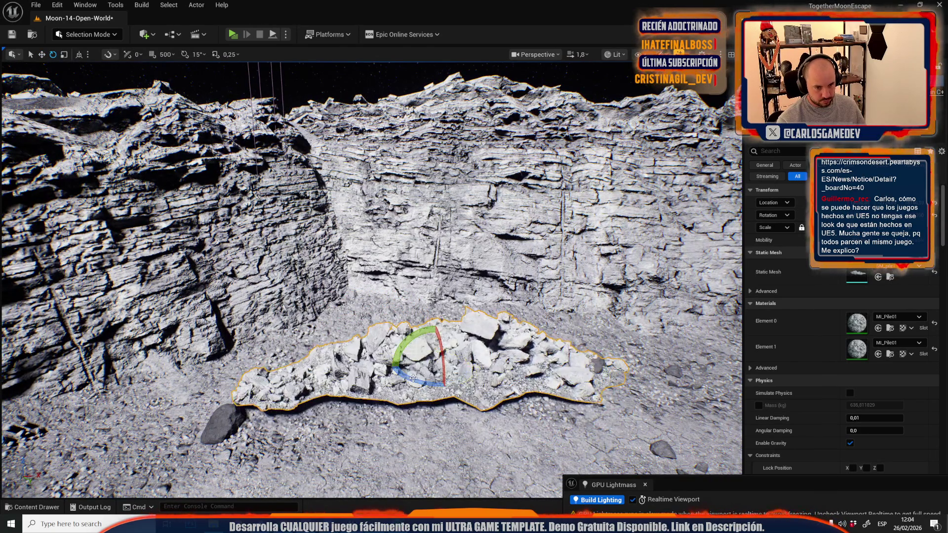
key("w")
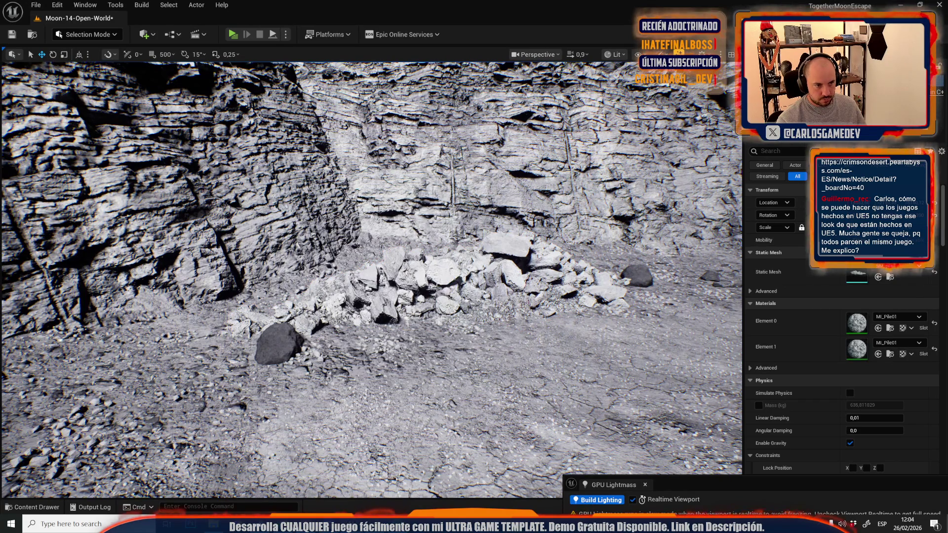
scroll(371, 277, "up", 3)
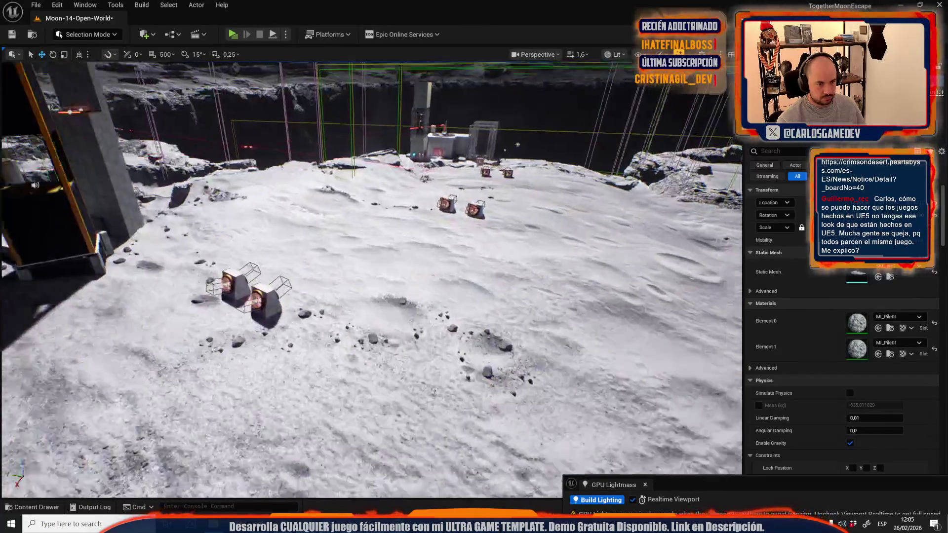
Select the rubble pile on the plain before the outcrop, focus it and rotate it to a new angle
mouse_move(370, 277)
left_mouse_down()
mouse_move(400, 227)
mouse_move(352, 259)
left_mouse_up()
left_click(351, 258)
key("ctrl+v")
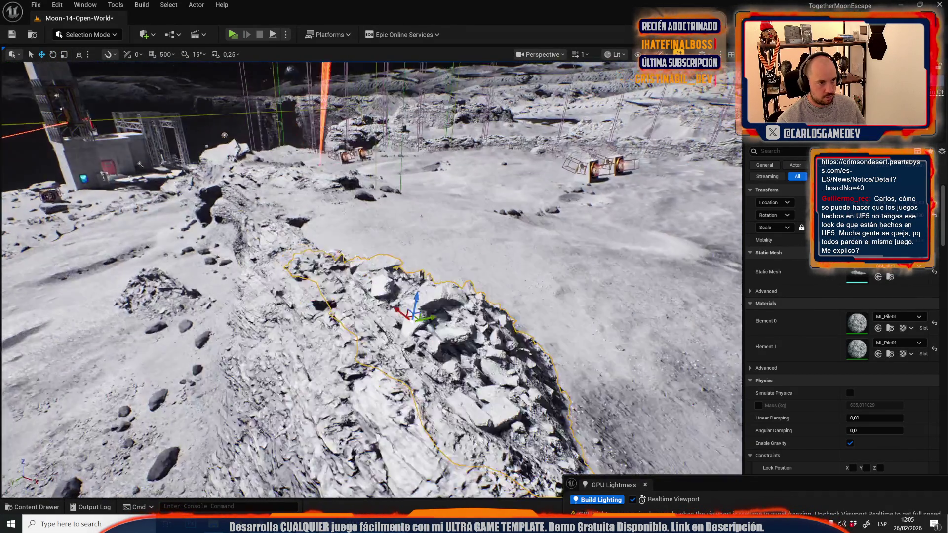
left_click_drag(379, 237, 380, 270)
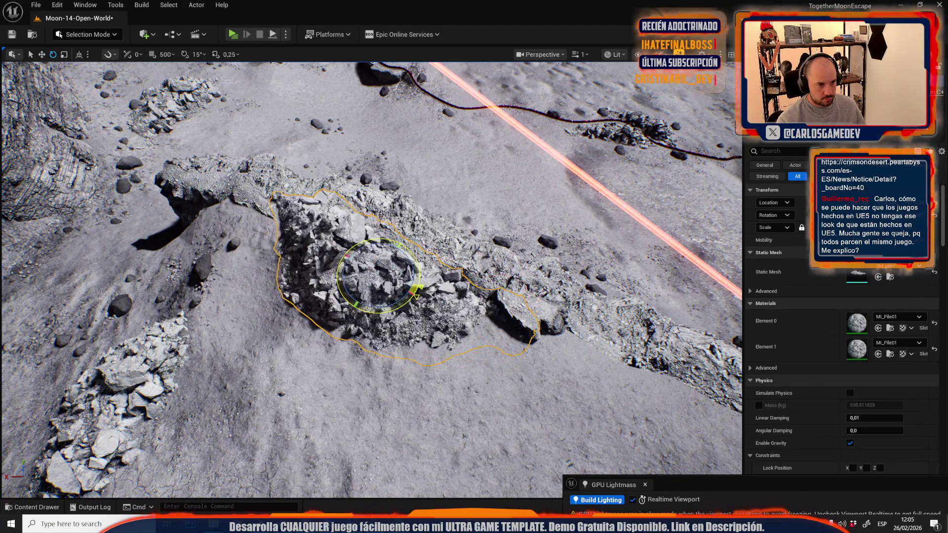
mouse_move(390, 305)
left_mouse_down()
mouse_move(390, 281)
mouse_move(360, 232)
mouse_move(316, 203)
mouse_move(326, 198)
mouse_move(319, 212)
left_mouse_up()
mouse_move(477, 305)
left_mouse_down()
mouse_move(496, 297)
mouse_move(465, 298)
mouse_move(518, 284)
left_mouse_up()
key("f")
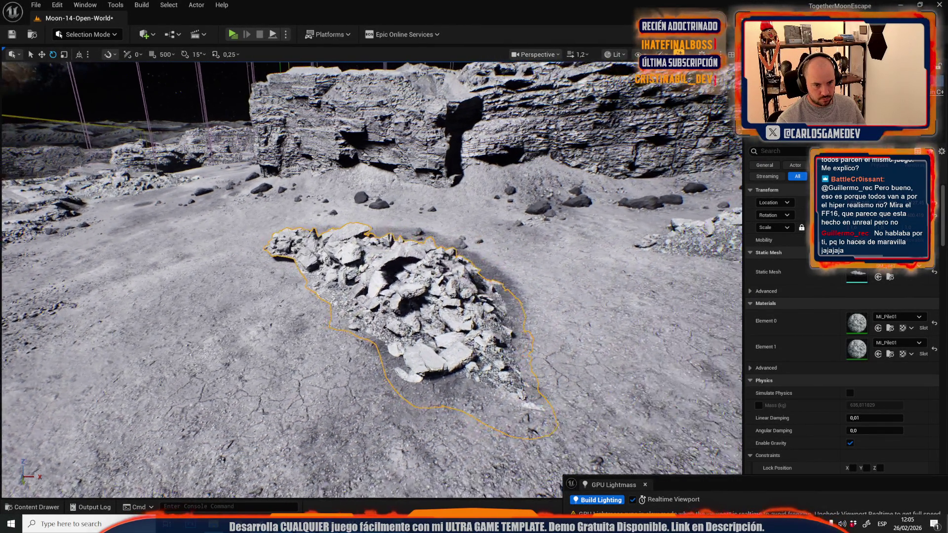
left_click_drag(379, 276, 367, 306)
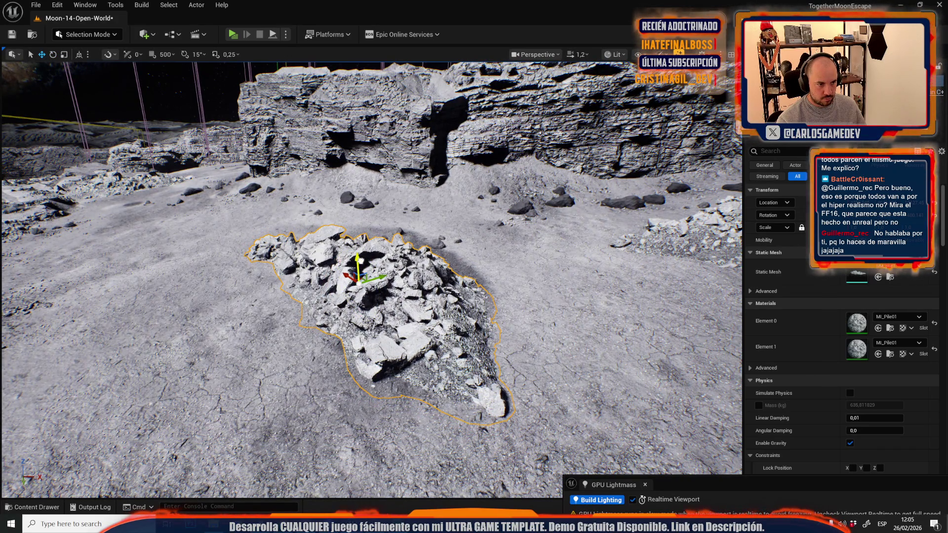
left_click_drag(359, 260, 358, 263)
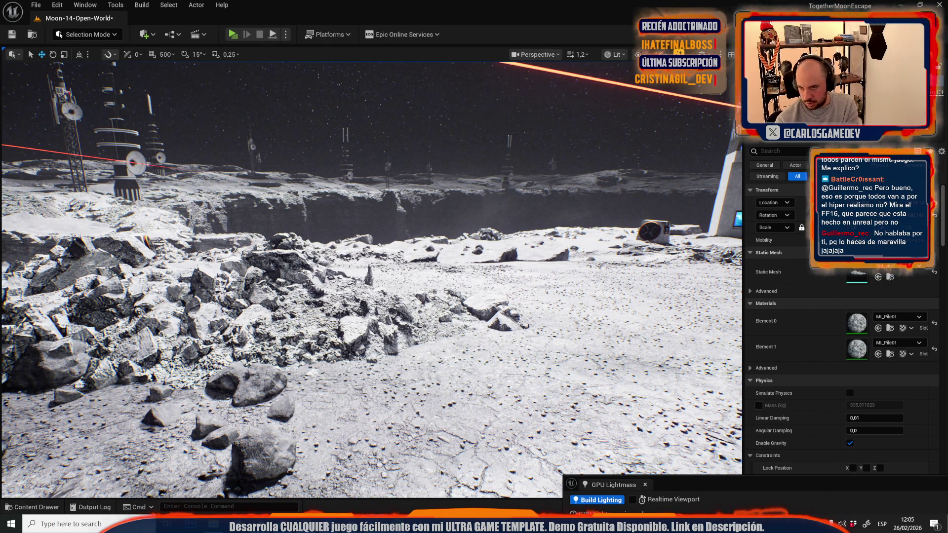
left_click_drag(539, 232, 540, 232)
Select the existing large rock ledge and locate its mesh among the quarry rock assets
left_click(540, 232)
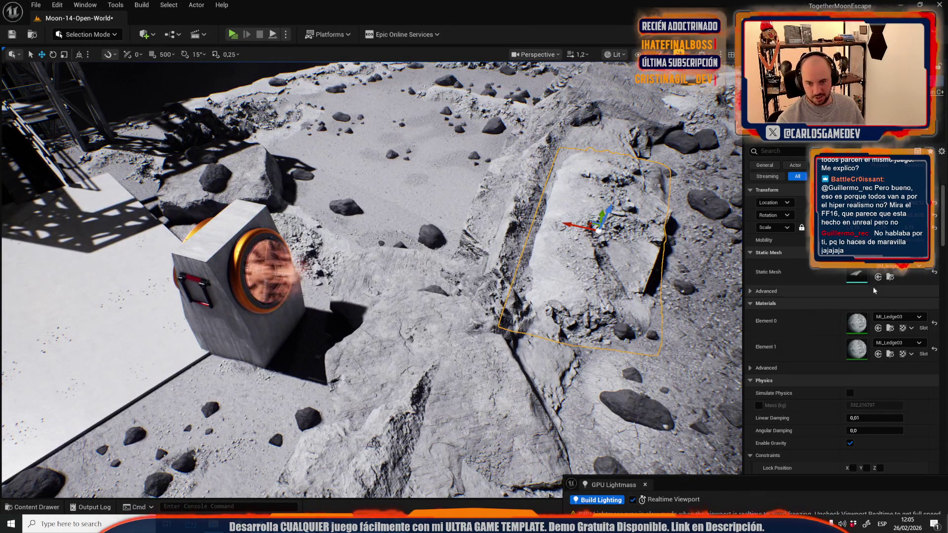
left_click(893, 277)
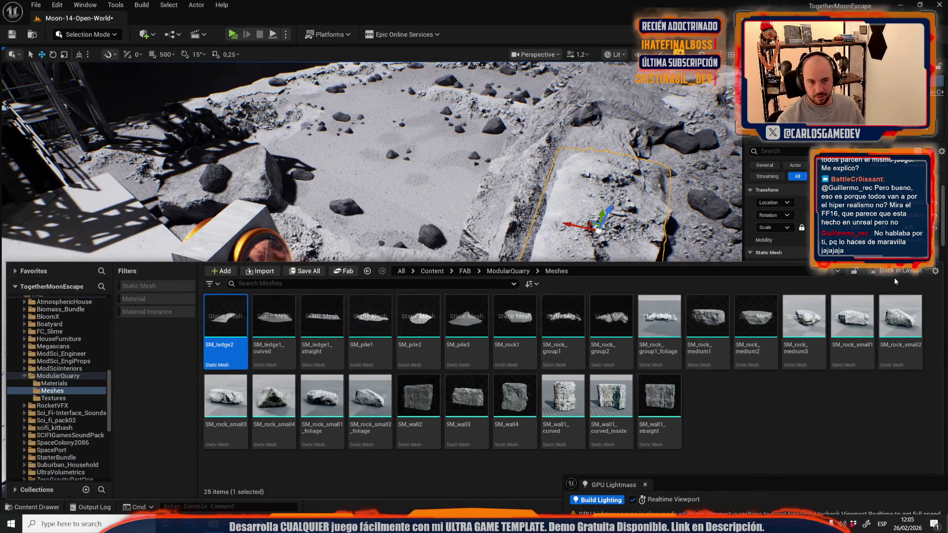
left_click_drag(375, 246, 375, 247)
scroll(376, 247, "up", 2)
scroll(375, 246, "down", 2)
Place an SM_ledge2 mesh from ModularQuarry/Meshes on the lunar slope and focus it
key("ctrl+space")
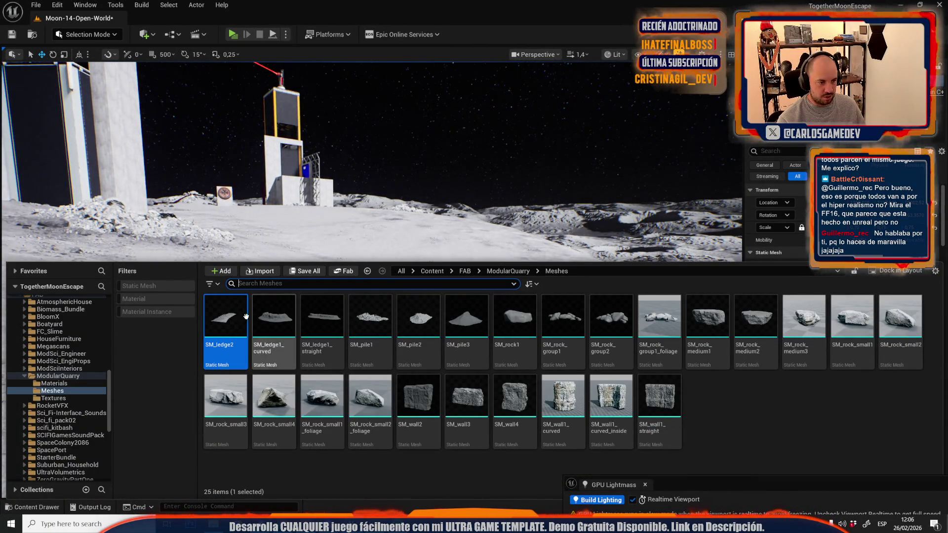
left_click_drag(255, 310, 357, 203)
left_click(396, 333)
key("f")
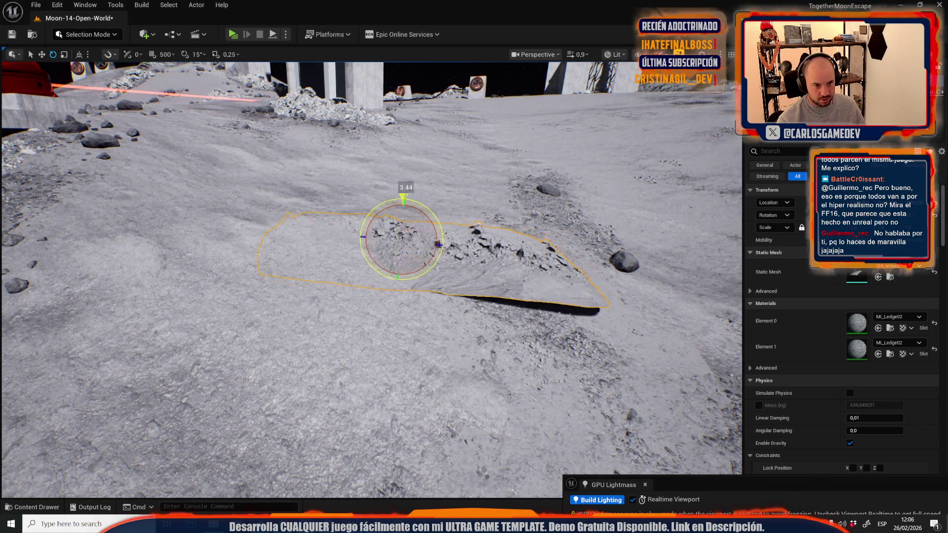
Tilt the rubble pile into a sloping ramp
mouse_move(415, 257)
left_mouse_down()
mouse_move(397, 229)
mouse_move(412, 202)
mouse_move(395, 200)
left_mouse_up()
mouse_move(375, 276)
left_mouse_down()
mouse_move(355, 316)
mouse_move(438, 221)
mouse_move(429, 225)
mouse_move(483, 245)
left_mouse_up()
key("w")
left_click_drag(451, 331, 451, 332)
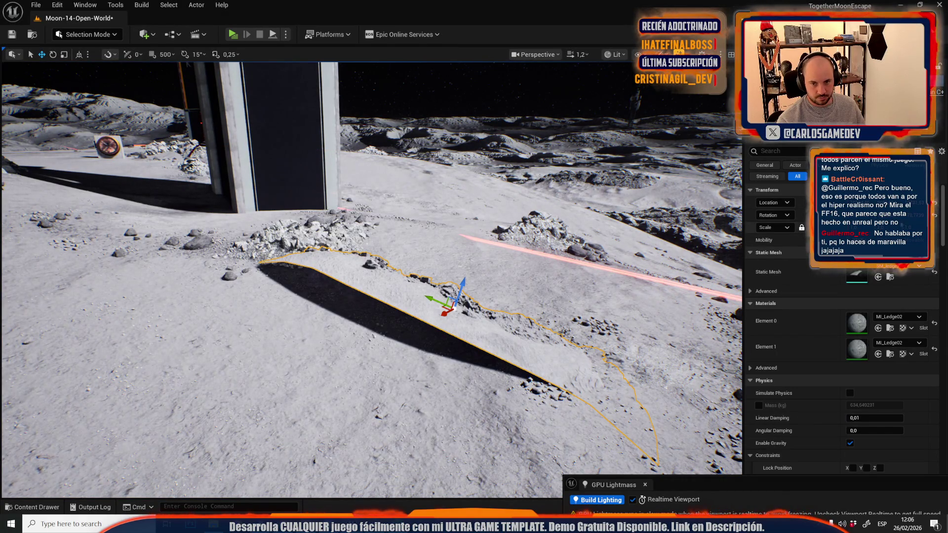
Squash the rubble pile near the red dome turret flatter
left_click_drag(361, 229, 346, 271)
scroll(360, 228, "down", 1)
left_click_drag(383, 239, 384, 246)
key("w")
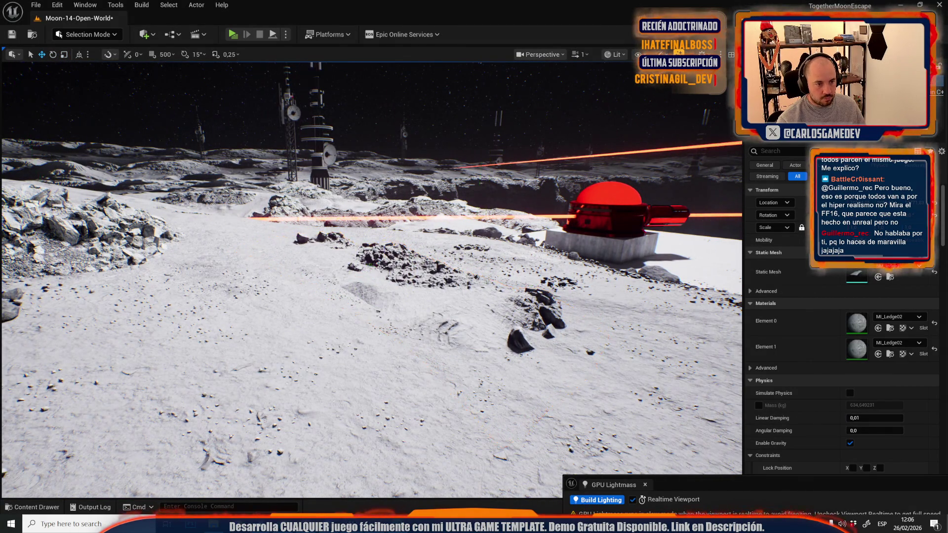
scroll(372, 279, "up", 2)
Turn the pile by the fan units around its vertical axis and slide it across the terrain
left_click_drag(371, 280, 371, 279)
mouse_move(319, 264)
left_mouse_down()
mouse_move(331, 272)
mouse_move(294, 274)
mouse_move(263, 258)
mouse_move(331, 197)
left_mouse_up()
key("w")
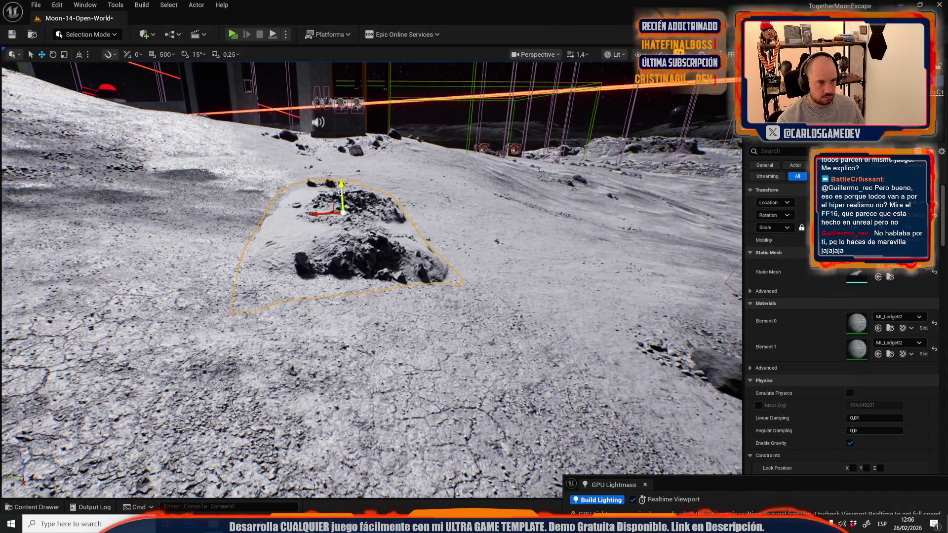
key("g")
key("g")
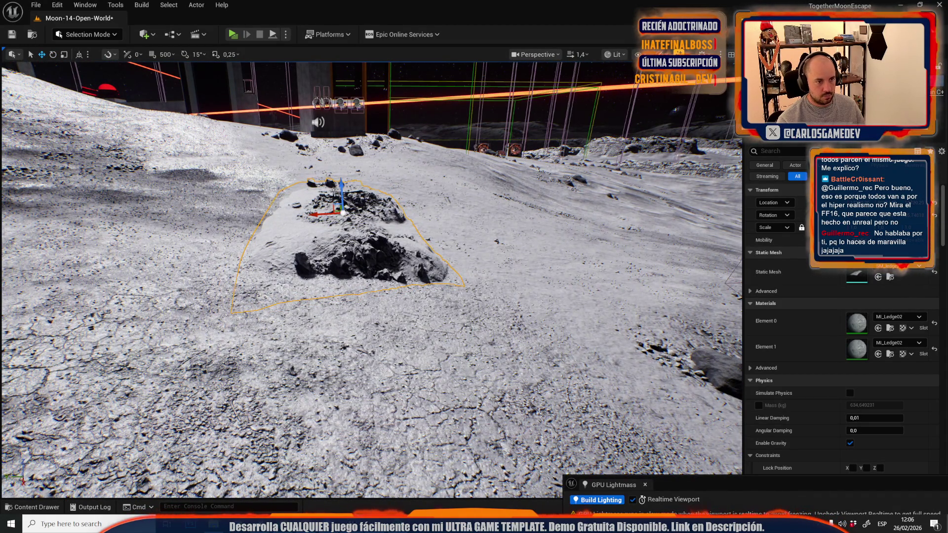
mouse_move(362, 208)
left_mouse_down()
mouse_move(390, 202)
mouse_move(412, 218)
left_mouse_up()
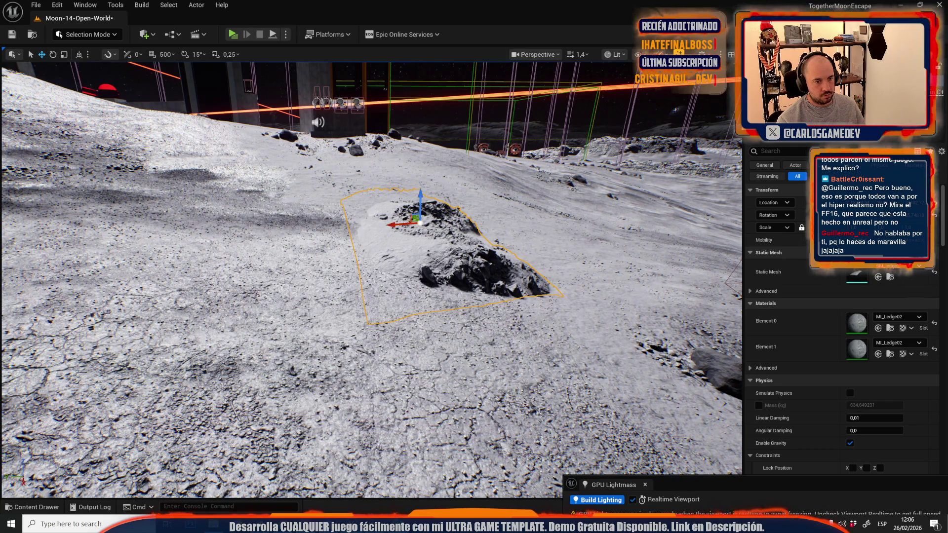
Rotate the rubble pile beside the fan unit and sink it down into the ground
key("f")
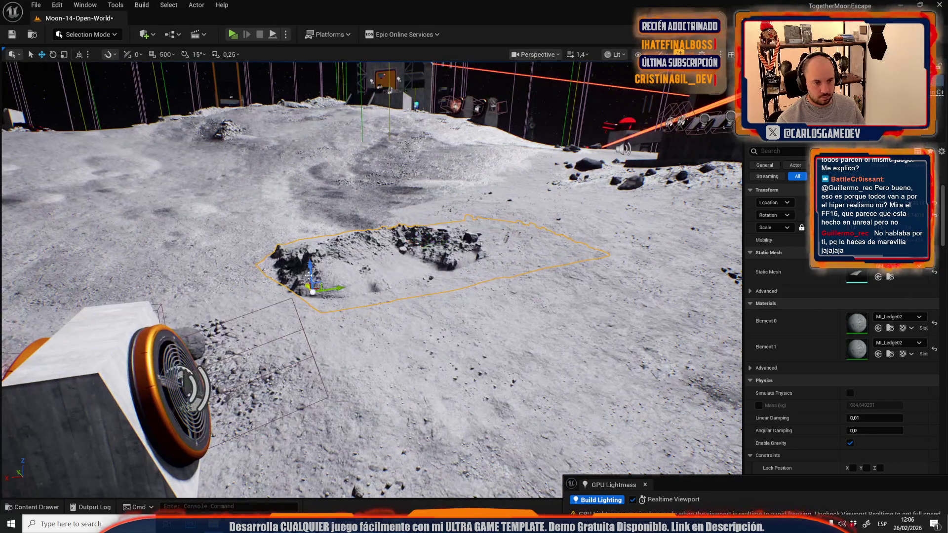
left_click_drag(297, 254, 306, 253)
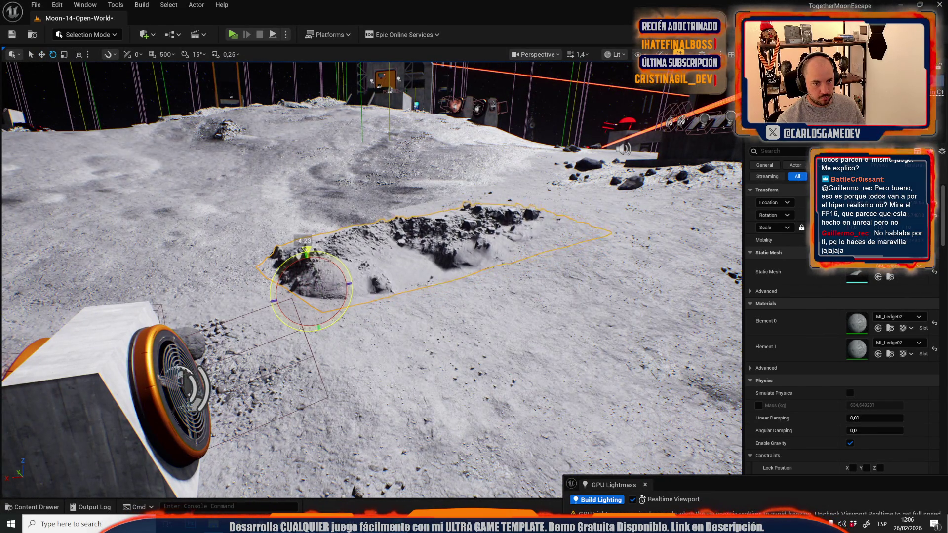
left_click_drag(370, 276, 272, 277)
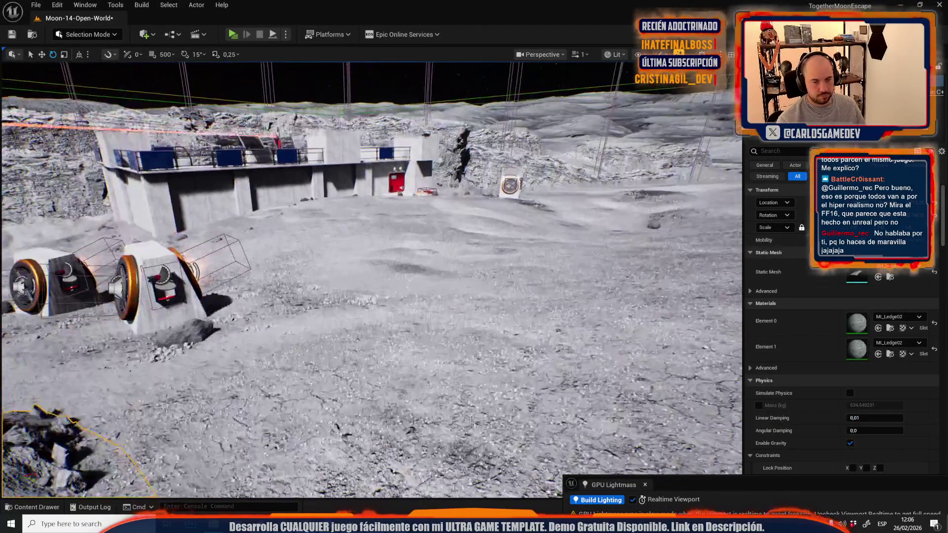
mouse_move(473, 277)
left_mouse_down()
mouse_move(467, 219)
mouse_move(509, 208)
left_mouse_up()
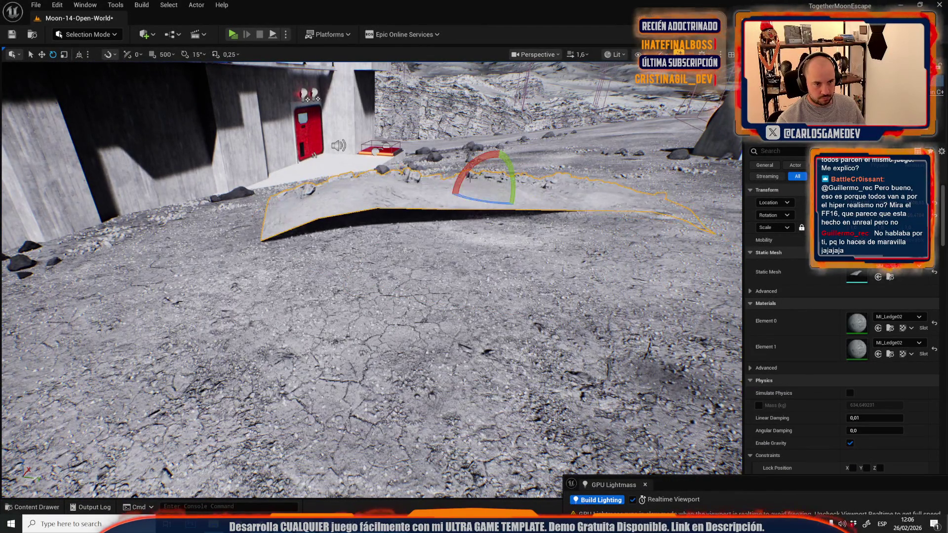
mouse_move(494, 172)
left_mouse_down()
mouse_move(495, 192)
mouse_move(487, 184)
left_mouse_up()
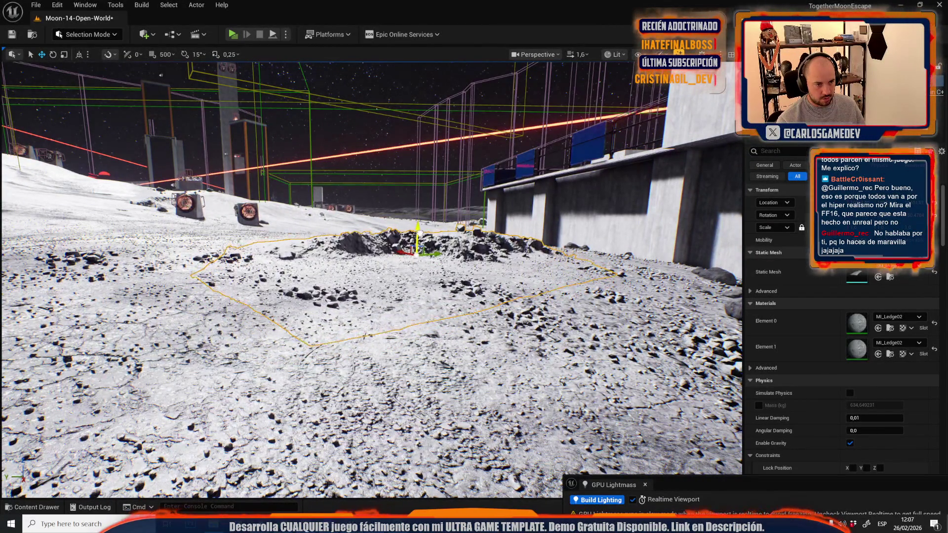
Rotate the next rock pile slightly
left_click_drag(419, 237, 419, 218)
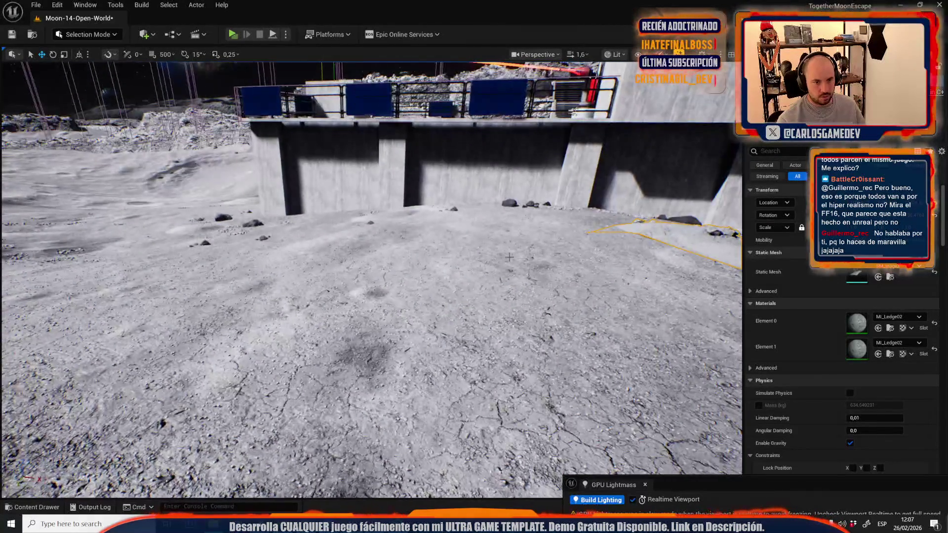
key("f")
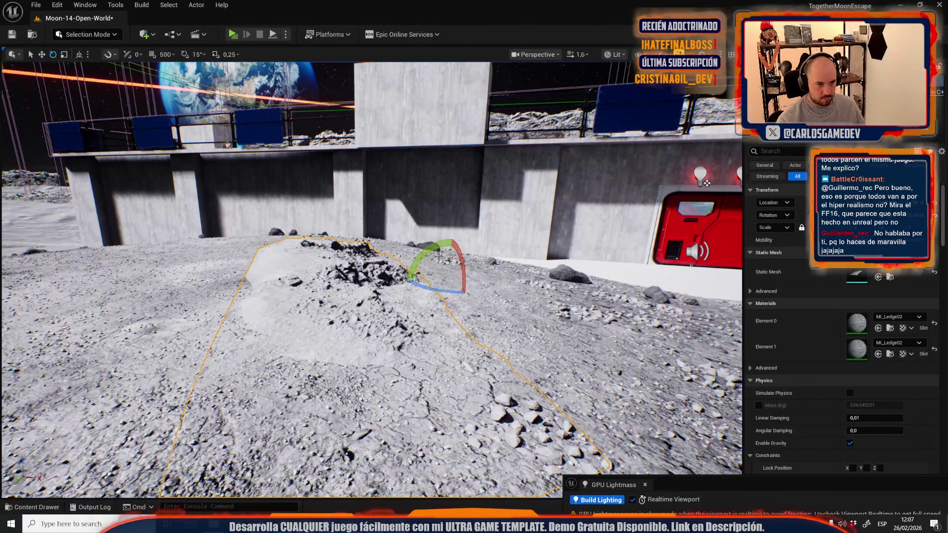
left_click_drag(438, 247, 440, 247)
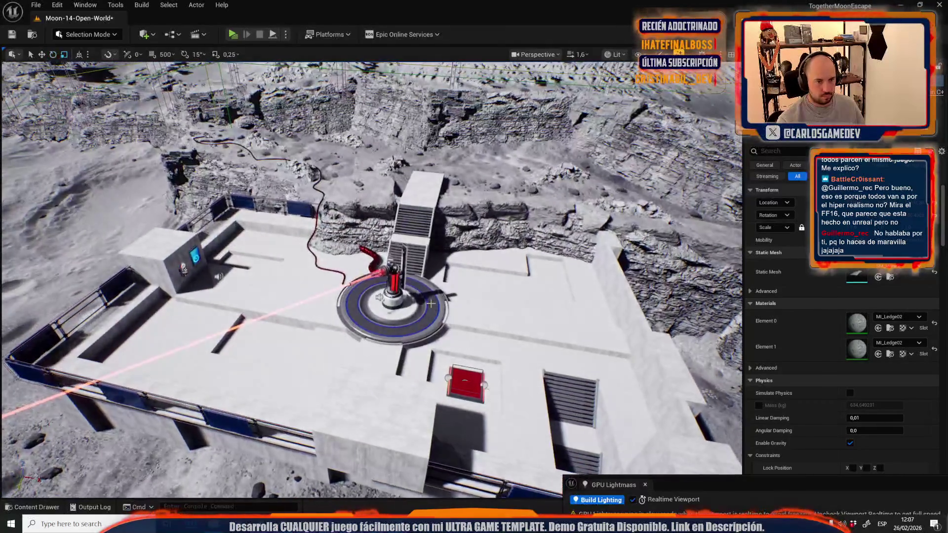
key("r")
key("f")
Rescale the rock pile at ground level beside the cliff
scroll(417, 312, "down", 2)
key("w")
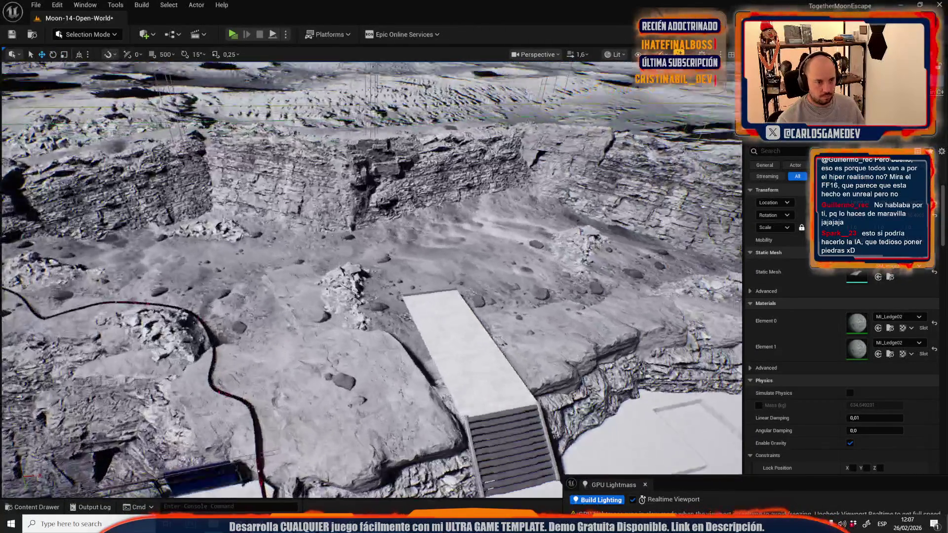
scroll(432, 264, "down", 3)
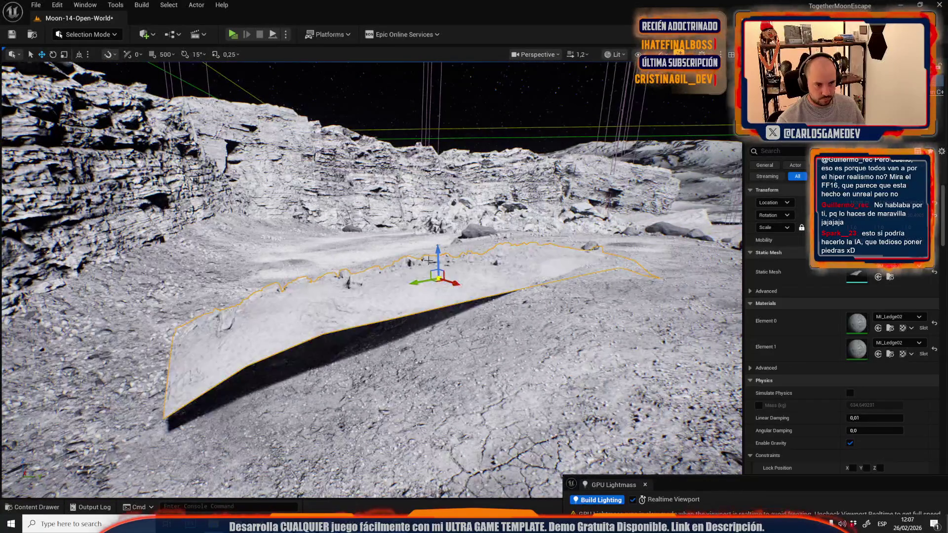
scroll(429, 295, "down", 2)
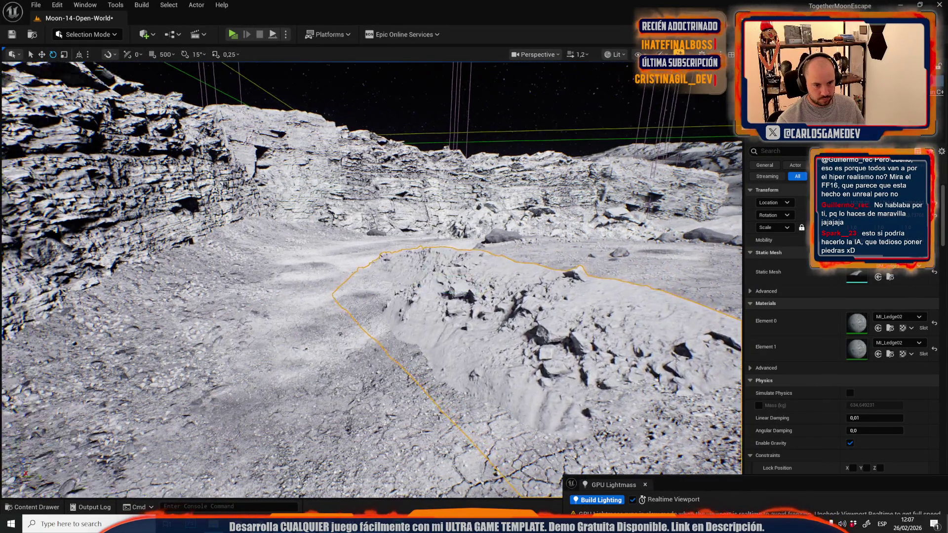
key("r")
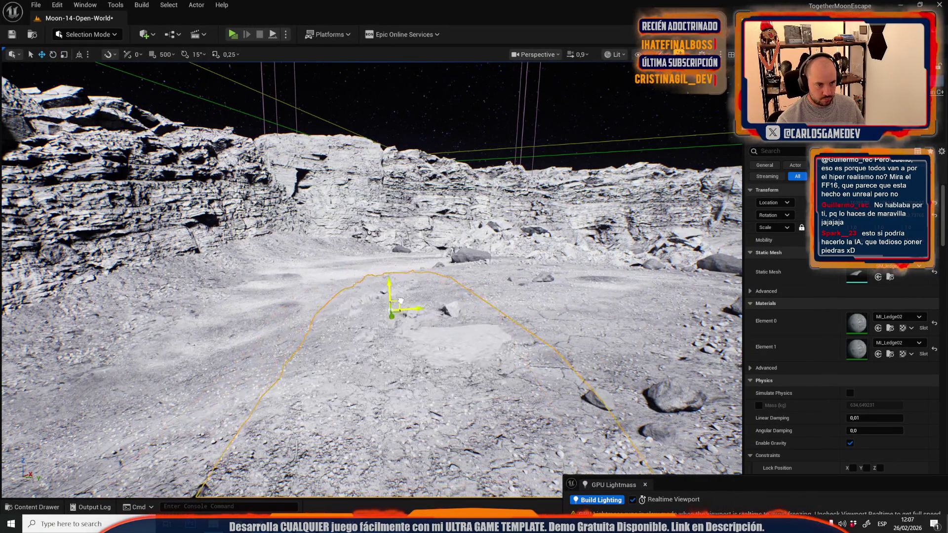
scroll(479, 311, "up", 2)
key("w")
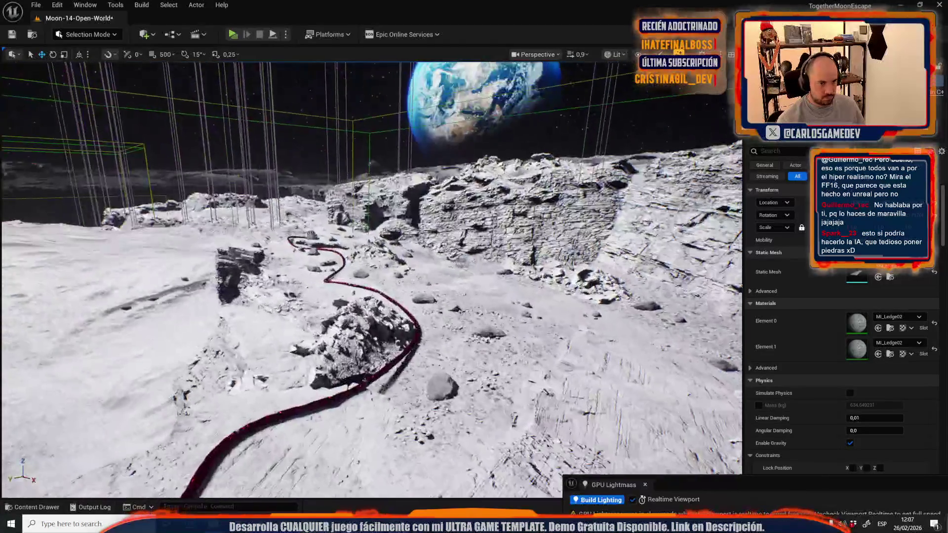
key("s")
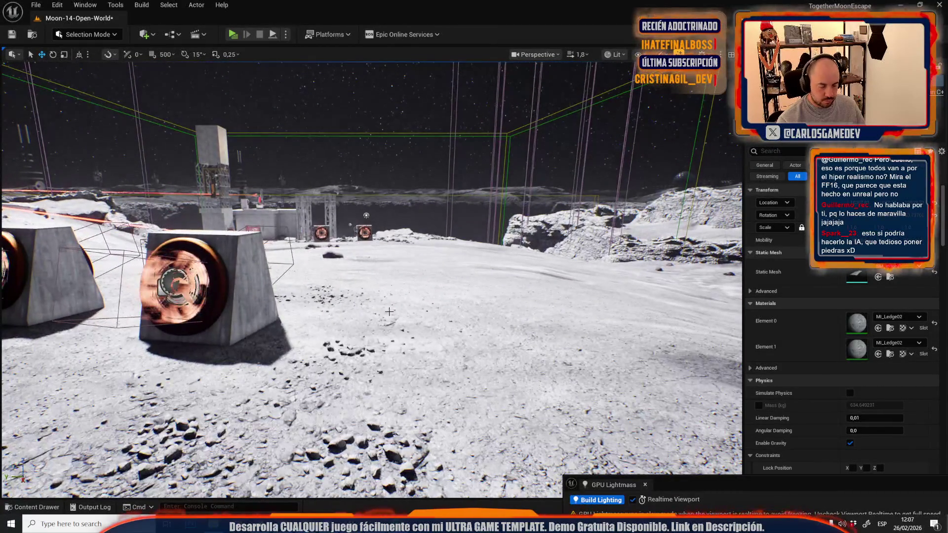
Adjust the rotation and scale of the rock pile near the base's fan units
key("e")
scroll(385, 325, "up", 2)
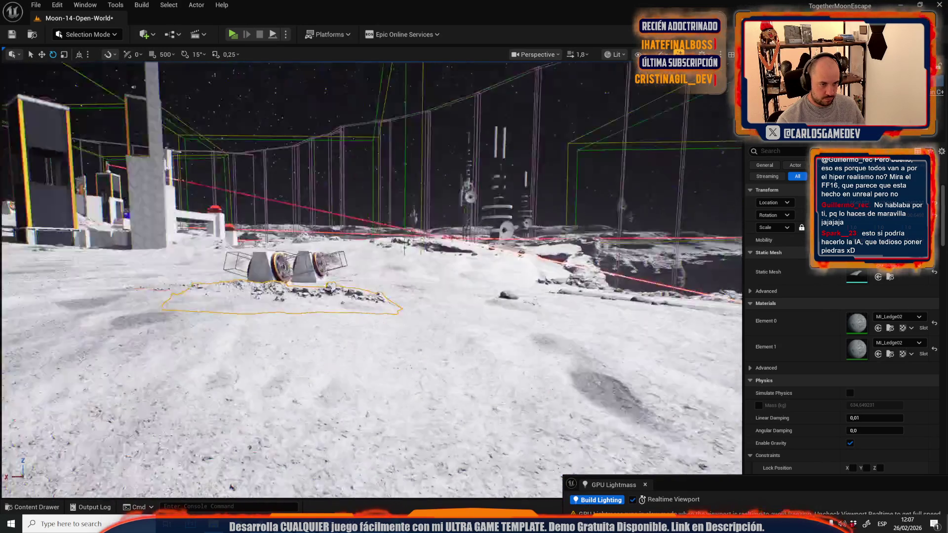
left_click_drag(371, 279, 321, 277)
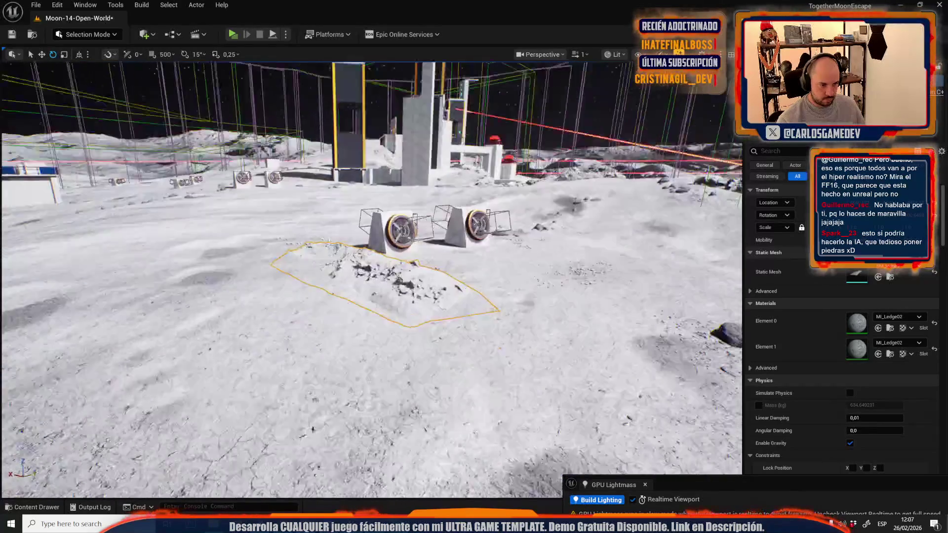
scroll(424, 278, "down", 3)
key("r")
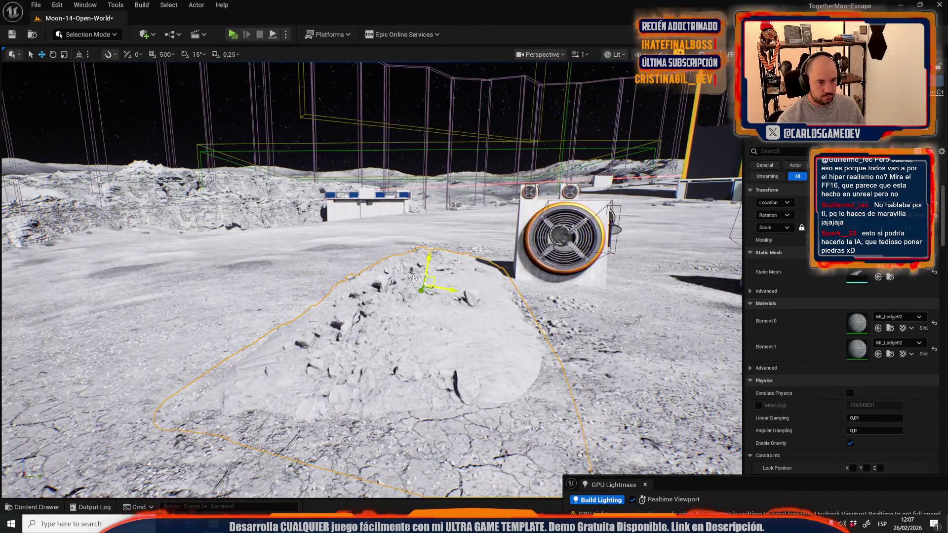
mouse_move(346, 306)
left_mouse_down()
mouse_move(247, 291)
mouse_move(267, 251)
mouse_move(276, 265)
left_mouse_up()
Rotate the rock pile slightly, then hide and unhide it to check the blend
key("e")
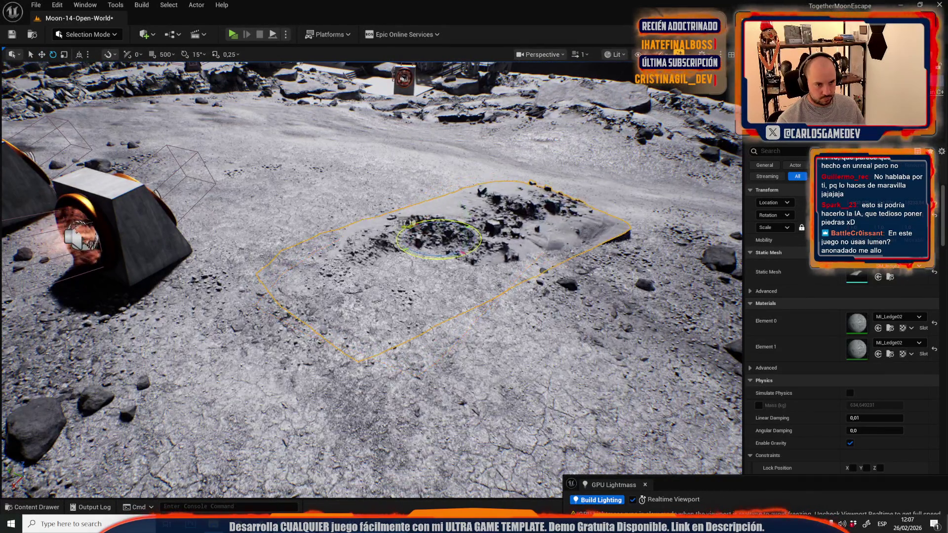
left_click_drag(276, 264, 296, 254)
mouse_move(436, 190)
left_mouse_down()
mouse_move(481, 227)
mouse_move(444, 242)
mouse_move(436, 264)
left_mouse_up()
key("w")
key("h")
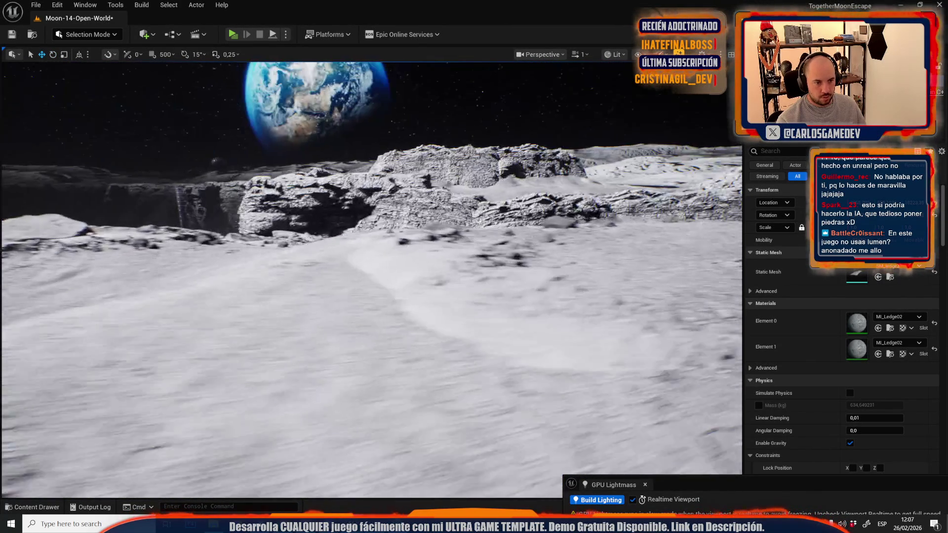
key("ctrl+z")
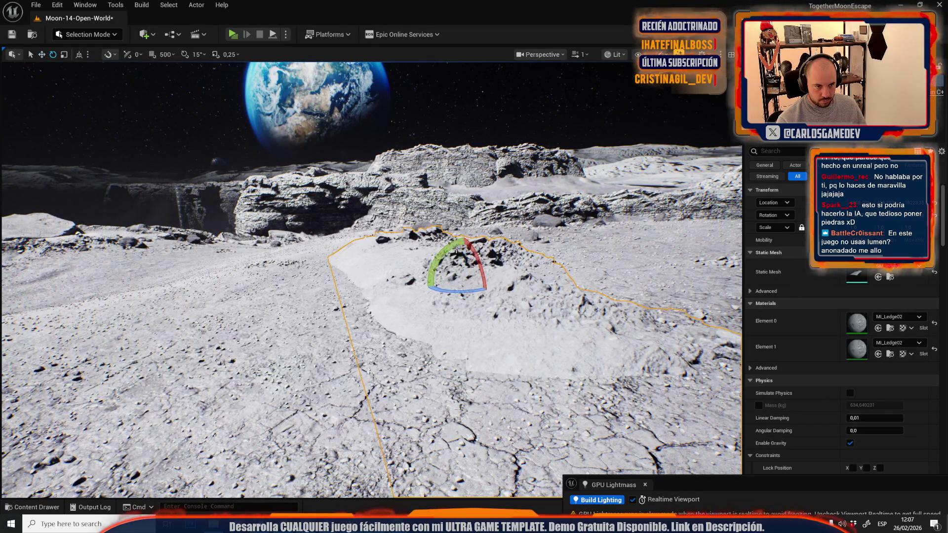
Rotate the rock pile by about five degrees so it blends into the ground
left_click_drag(451, 247, 447, 250)
key("f")
key("e")
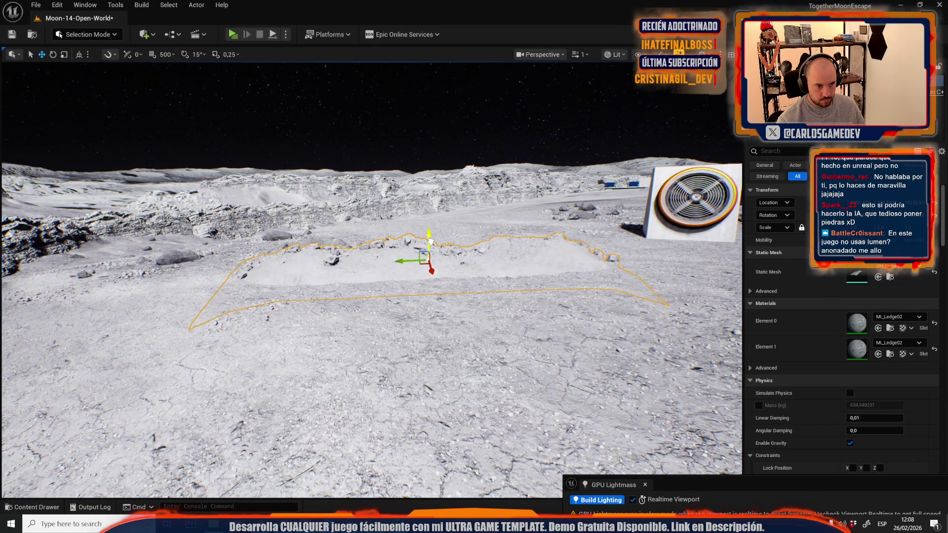
key("f")
scroll(370, 277, "up", 2)
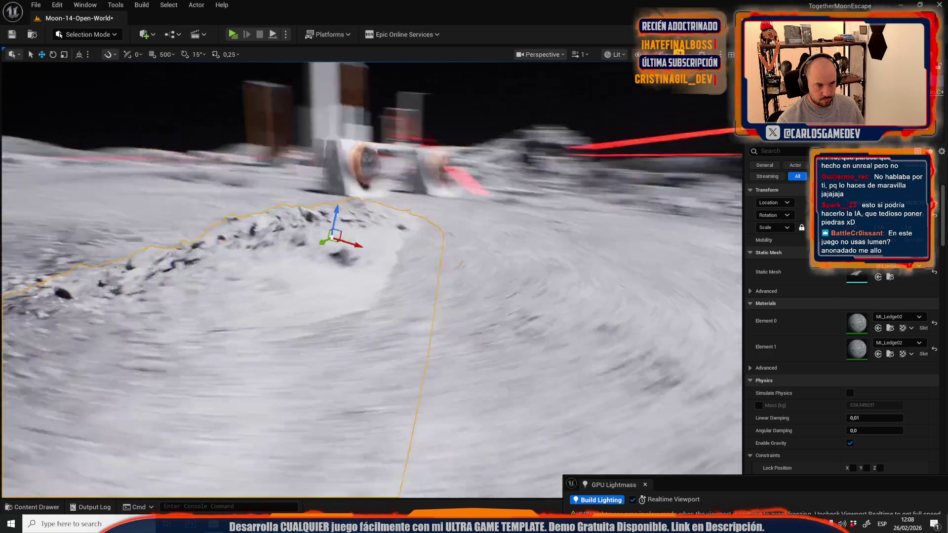
Rotate the rubble ledge near the cliff to fit the slope
key("w")
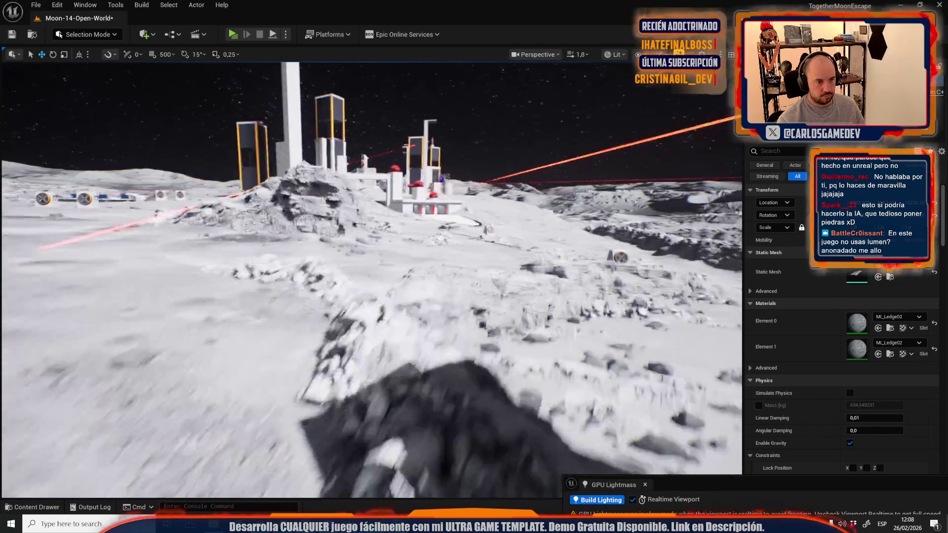
scroll(370, 277, "down", 2)
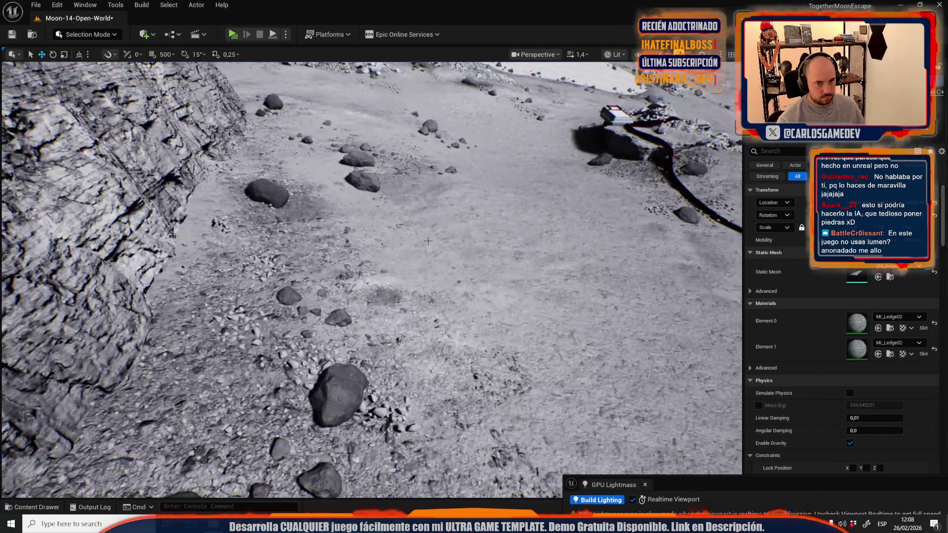
mouse_move(420, 250)
left_mouse_down()
mouse_move(454, 242)
mouse_move(419, 188)
left_mouse_up()
mouse_move(430, 222)
left_mouse_down()
mouse_move(452, 230)
mouse_move(413, 195)
mouse_move(423, 212)
left_mouse_up()
key("f")
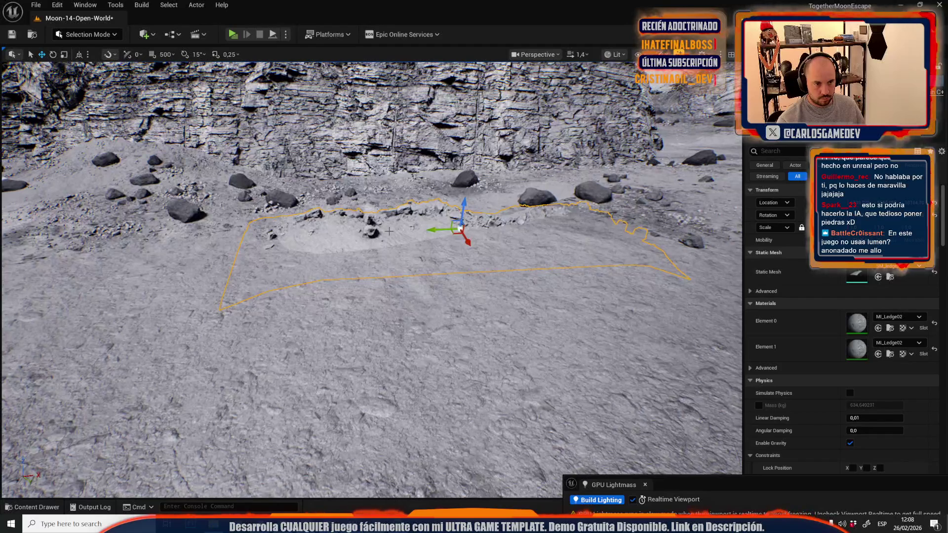
key("e")
Rotate the ledge around another axis and raise it slightly to sit flush
mouse_move(452, 248)
left_mouse_down()
mouse_move(494, 246)
mouse_move(462, 247)
left_mouse_up()
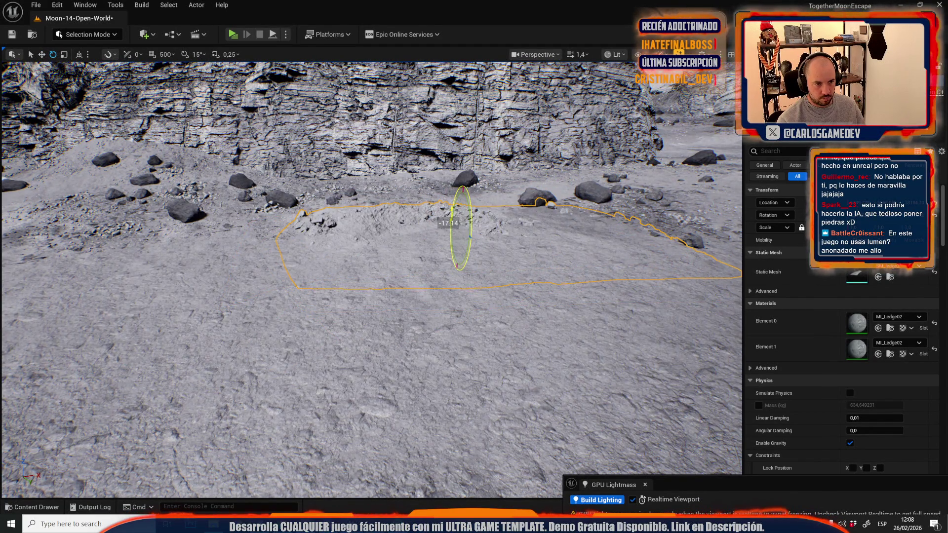
key("w")
left_click_drag(463, 202, 464, 197)
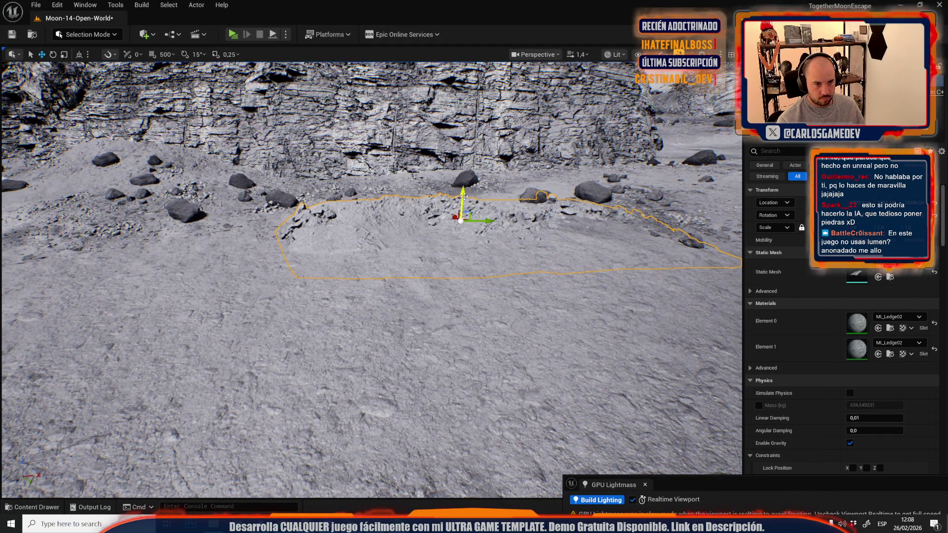
key("f")
key("e")
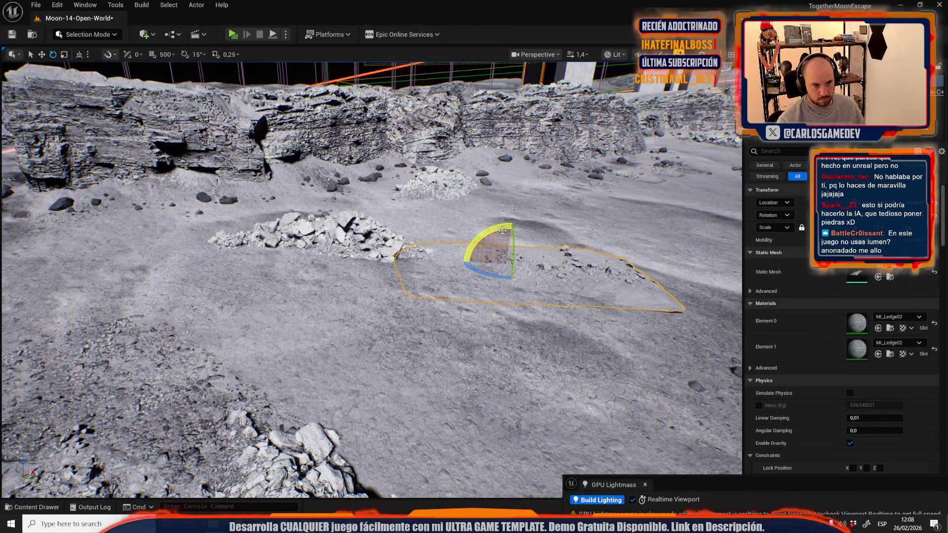
left_click_drag(503, 229, 499, 231)
key("w")
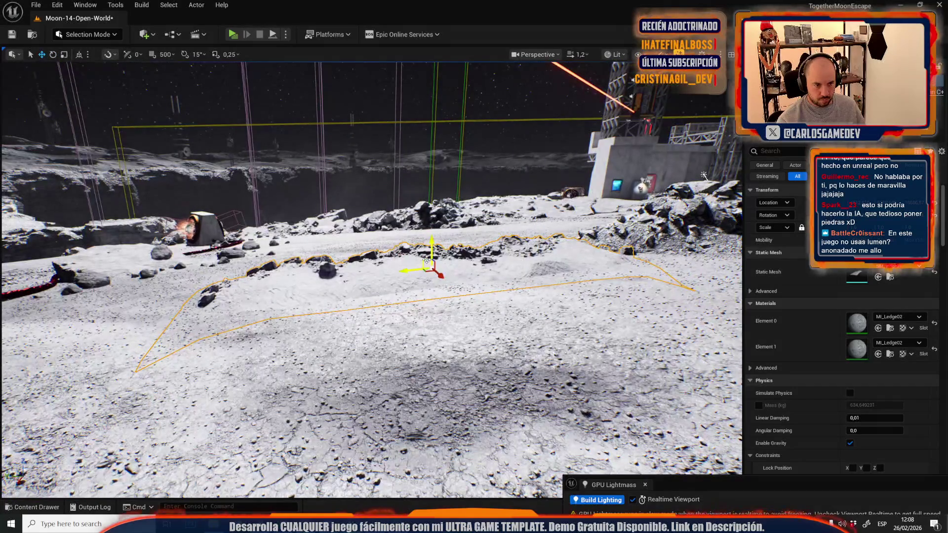
In Game View, fly past the fan device and buildings to the distant outpost
key("g")
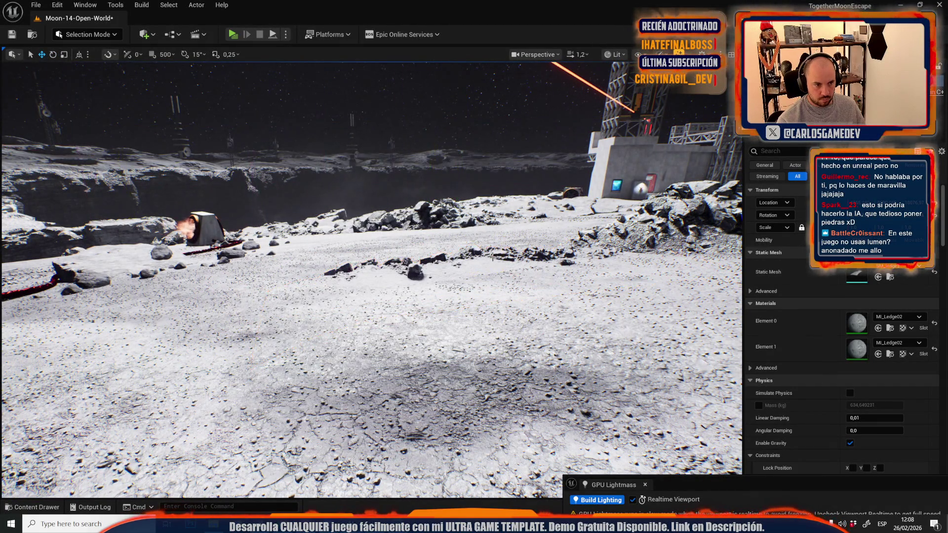
mouse_move(501, 266)
left_mouse_down()
mouse_move(488, 269)
mouse_move(509, 273)
mouse_move(494, 274)
left_mouse_up()
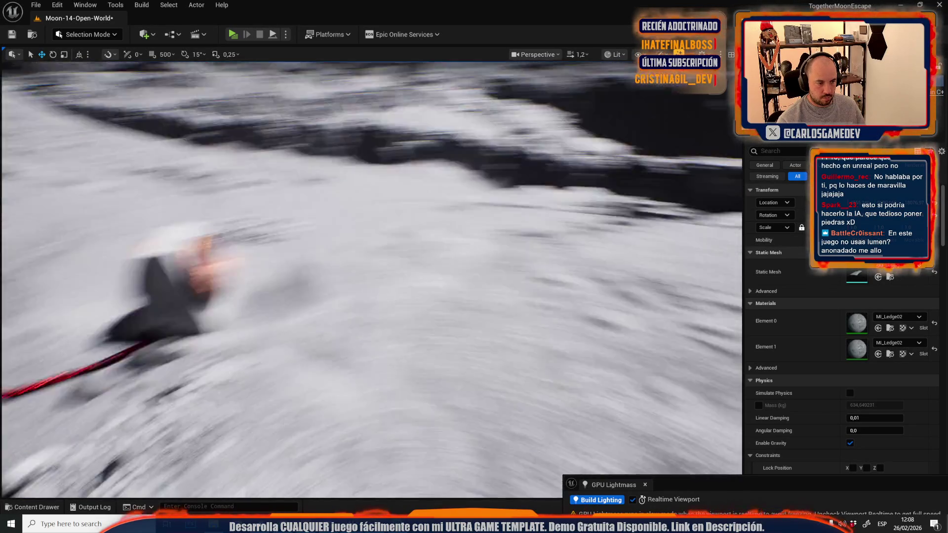
left_click_drag(493, 274, 464, 267)
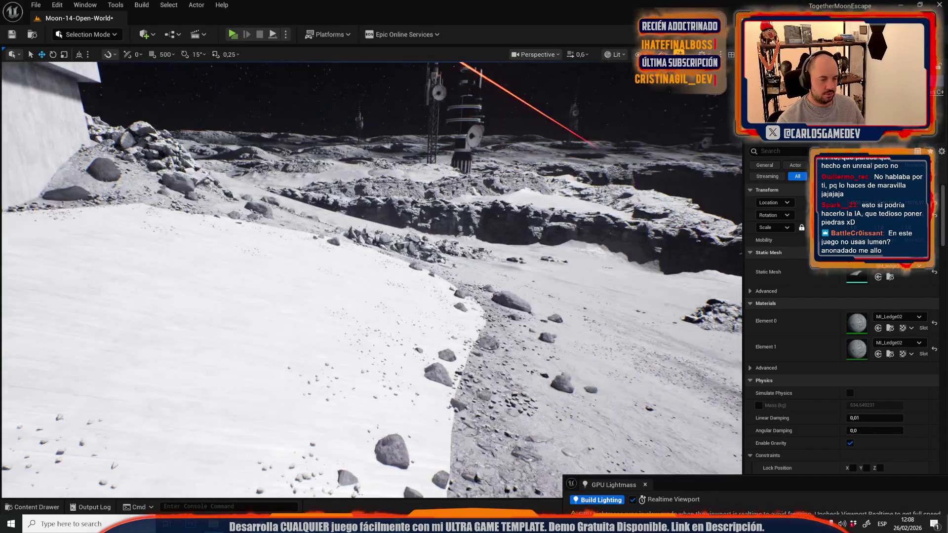
left_click_drag(464, 267, 442, 258)
scroll(459, 265, "up", 4)
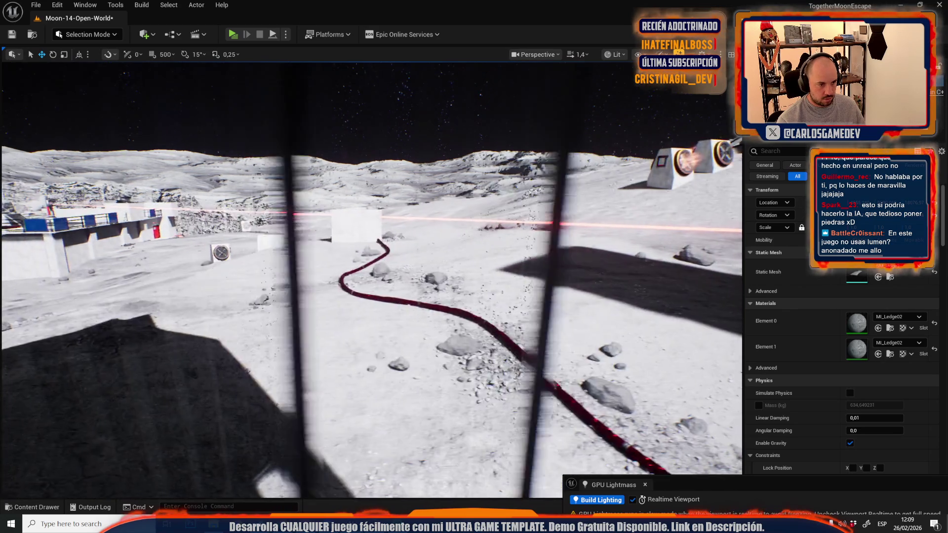
mouse_move(442, 258)
left_mouse_down()
mouse_move(422, 249)
mouse_move(426, 305)
left_mouse_up()
scroll(429, 253, "down", 2)
Lower the rubble ledge beside the targets into the ground
left_click(426, 304)
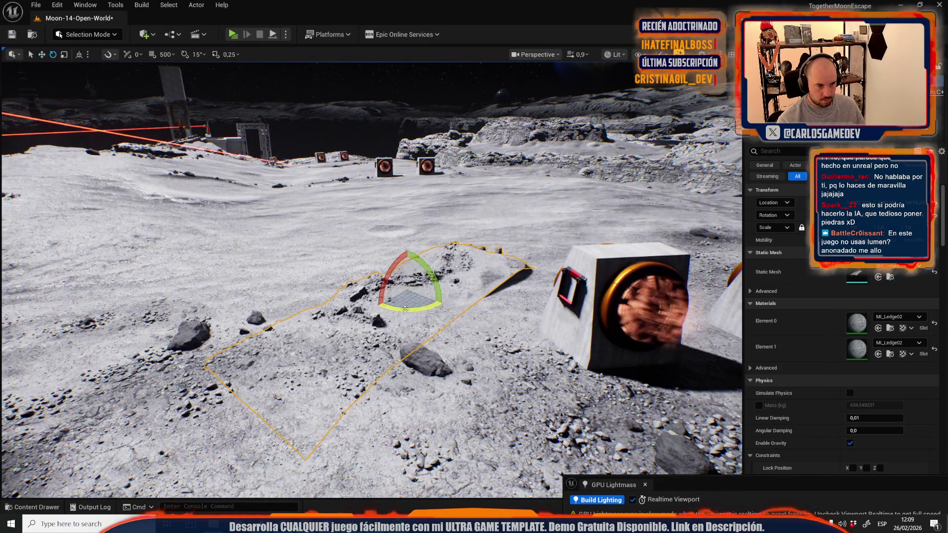
key("r")
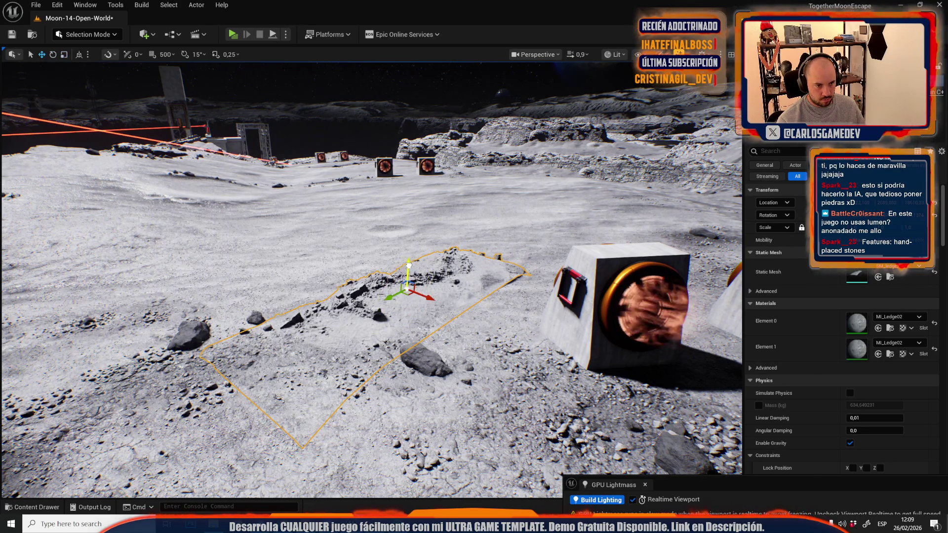
left_click_drag(408, 265, 410, 271)
key("g")
key("g")
key("g")
key("r")
Rotate the rubble patch on the slope about 5 degrees to lie flush
left_click_drag(405, 248, 326, 267)
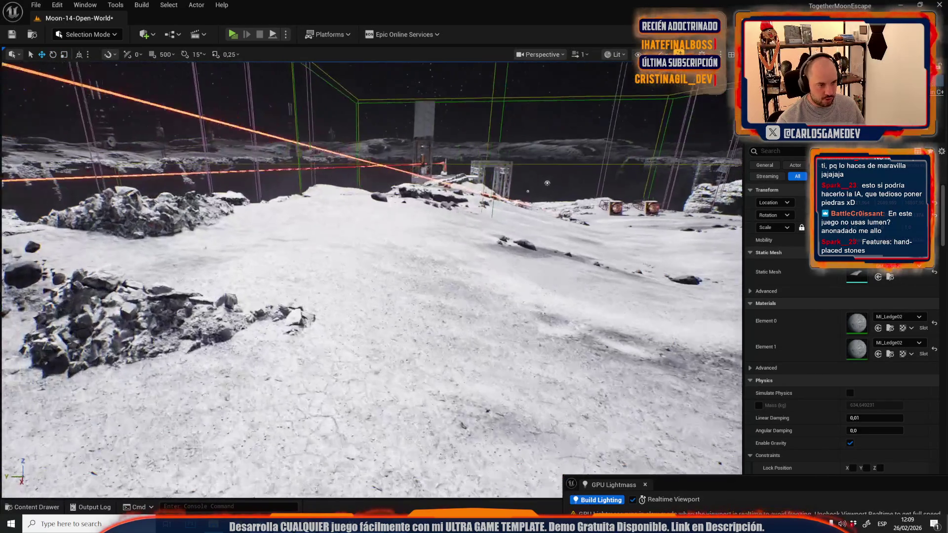
left_click(485, 301)
left_click_drag(482, 273, 510, 294)
left_click_drag(514, 330, 498, 311)
Adjust and frame the rubble patch below the cliff, then pull back to view it
key("w")
key("f")
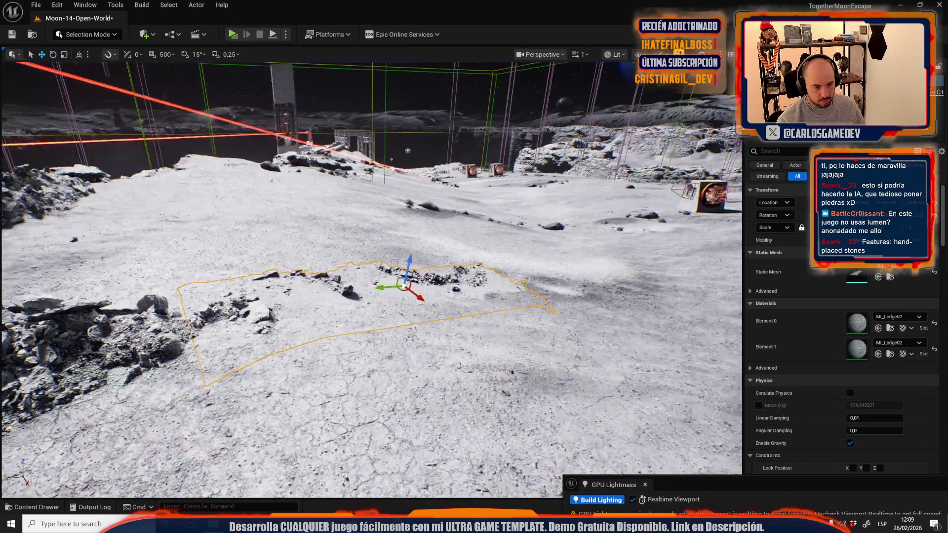
key("e")
key("w")
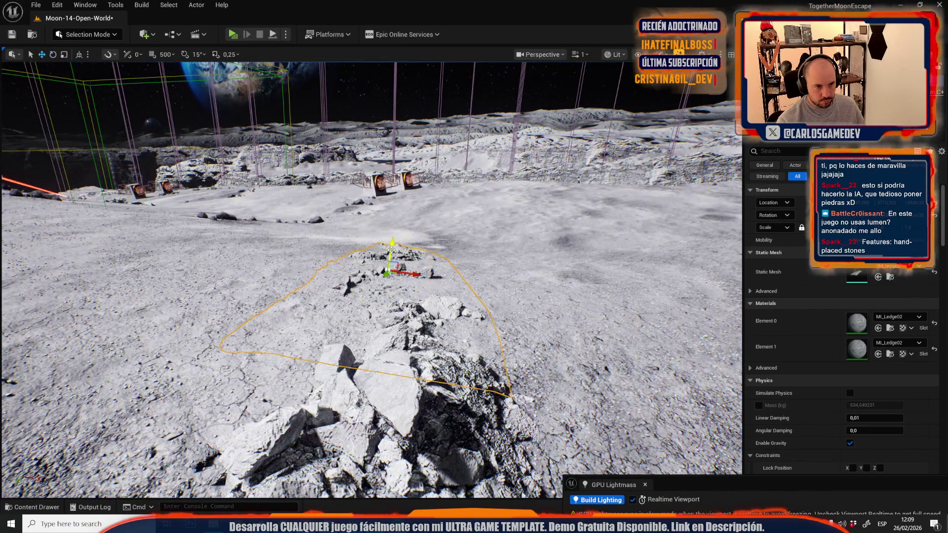
mouse_move(393, 244)
left_mouse_down()
mouse_move(441, 355)
mouse_move(392, 300)
mouse_move(358, 291)
mouse_move(373, 288)
mouse_move(378, 306)
left_mouse_up()
scroll(368, 294, "down", 1)
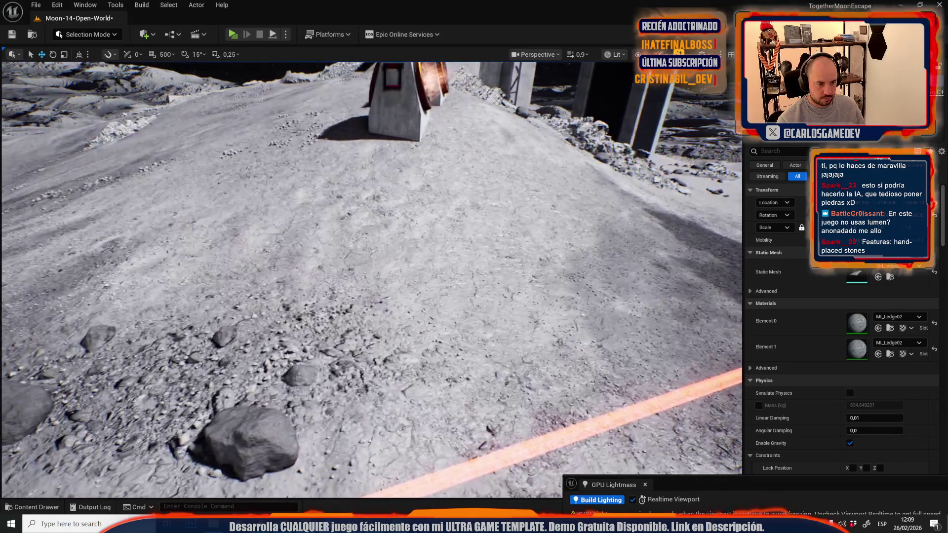
Paste a rubble pile on the slope, turn it about 90 degrees and shift it left and down
key("ctrl+v")
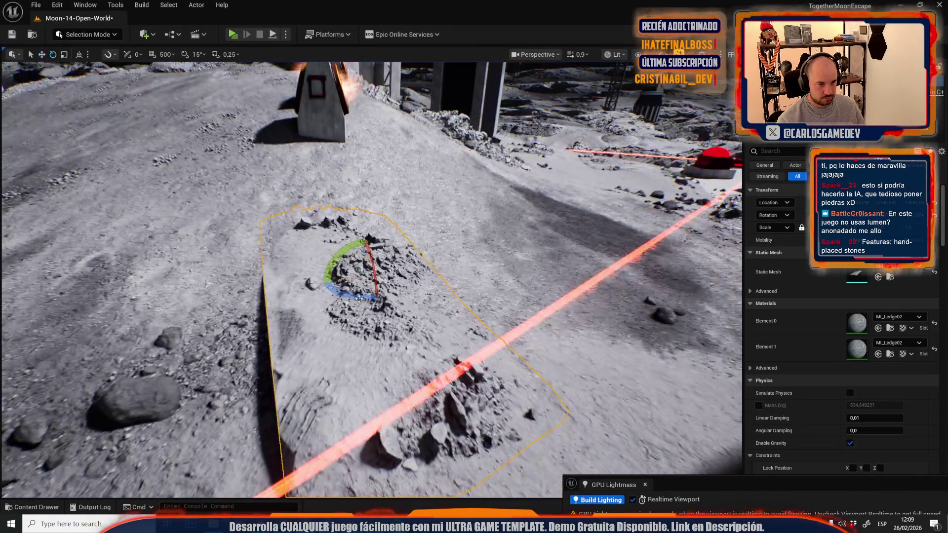
left_click_drag(359, 296, 322, 283)
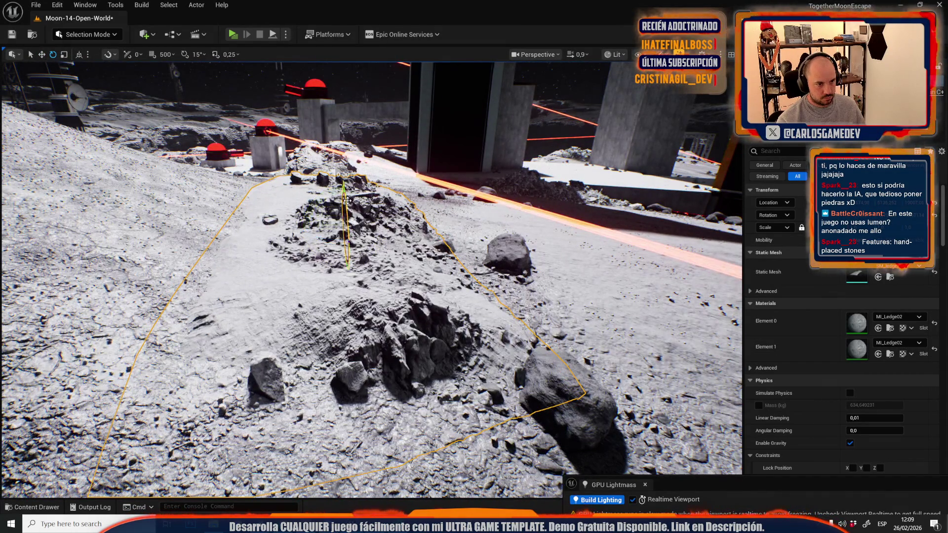
left_click_drag(338, 219, 328, 225)
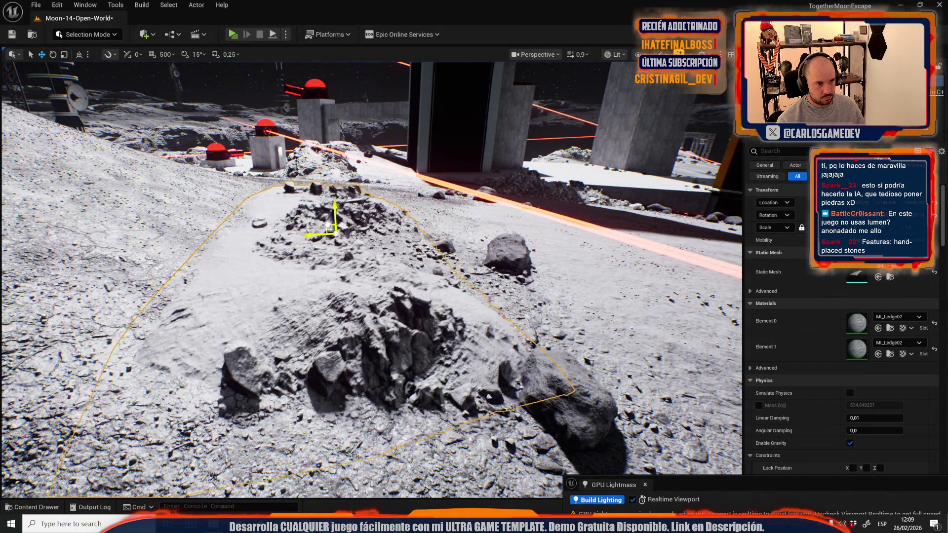
key("f")
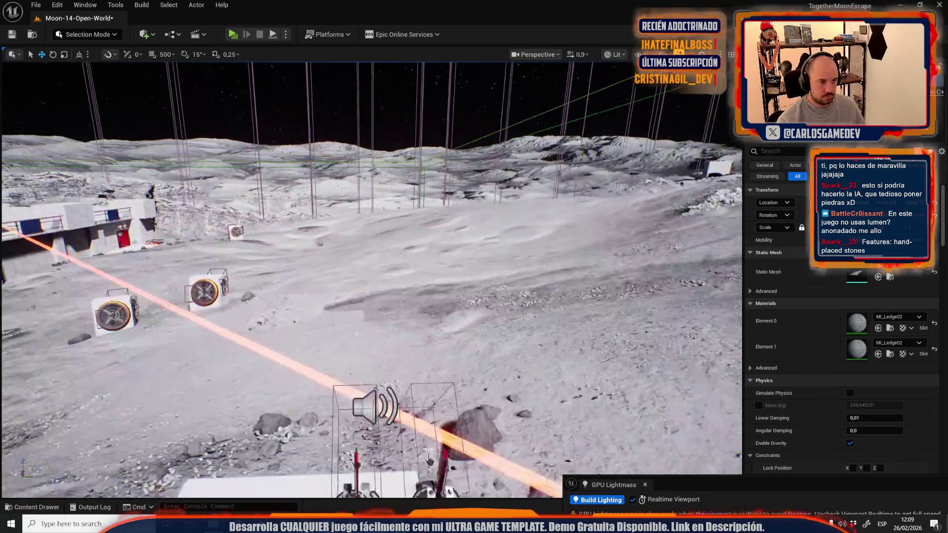
key("f")
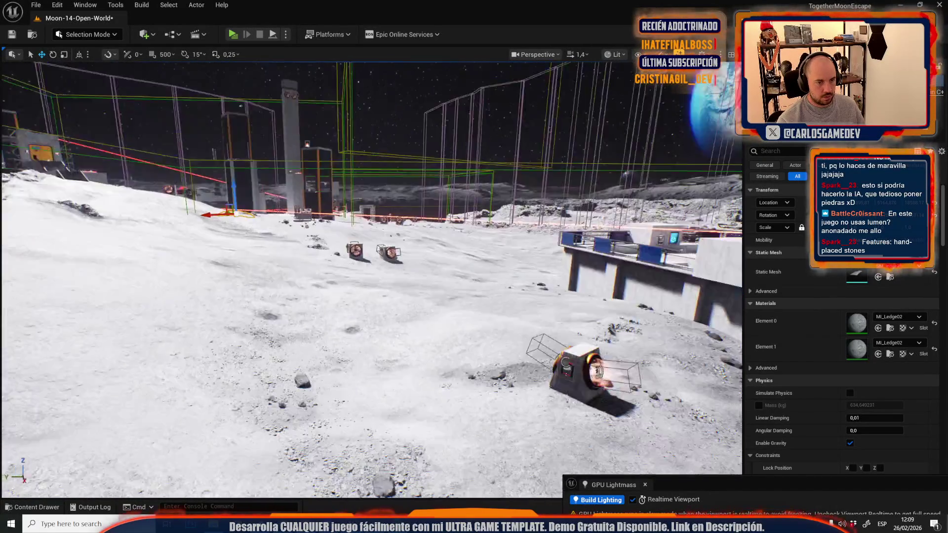
scroll(371, 277, "down", 2)
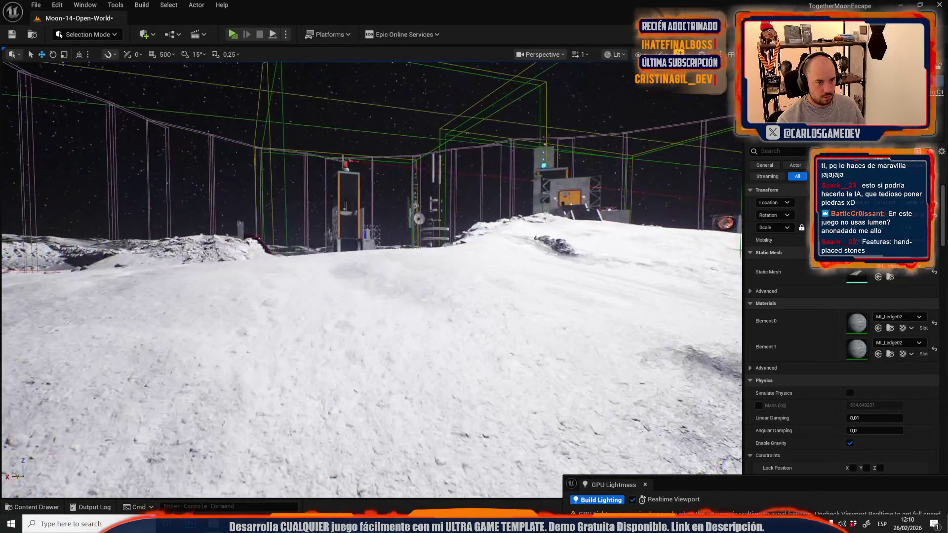
Place another rock pile at the foot of the rocky ridge and select the nearby landscape
left_click(363, 289)
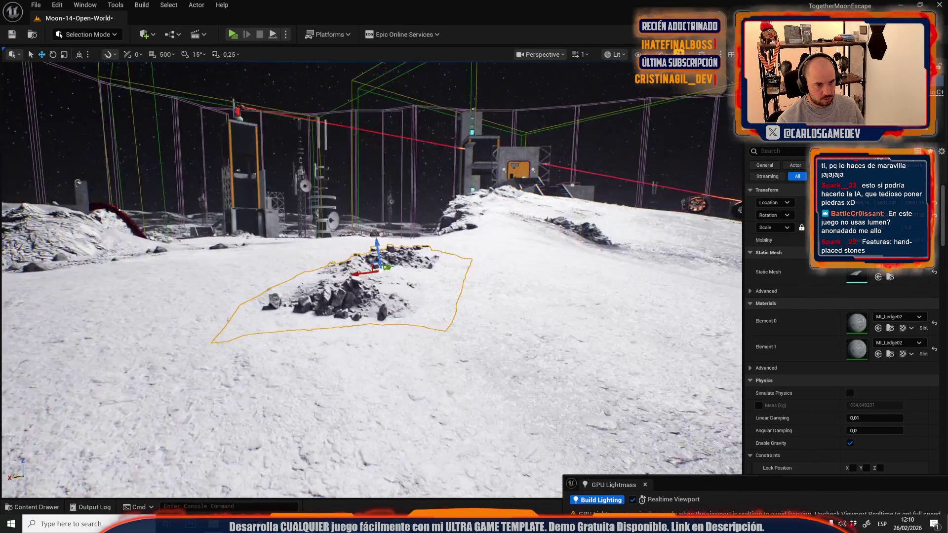
scroll(370, 277, "down", 1)
scroll(358, 285, "up", 1)
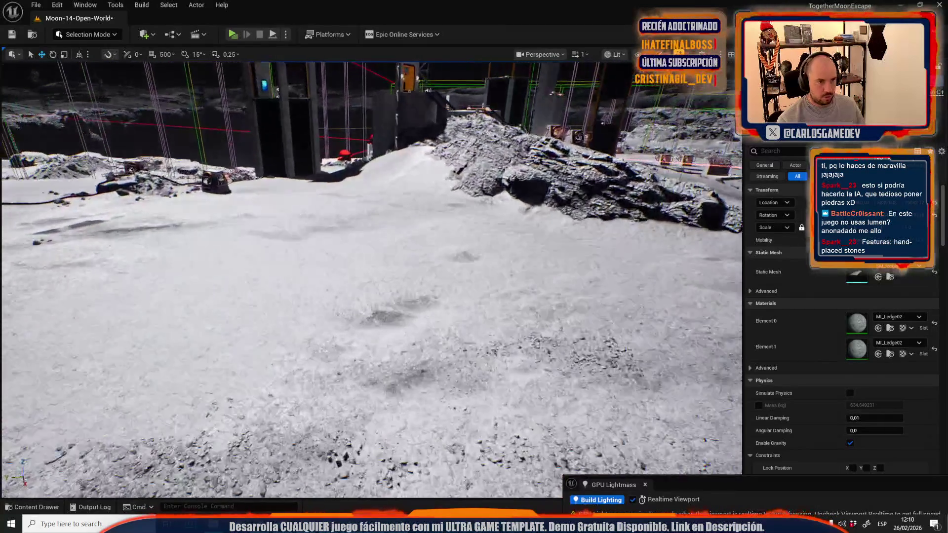
key("f")
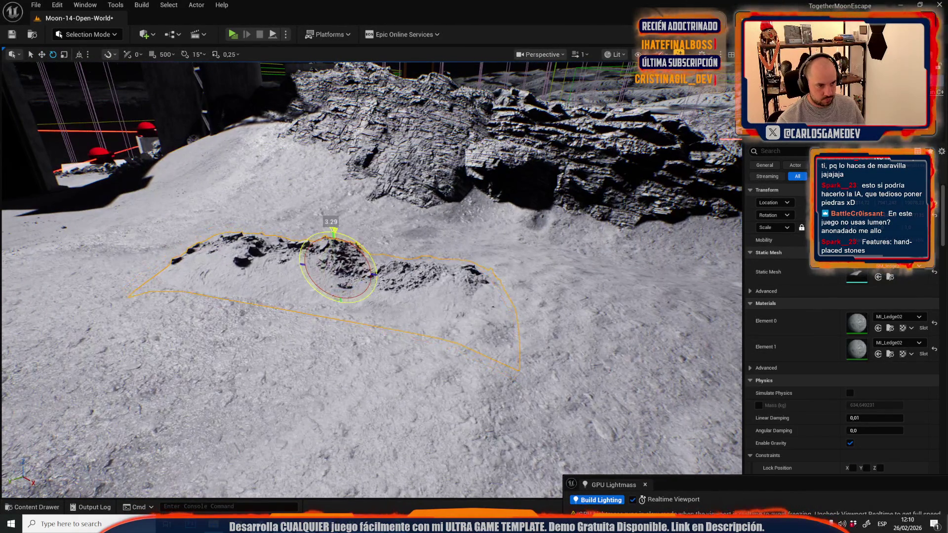
left_click_drag(334, 242, 346, 244)
left_click(346, 244)
left_click(107, 34)
left_click(90, 70)
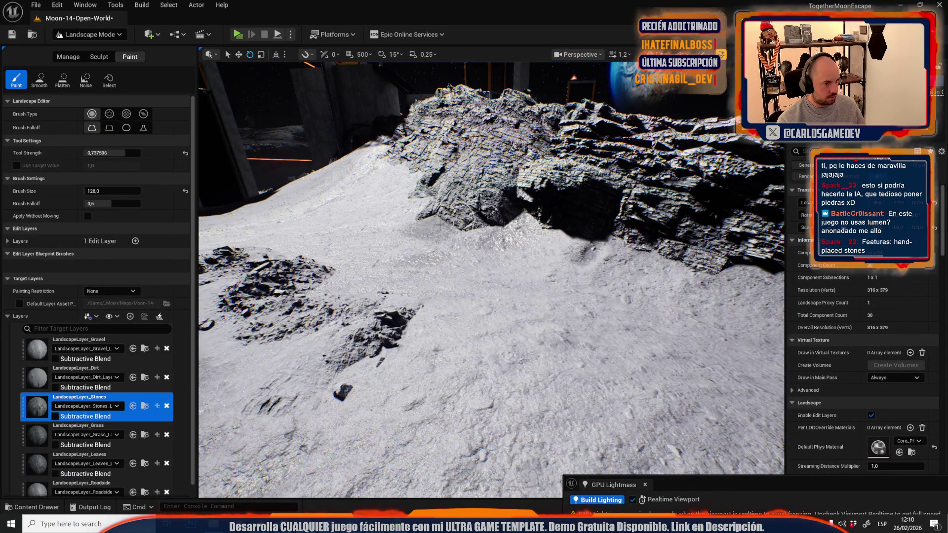
scroll(591, 267, "down", 5)
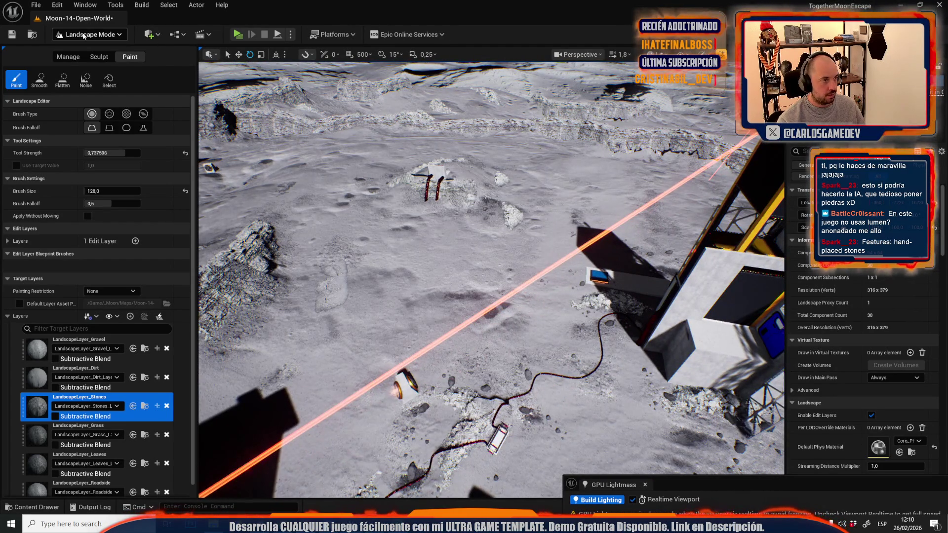
left_click(89, 34)
left_click(89, 64)
left_click_drag(386, 253, 392, 192)
Switch to Foliage mode with Shift+3 and pick the MidStone2 rock foliage asset
scroll(386, 232, "down", 2)
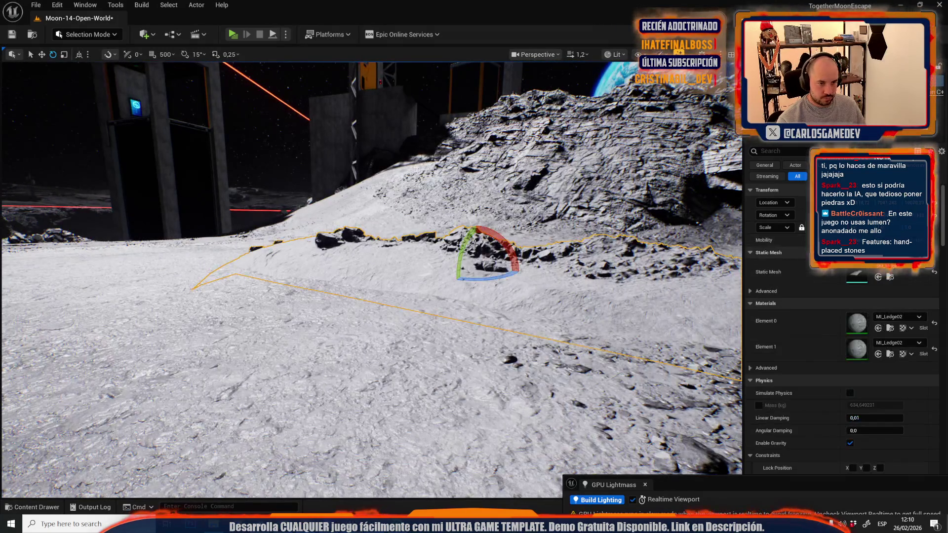
scroll(476, 244, "up", 2)
mouse_move(477, 257)
left_mouse_down()
mouse_move(469, 218)
mouse_move(466, 252)
left_mouse_up()
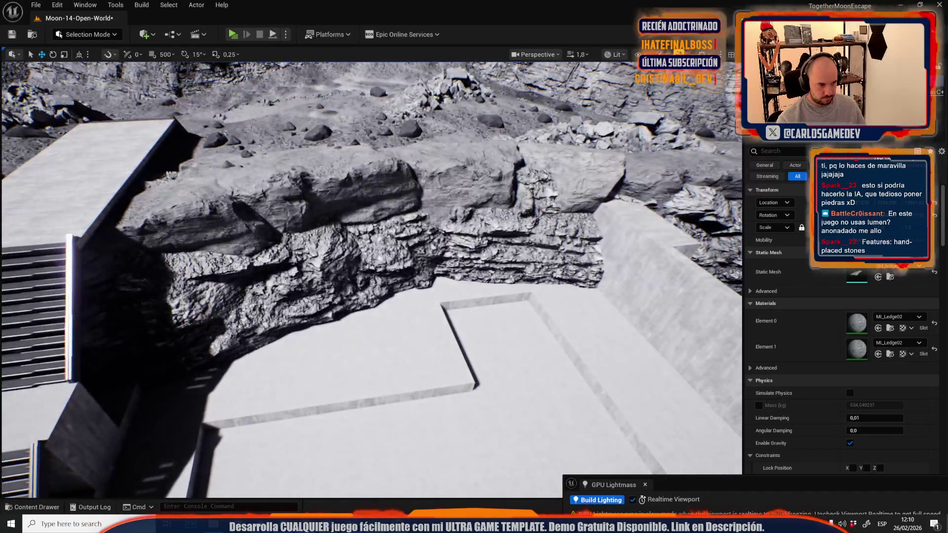
left_click(96, 37)
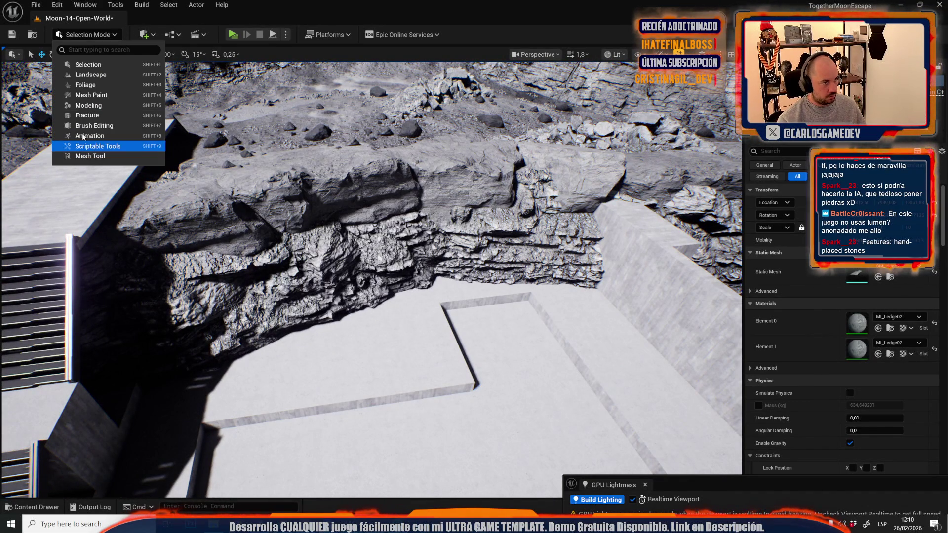
key("Escape")
key("shift+3")
left_click(41, 253)
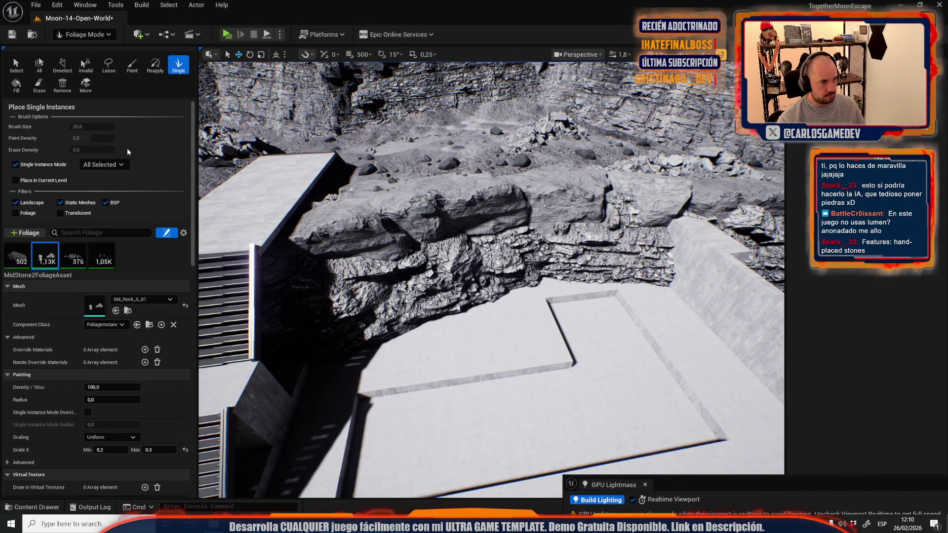
Drop several MidStone2 rocks on the floor slab, undoing the last misplaced ones
scroll(392, 303, "up", 3)
left_click(449, 359)
left_click(529, 331)
left_click(581, 303)
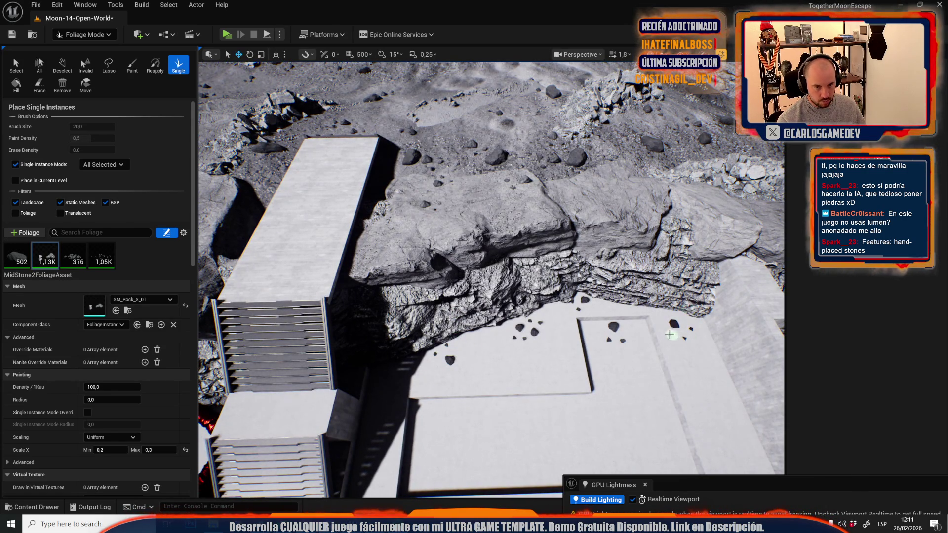
scroll(631, 337, "up", 3)
scroll(546, 332, "down", 3)
left_click(567, 385)
scroll(589, 406, "up", 2)
key("ctrl+z")
key("ctrl+z")
key("ctrl+z")
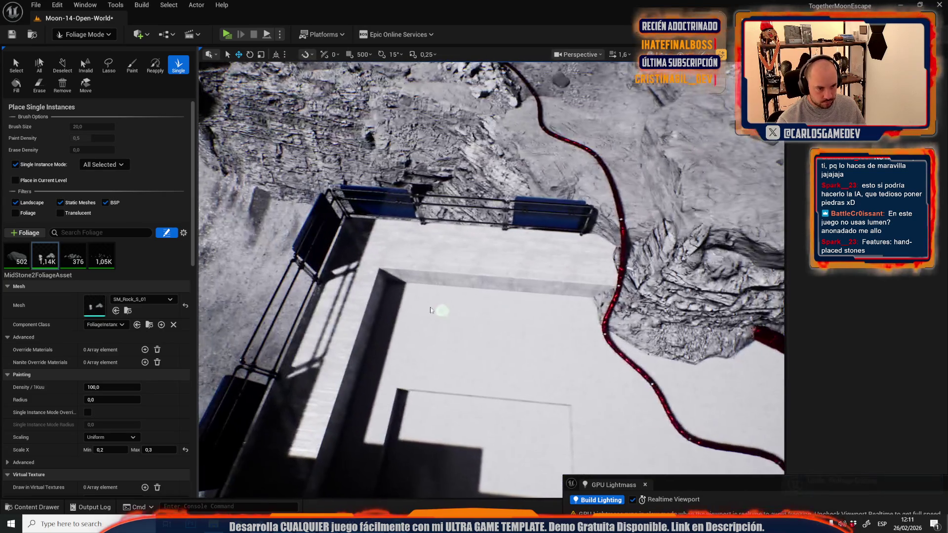
Place MidStone2 rocks on the walled slab, near the cliff edge and along the slab's middle
left_click(550, 315)
scroll(634, 410, "down", 2)
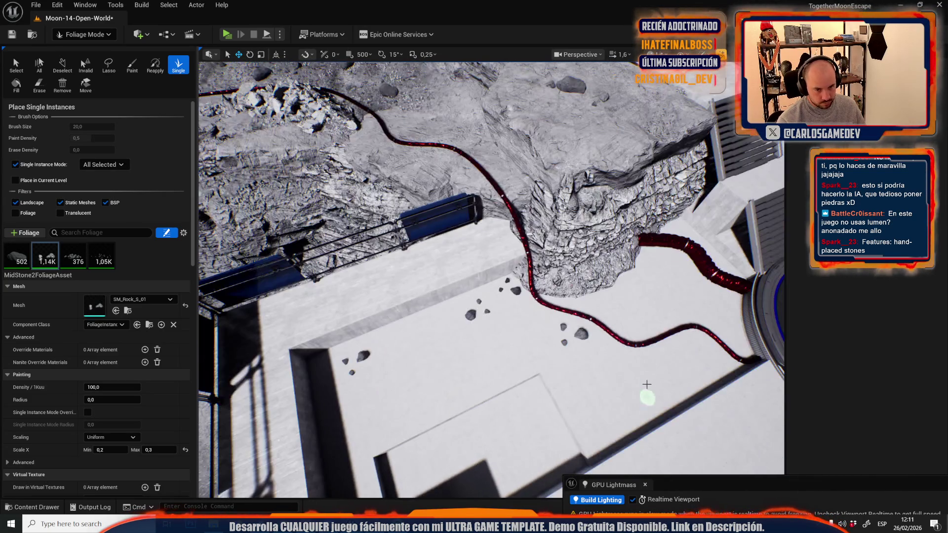
left_click(701, 299)
left_click(715, 316)
left_click(679, 230)
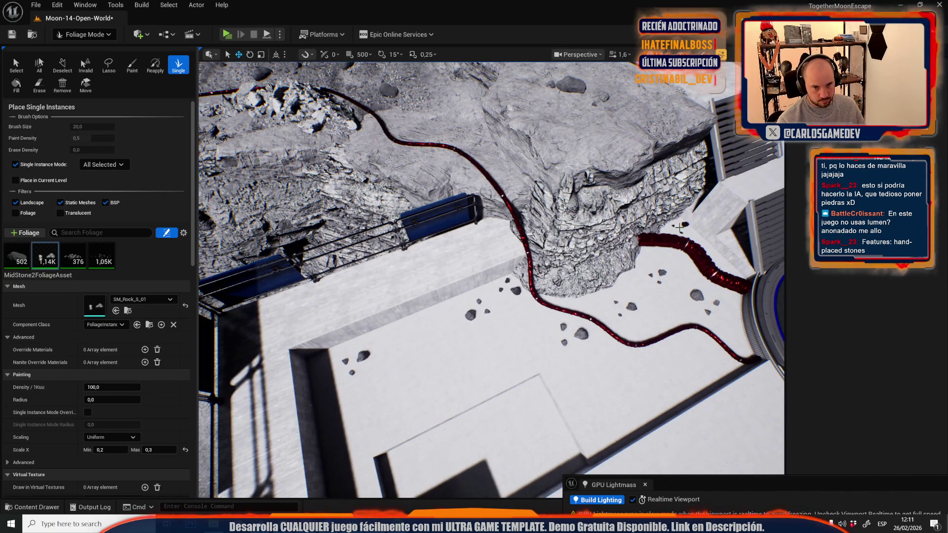
left_click(498, 233)
left_click(459, 258)
left_click(443, 252)
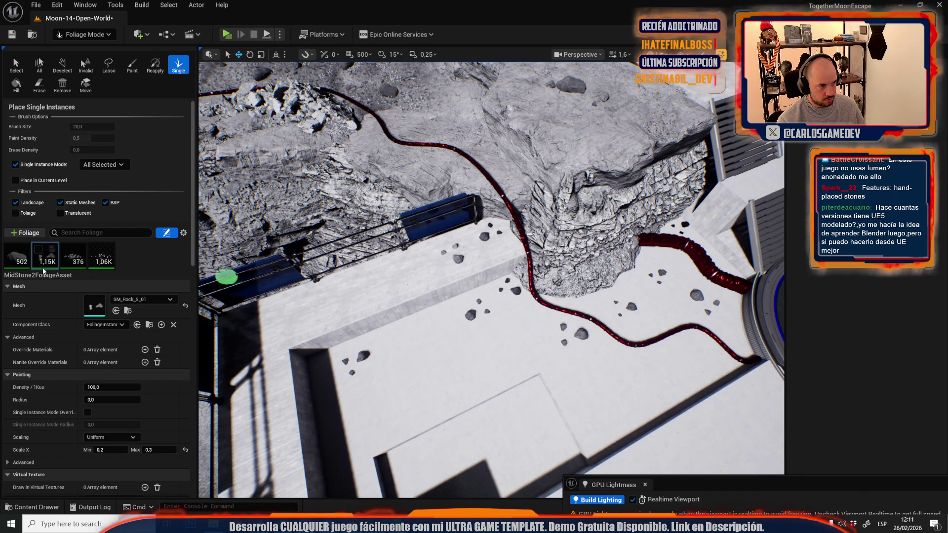
scroll(342, 285, "up", 5)
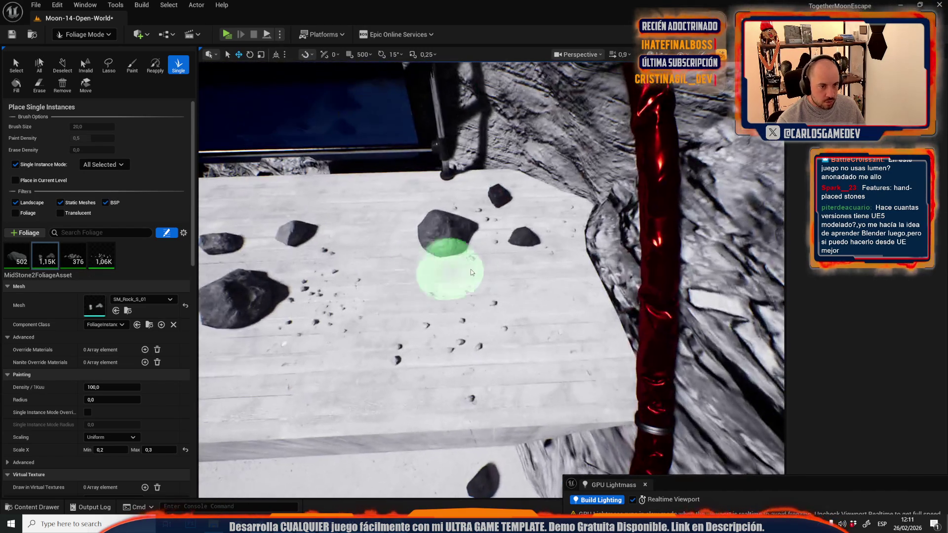
scroll(491, 328, "down", 3)
Add rocks on the plank, along the cliff base and by the red door, then return to Selection mode
left_click(459, 406)
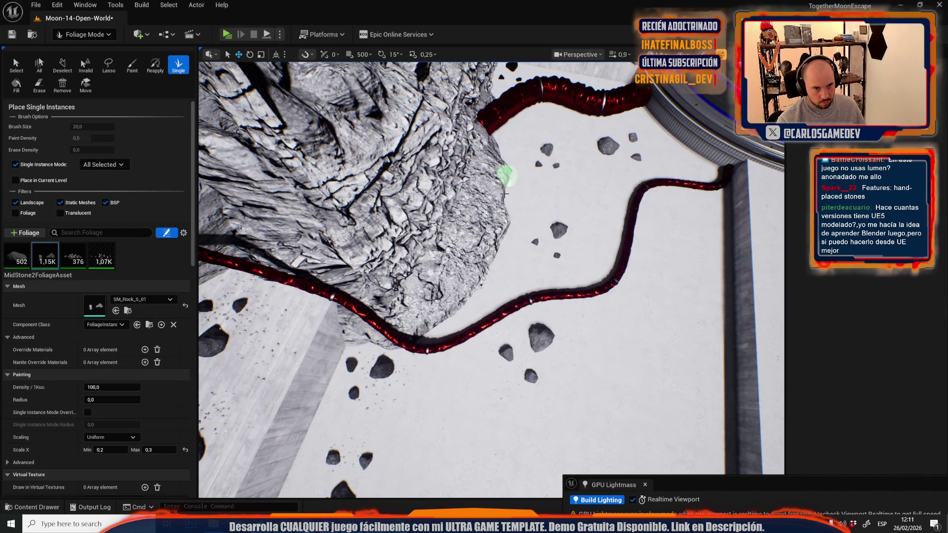
left_click(556, 160)
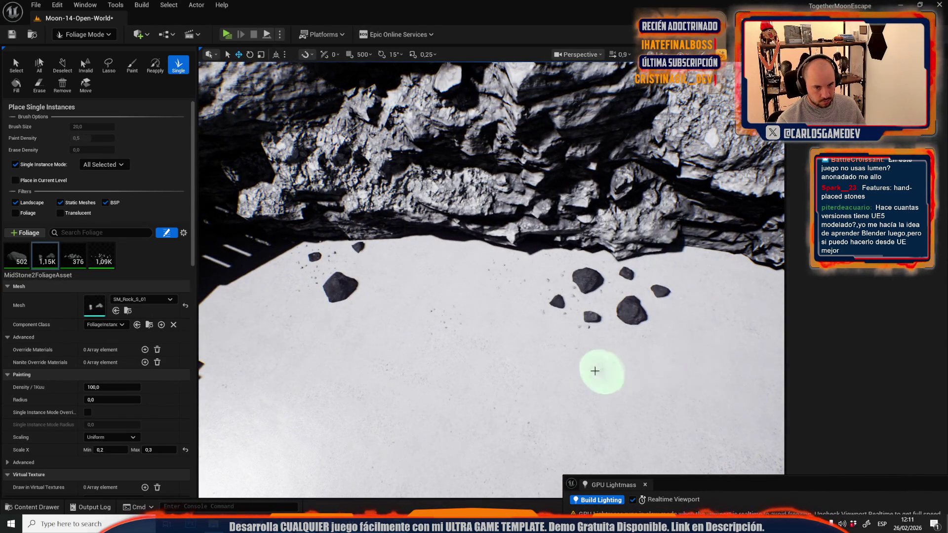
left_click(655, 370)
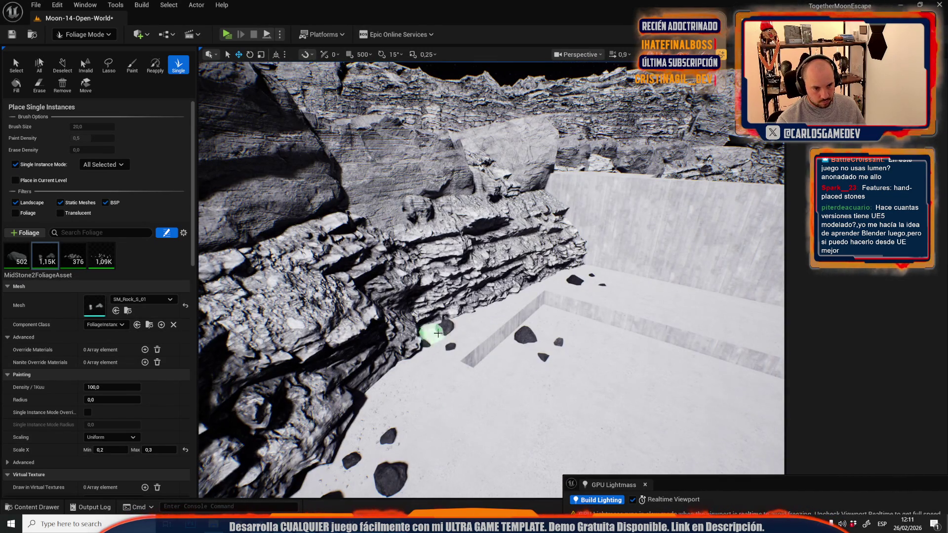
left_click(622, 292)
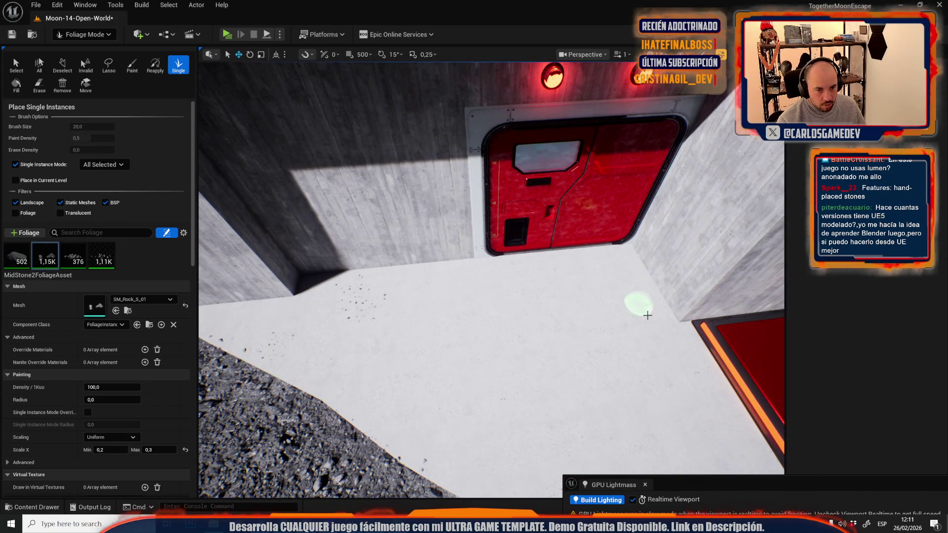
left_click(374, 295)
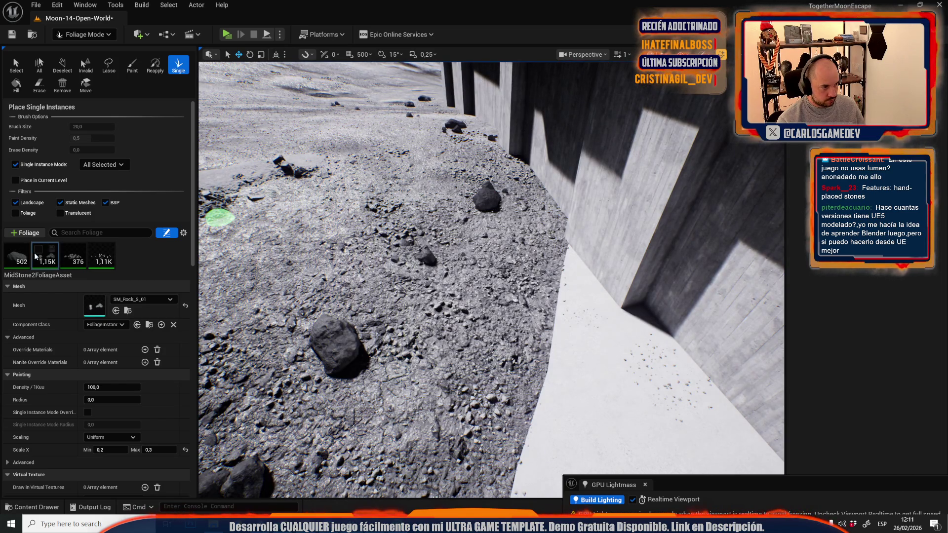
left_click(99, 253)
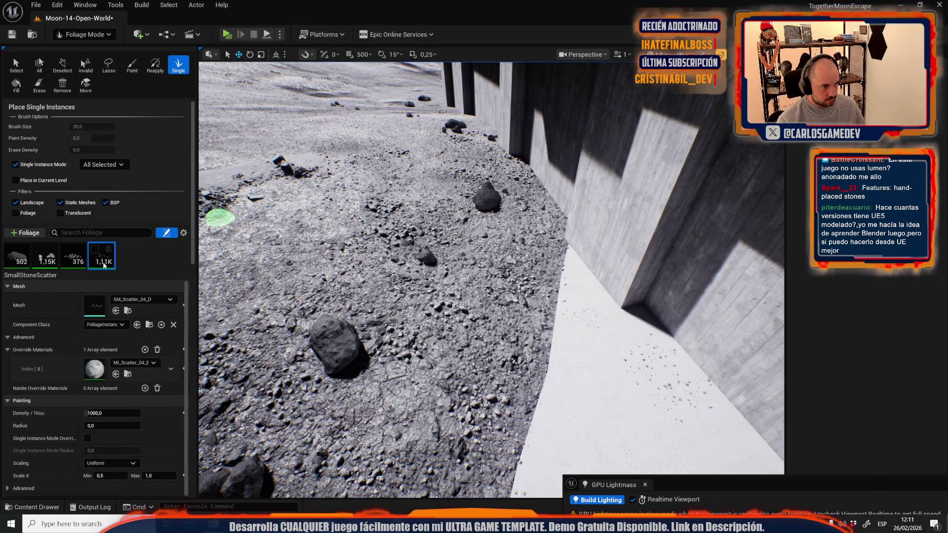
left_click(47, 267)
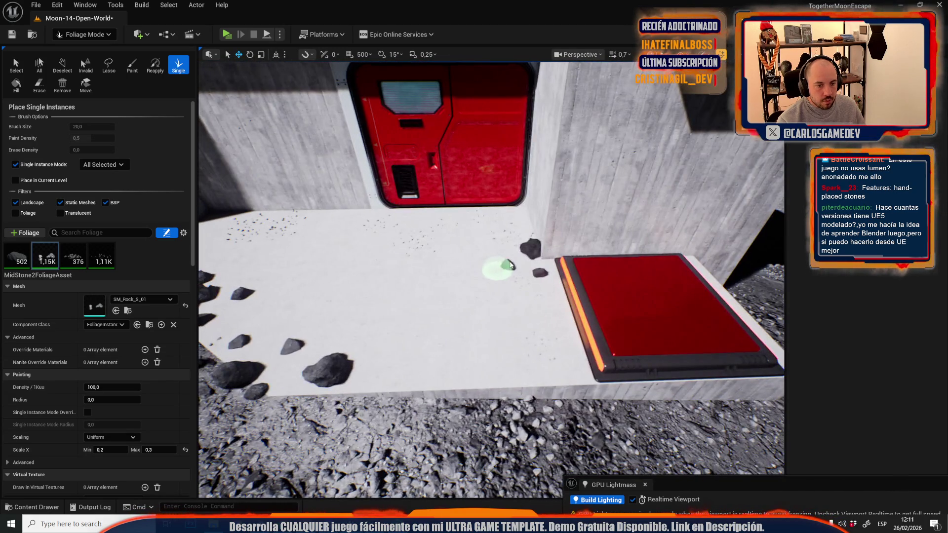
key("ctrl+z")
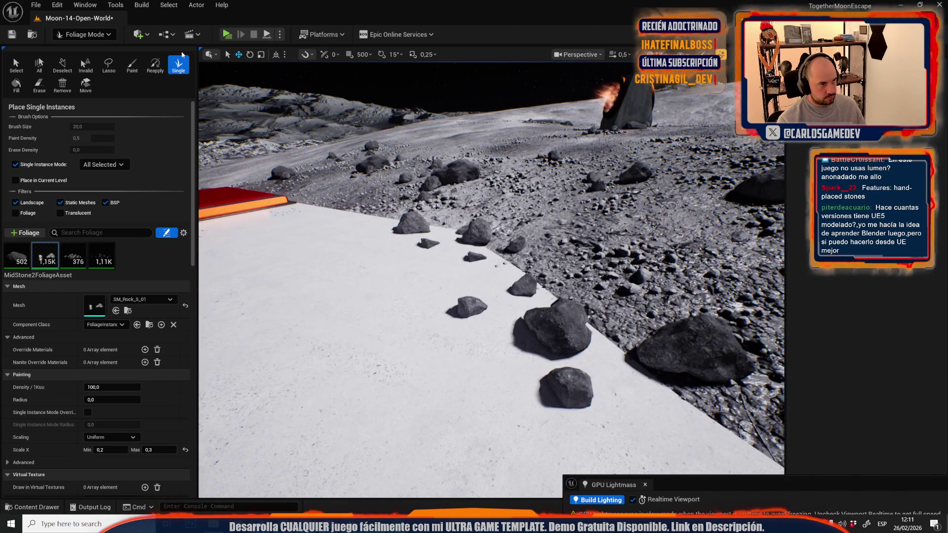
left_click(83, 34)
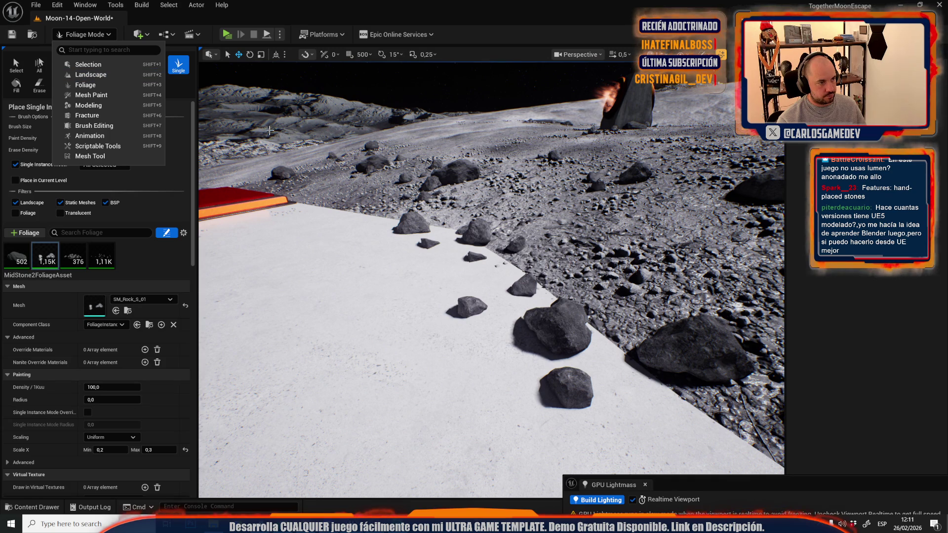
left_click(88, 64)
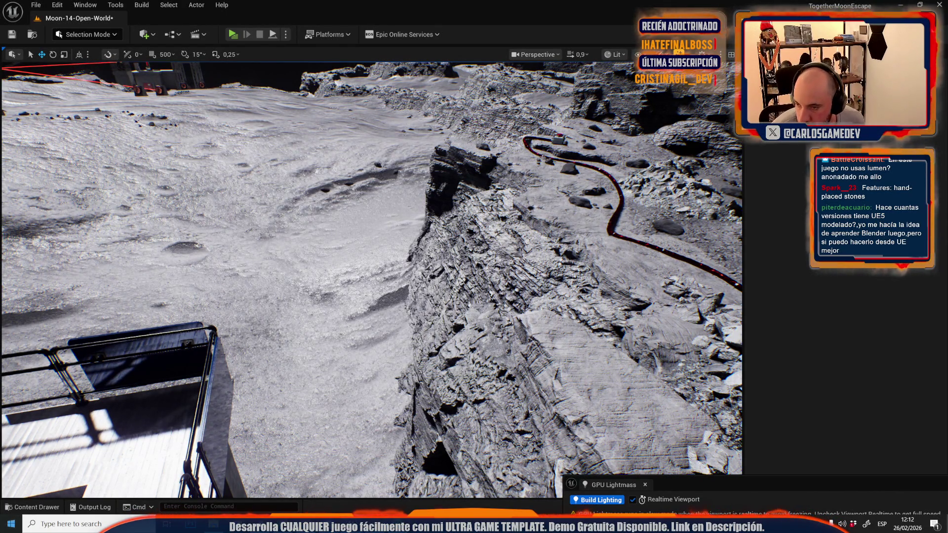
Fly the camera toward the rocky ground and keep the editor in Selection mode
scroll(372, 279, "up", 2)
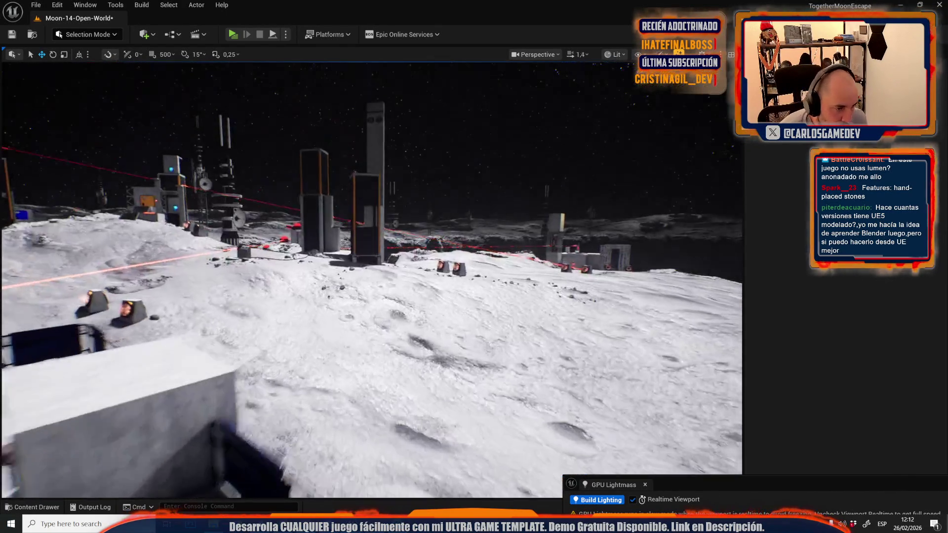
key("w")
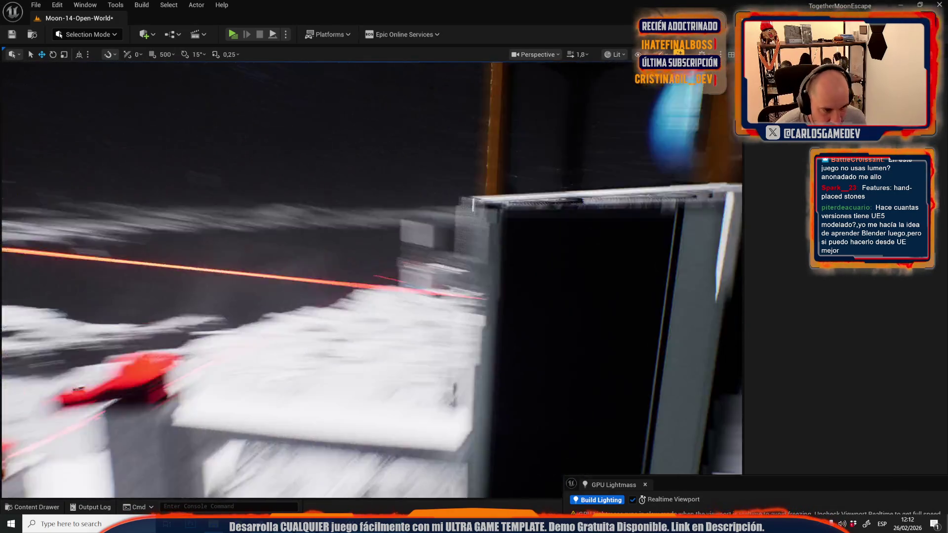
scroll(371, 279, "down", 2)
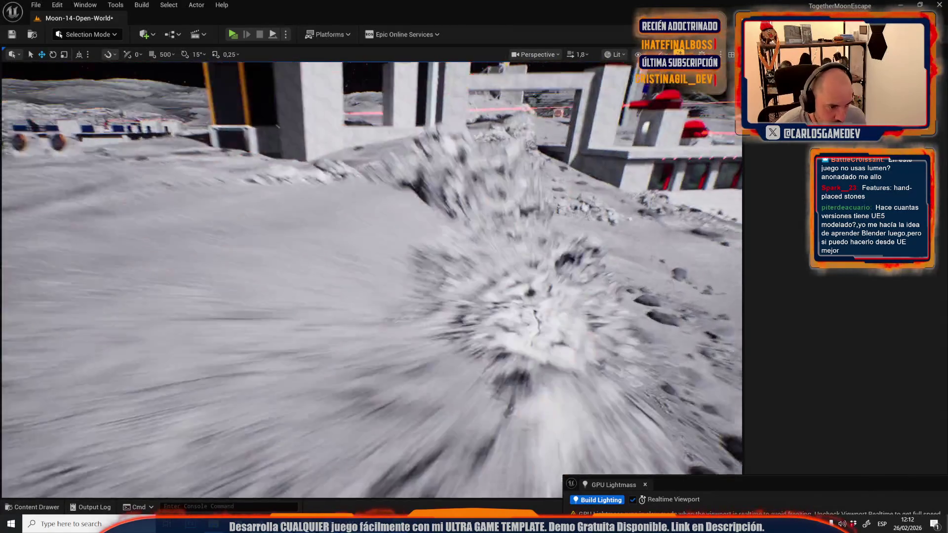
scroll(371, 279, "down", 1)
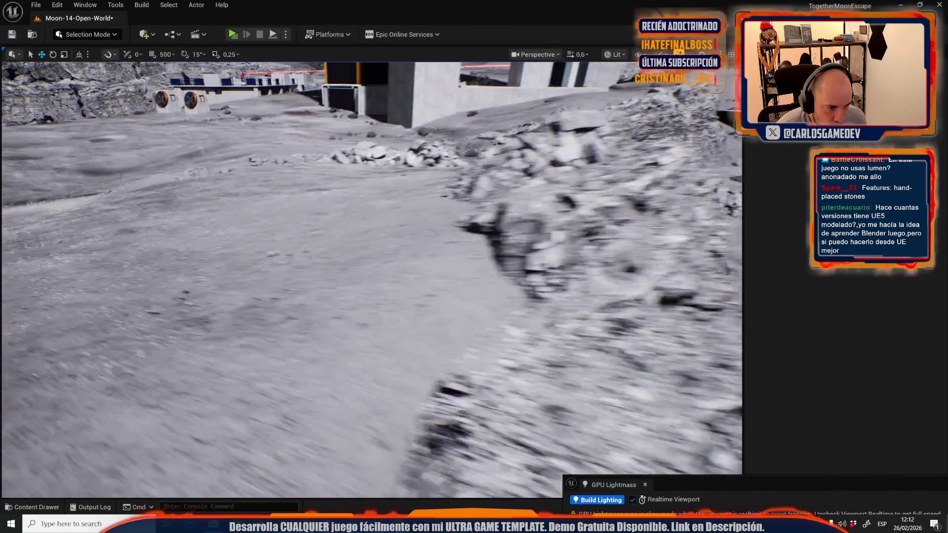
left_click(94, 38)
left_click(88, 65)
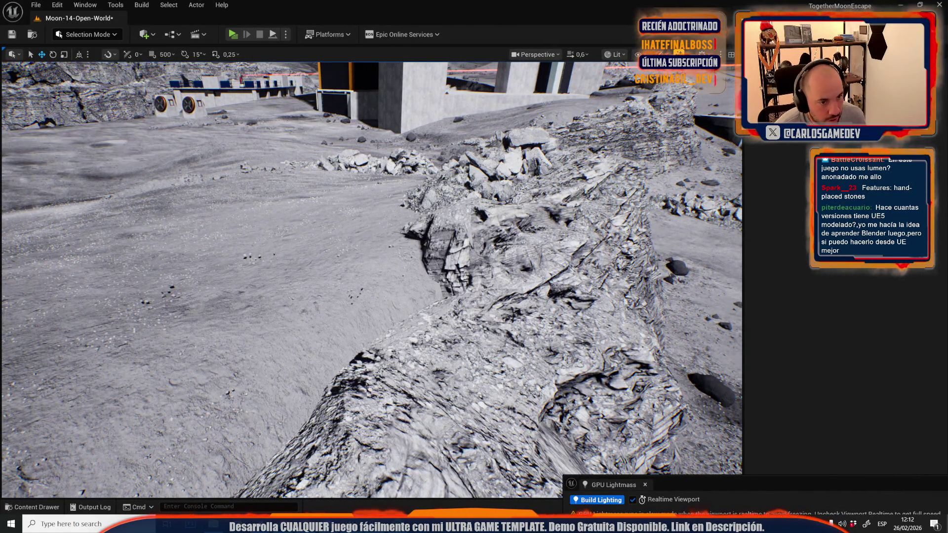
Select the rock pile on the ridge, frame it and inspect it from several angles
left_click(474, 188)
key("f")
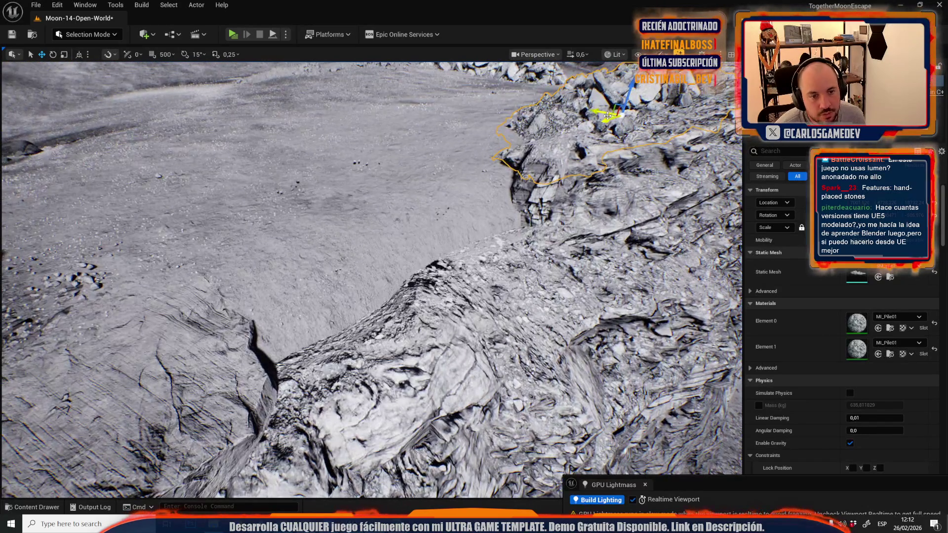
mouse_move(399, 247)
left_mouse_down()
mouse_move(387, 188)
mouse_move(494, 227)
left_mouse_up()
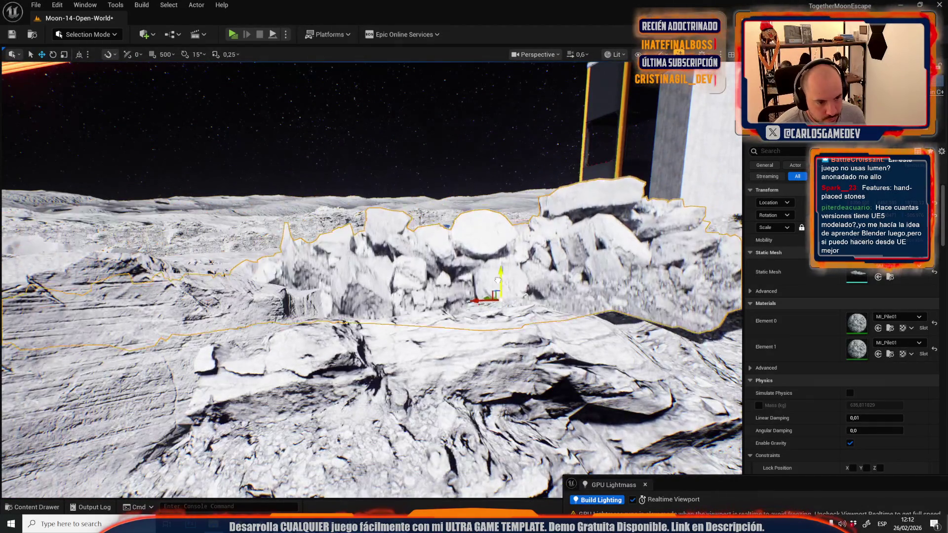
left_click_drag(498, 292, 390, 311)
key("e")
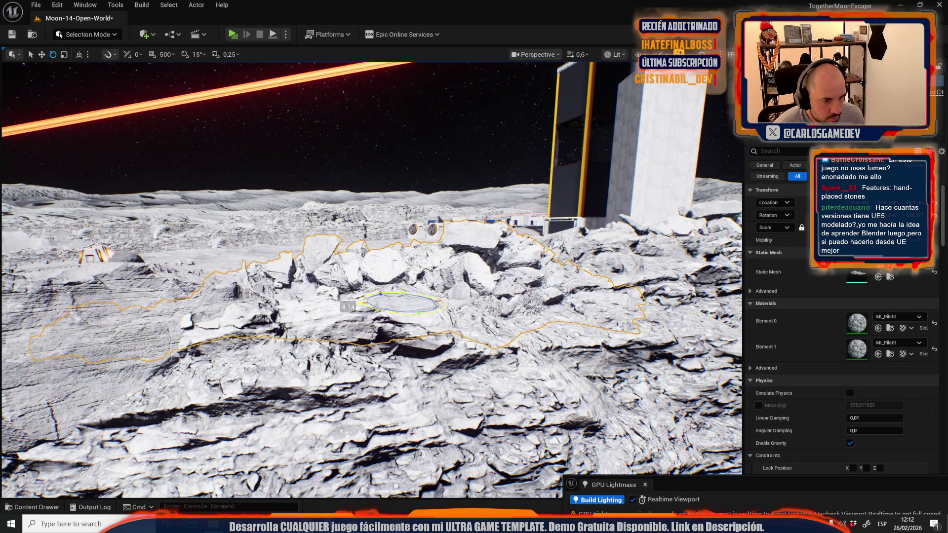
Fly back toward the base and open the Content Drawer on the ModularQuarry meshes
scroll(390, 311, "up", 3)
key("w")
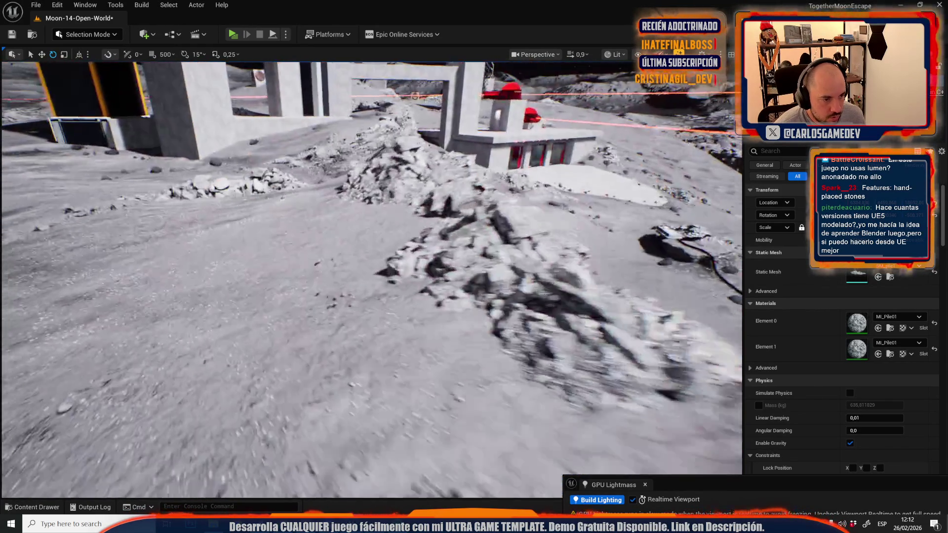
scroll(390, 311, "up", 1)
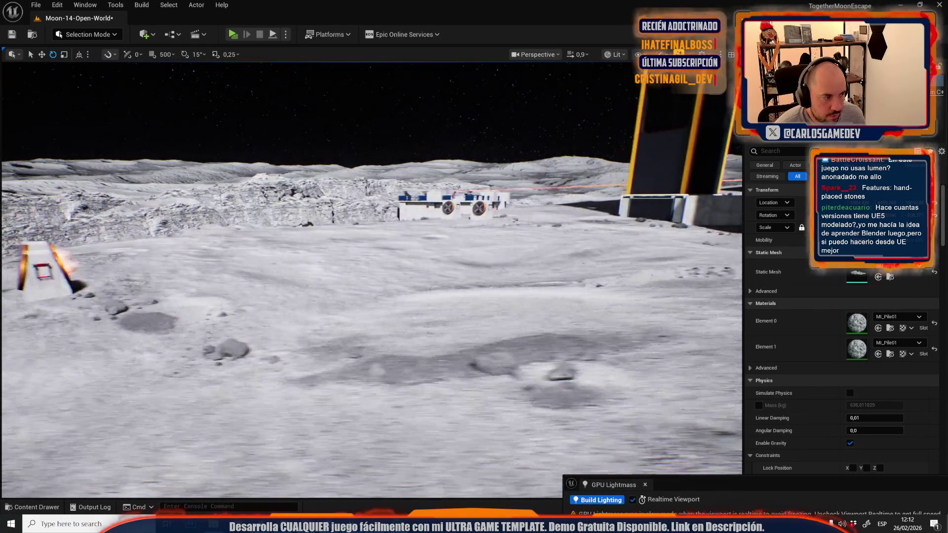
key("w")
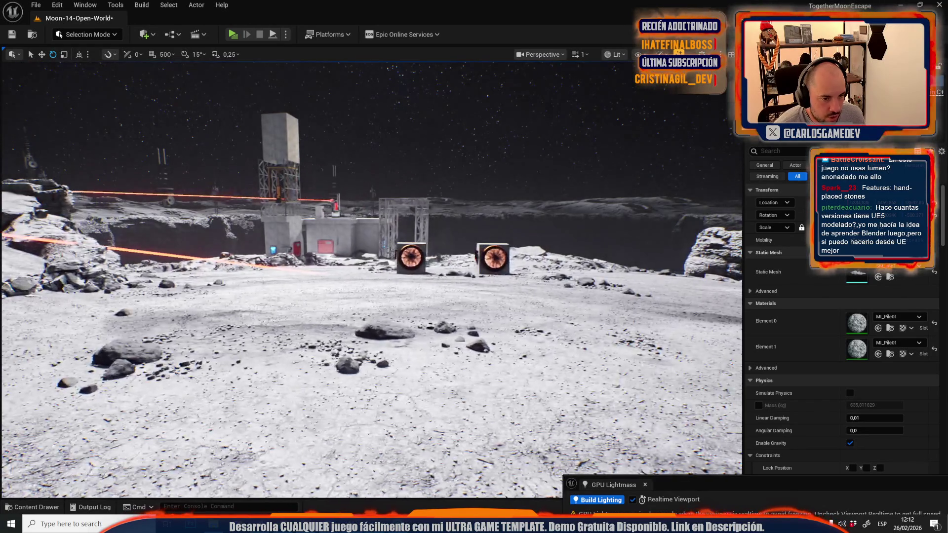
key("w")
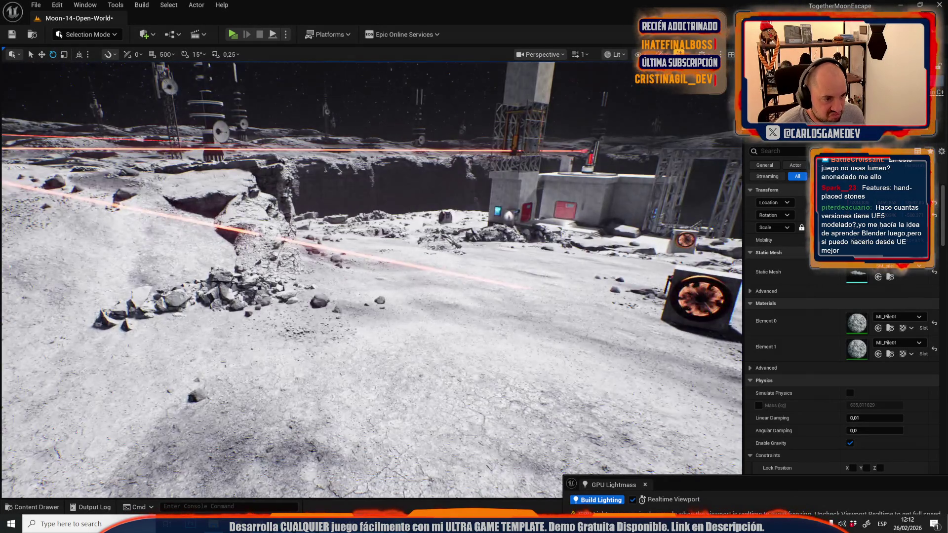
scroll(372, 276, "up", 2)
key("ctrl+space")
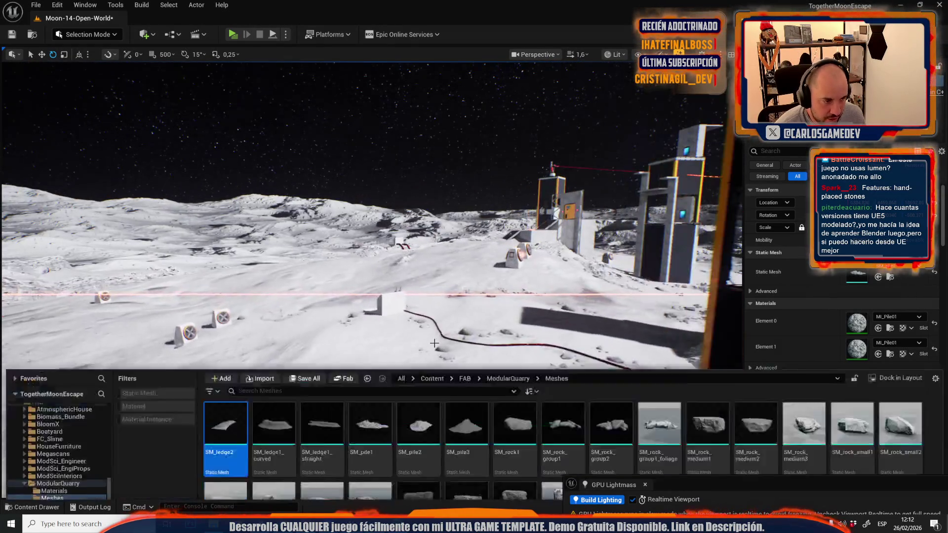
Save All and confirm saving the Moon-14-Open-World map in the Save Content dialog
left_click(305, 271)
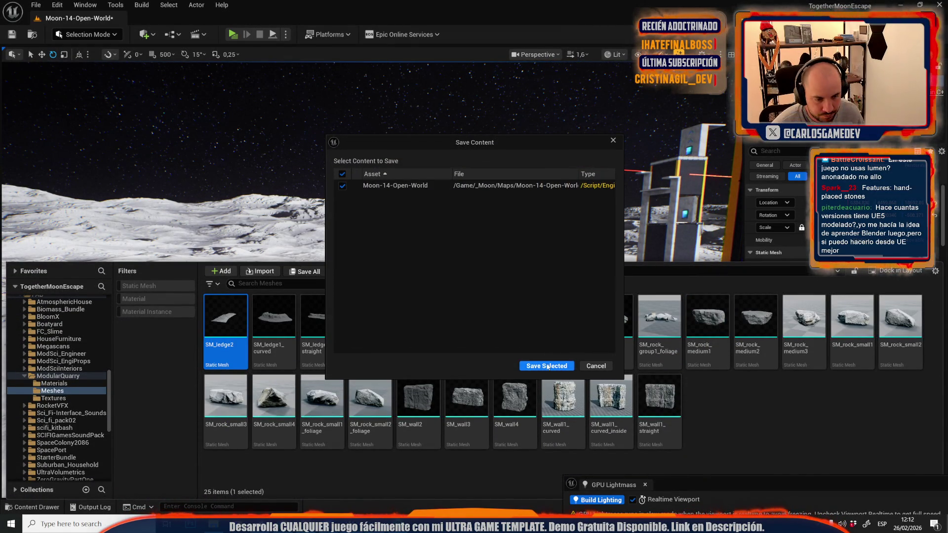
left_click(546, 363)
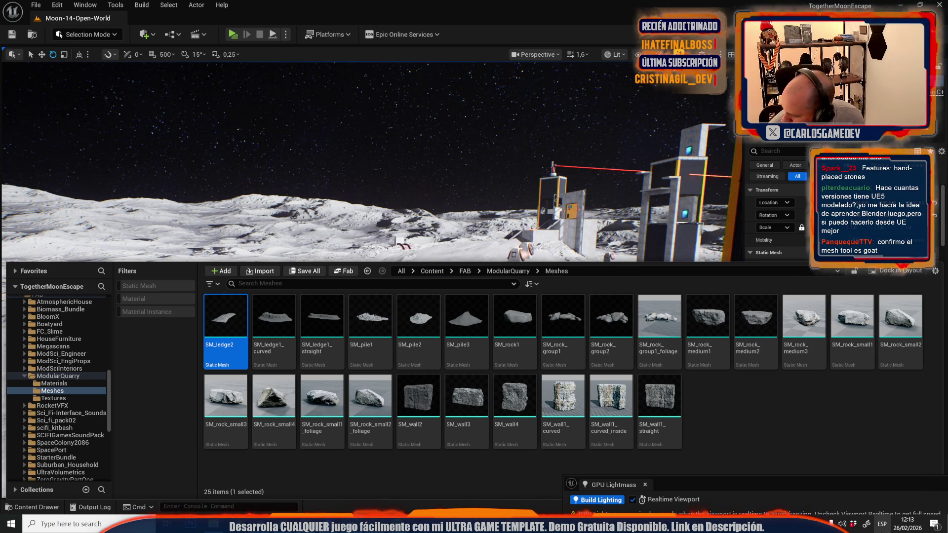
Start building the level's lighting and fly the view toward the moon base and crater
left_click(609, 500)
left_click_drag(510, 289, 510, 289)
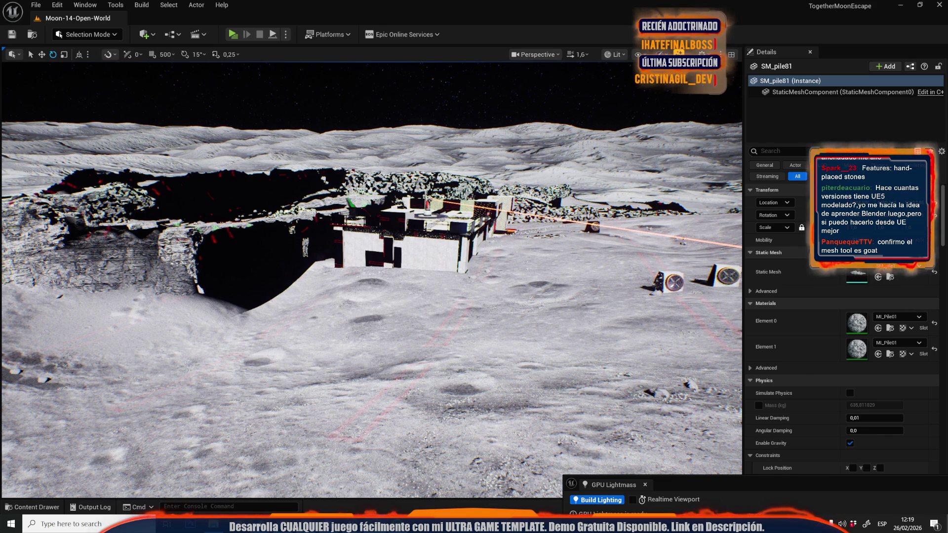
Enable realtime viewport, save the Moon-14-Open-World_BuiltData asset, and close the Content Drawer
key("ctrl+r")
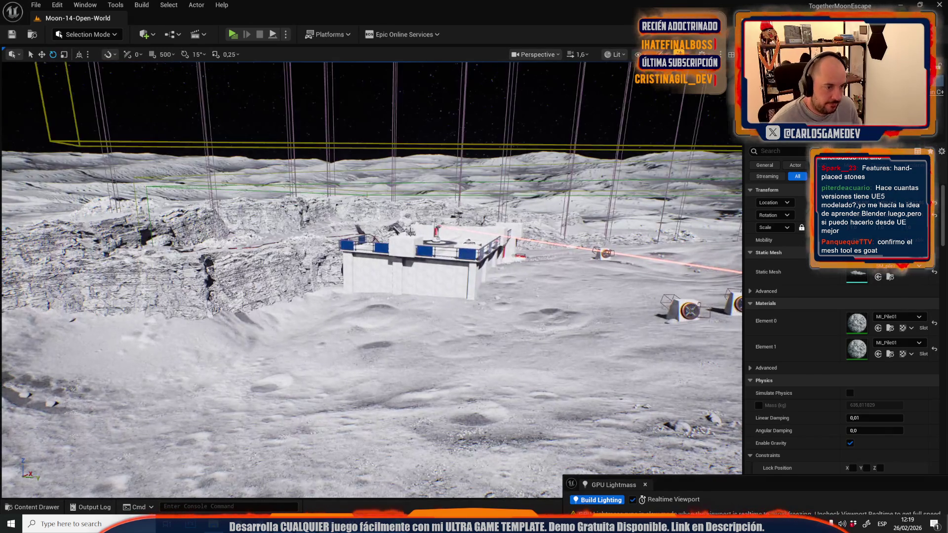
key("ctrl+space")
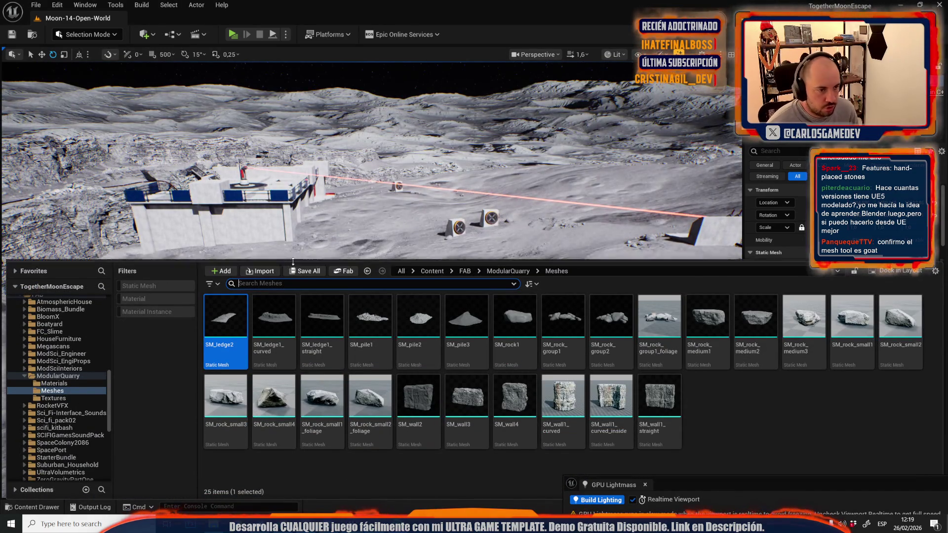
left_click(313, 272)
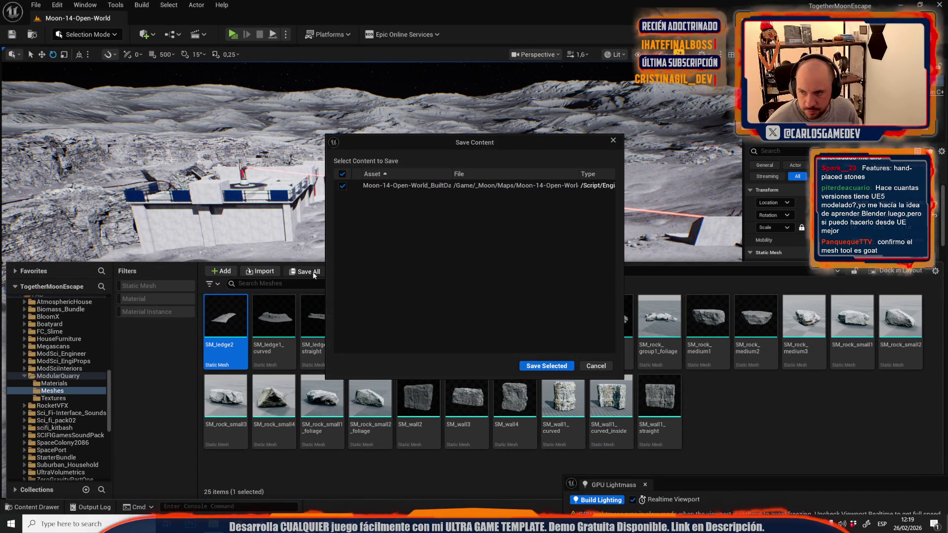
left_click(536, 366)
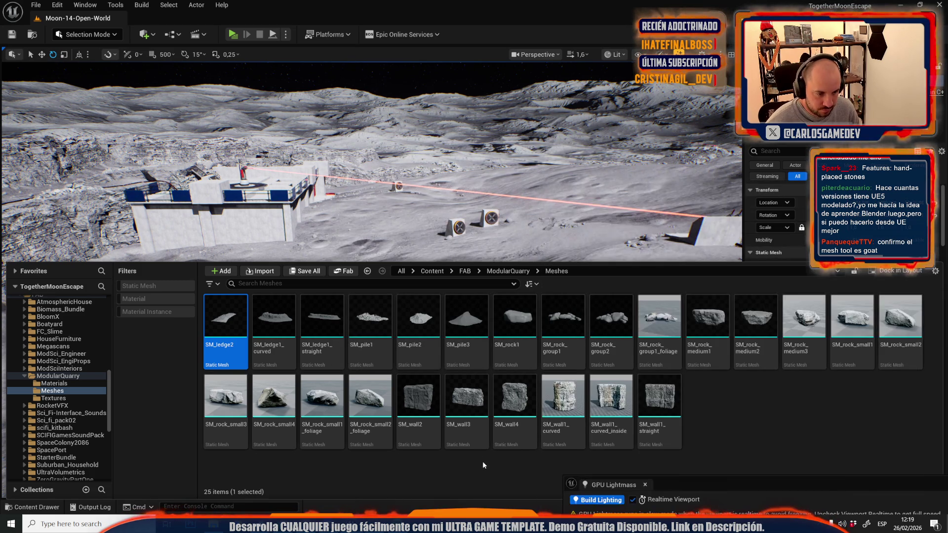
left_click(426, 412)
Inspect the rubble pile on the slope, comparing unlit and lit views
left_click_drag(425, 411, 505, 204)
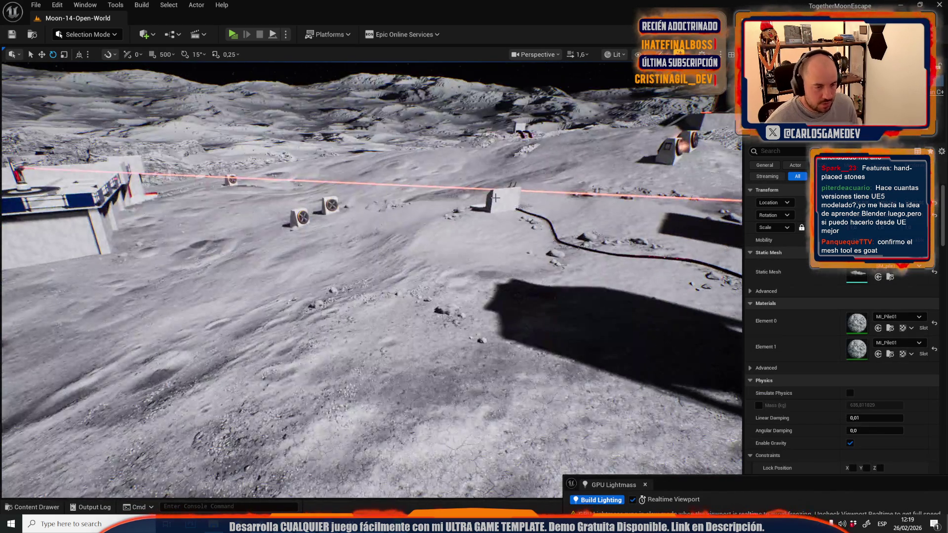
scroll(505, 204, "up", 3)
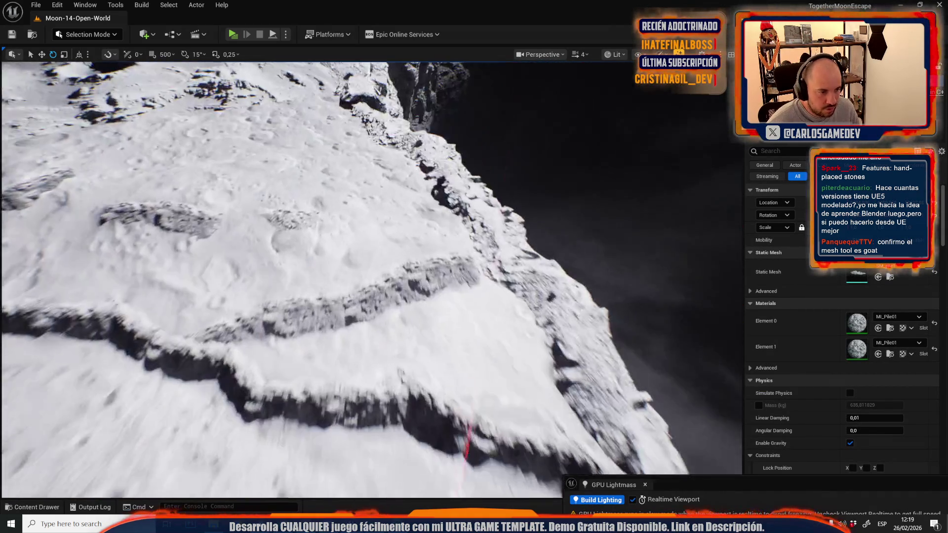
scroll(371, 280, "down", 2)
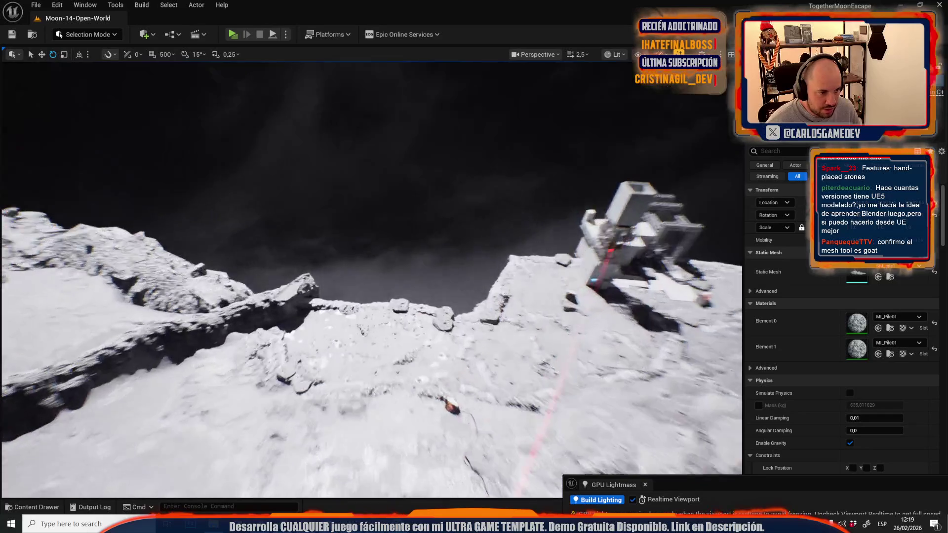
key("alt+3")
scroll(495, 228, "down", 2)
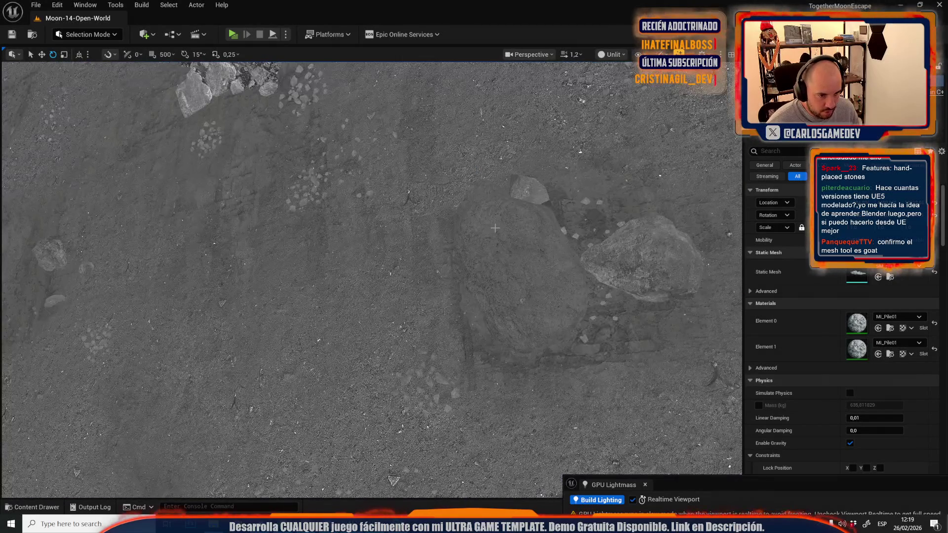
key("alt+4")
key("alt+3")
key("alt+4")
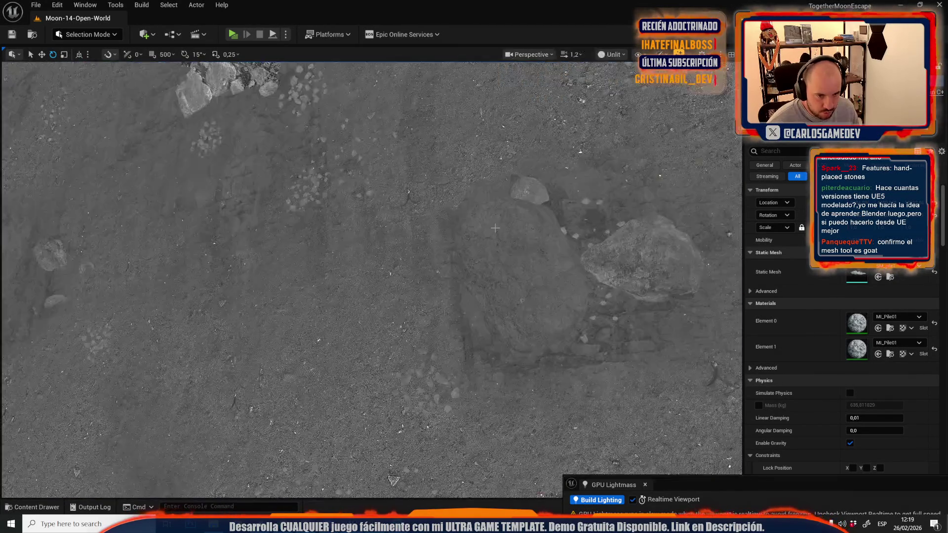
Fly back toward the moon base and start a Play-in-Editor preview with Alt+P
mouse_move(494, 228)
left_mouse_down()
mouse_move(494, 144)
mouse_move(469, 133)
mouse_move(514, 251)
left_mouse_up()
scroll(494, 143, "up", 2)
scroll(484, 173, "down", 2)
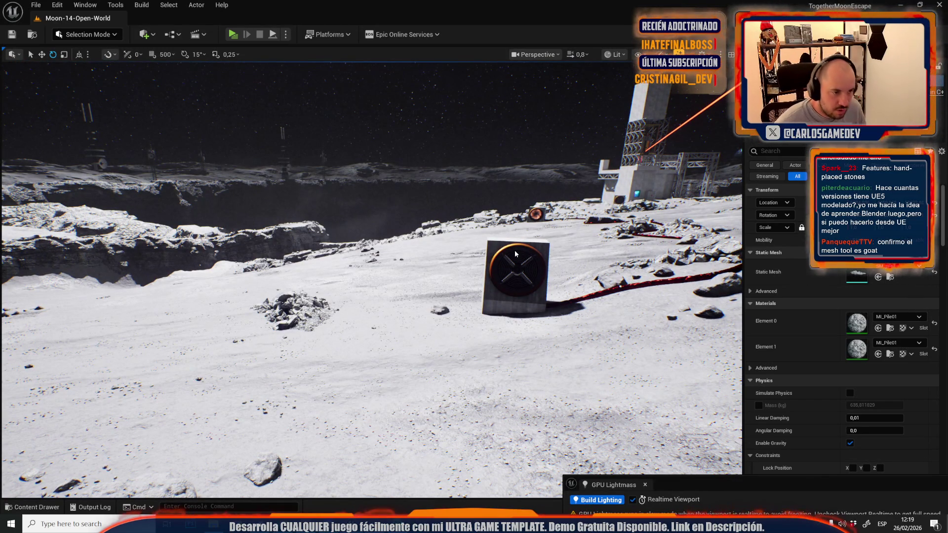
key("alt+p")
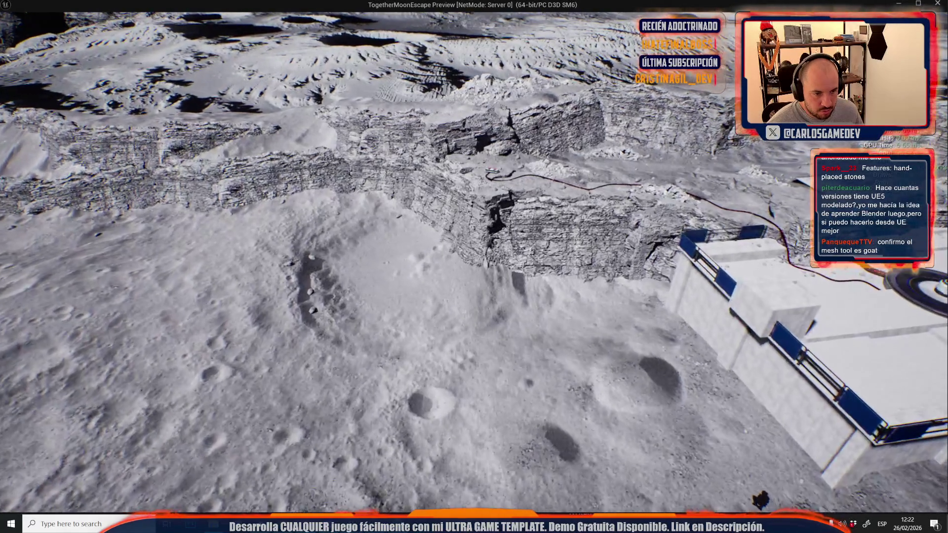
Stop the TogetherMoonEscape preview and return to the level editor
key("Escape")
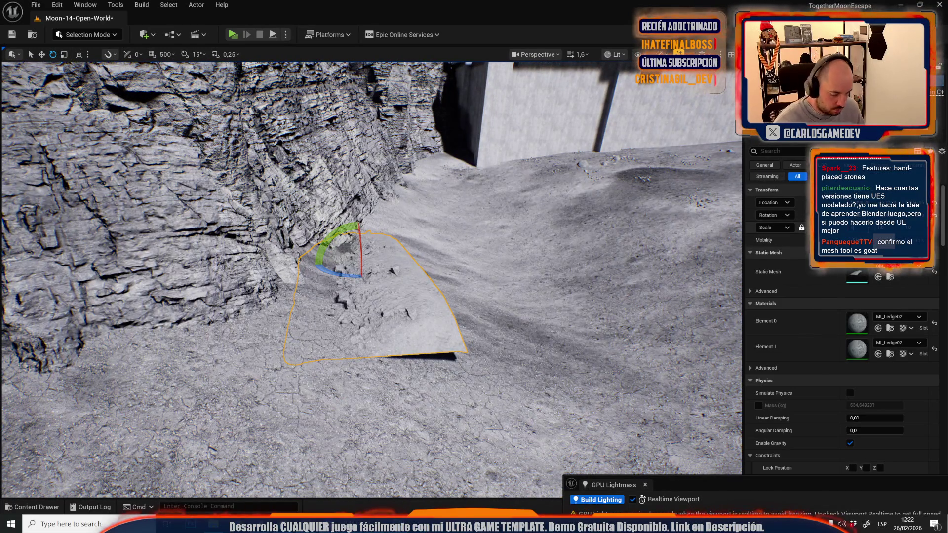
Tilt the MI_Ledge02 ledge mesh slightly so it lies flat against the cliff base
key("r")
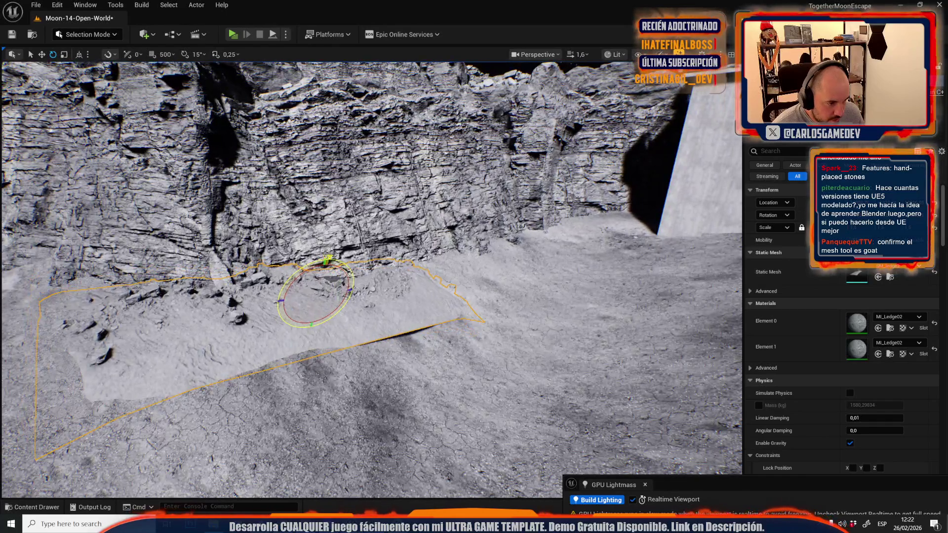
mouse_move(326, 261)
left_mouse_down()
mouse_move(322, 301)
mouse_move(326, 281)
left_mouse_up()
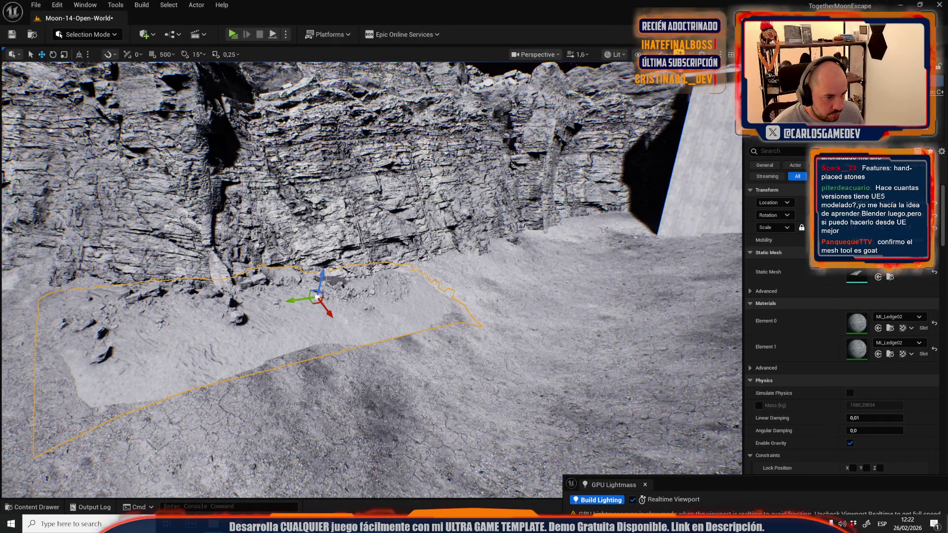
scroll(317, 297, "up", 3)
Fly around the lander and up to the cliff face, selecting the small rock at its foot
key("w")
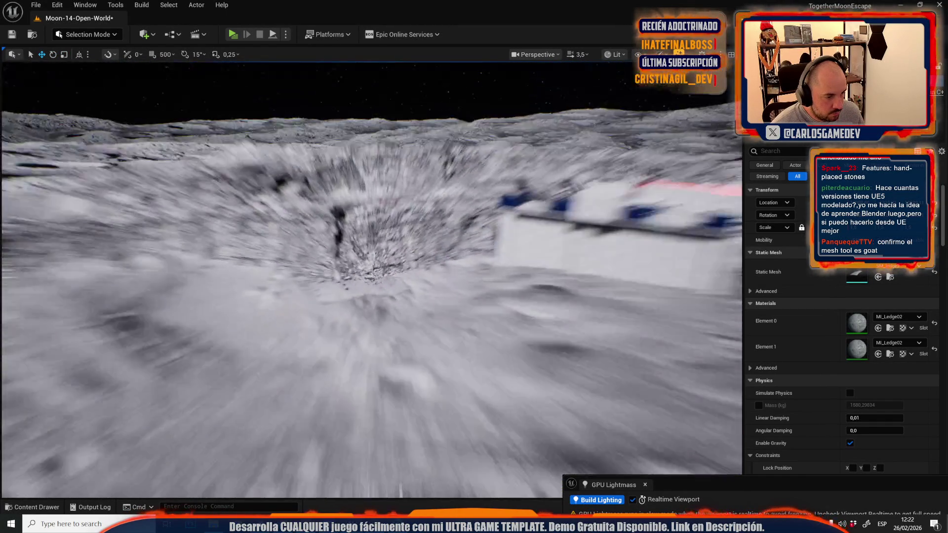
key("s")
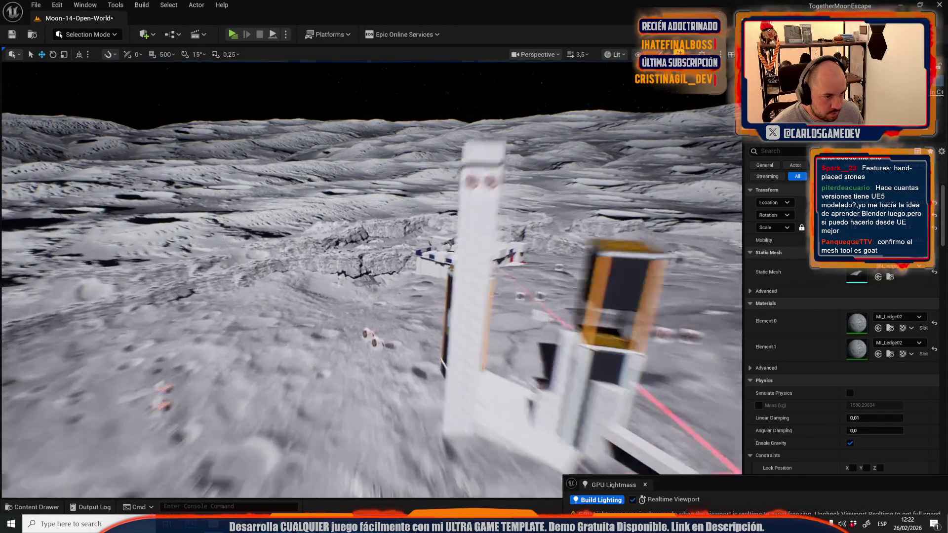
scroll(365, 291, "up", 1)
key("w")
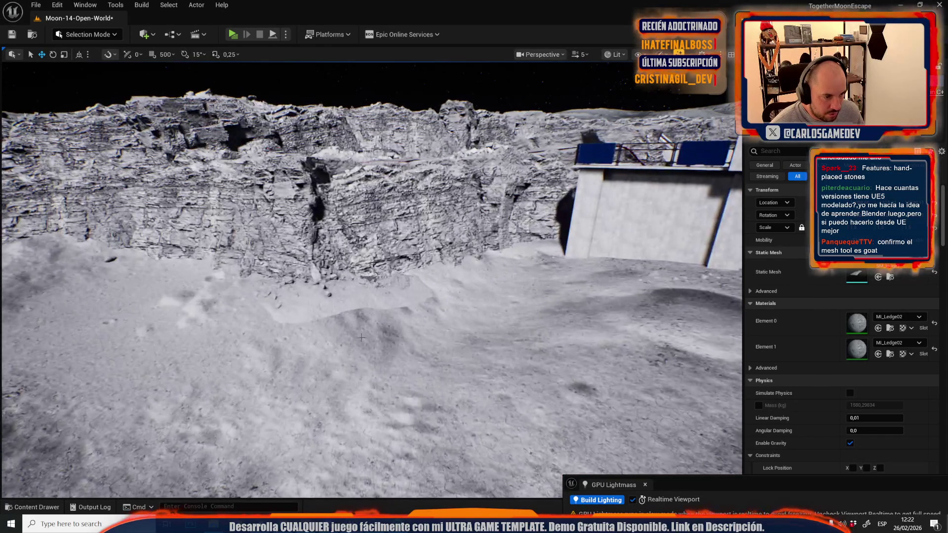
left_click(365, 290)
Delete the stray small rock by the cliff and select the landscape to show its properties
key("Delete")
left_click(404, 338)
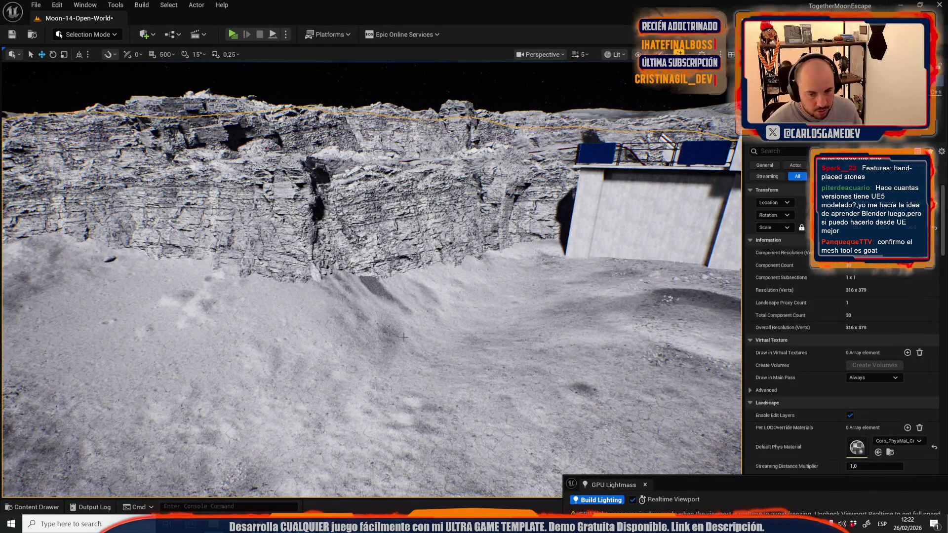
scroll(776, 345, "down", 10)
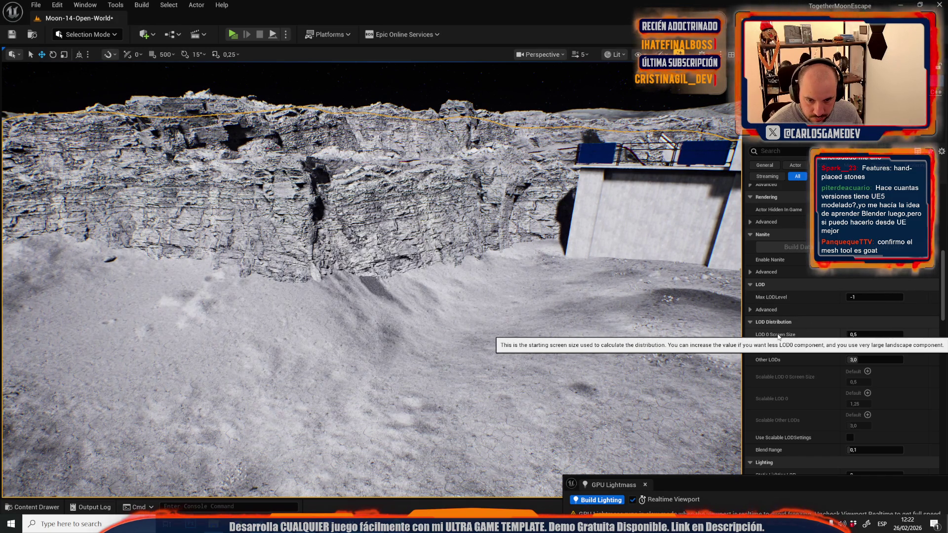
Show the viewport in Wireframe and change the landscape LOD 0 distribution value to 1.0
left_click(614, 54)
left_click(628, 117)
mouse_move(628, 117)
left_mouse_down()
mouse_move(605, 198)
mouse_move(605, 158)
mouse_move(614, 157)
left_mouse_up()
scroll(605, 178, "down", 1)
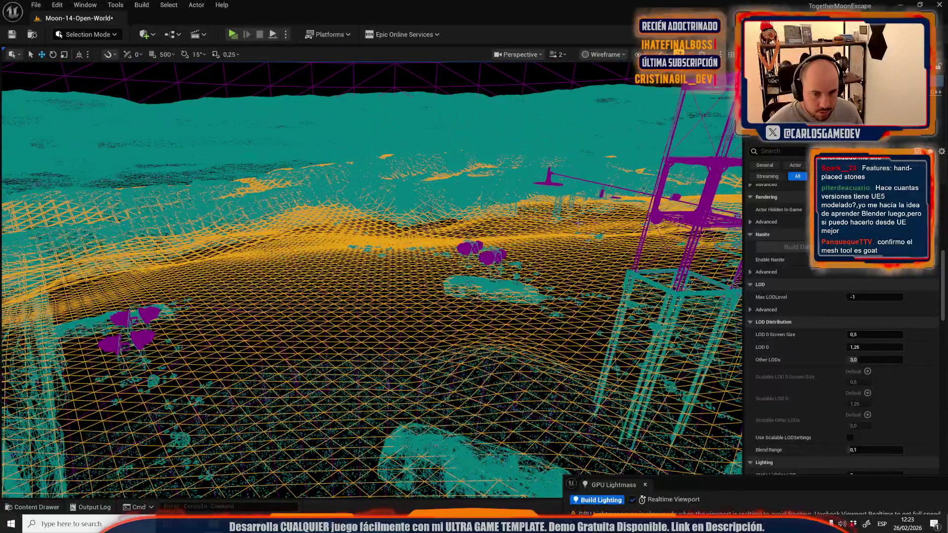
left_click_drag(874, 347, 918, 347)
Try a value of 1 for landscape LOD 0, then undo it back to 1.25
left_click(874, 347)
type("1")
key("Return")
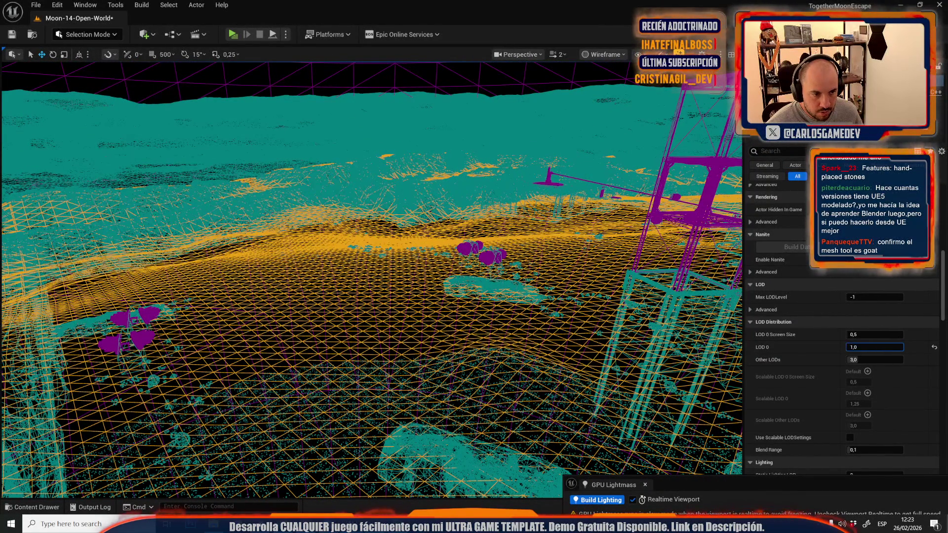
key("ctrl+z")
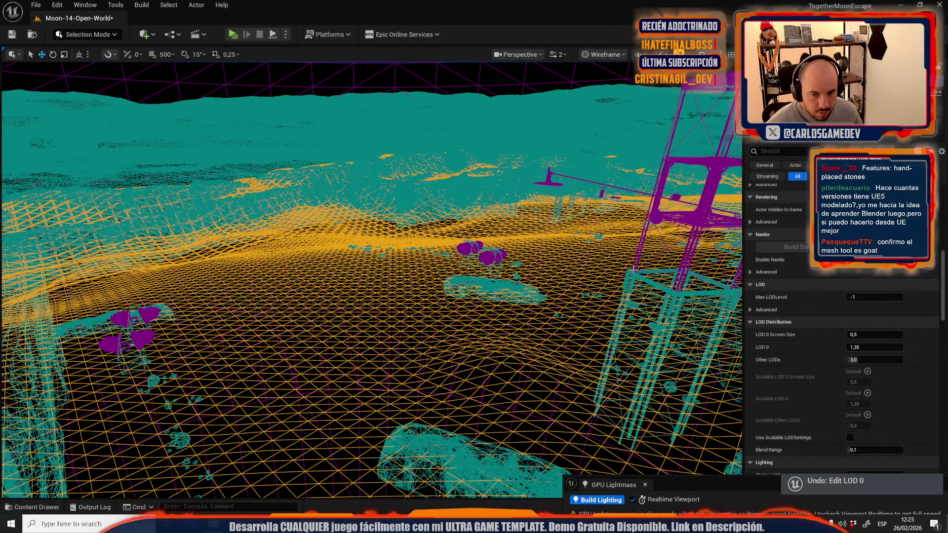
Set the landscape LOD 0 Screen Size to 0.1
left_click(874, 334)
type("2")
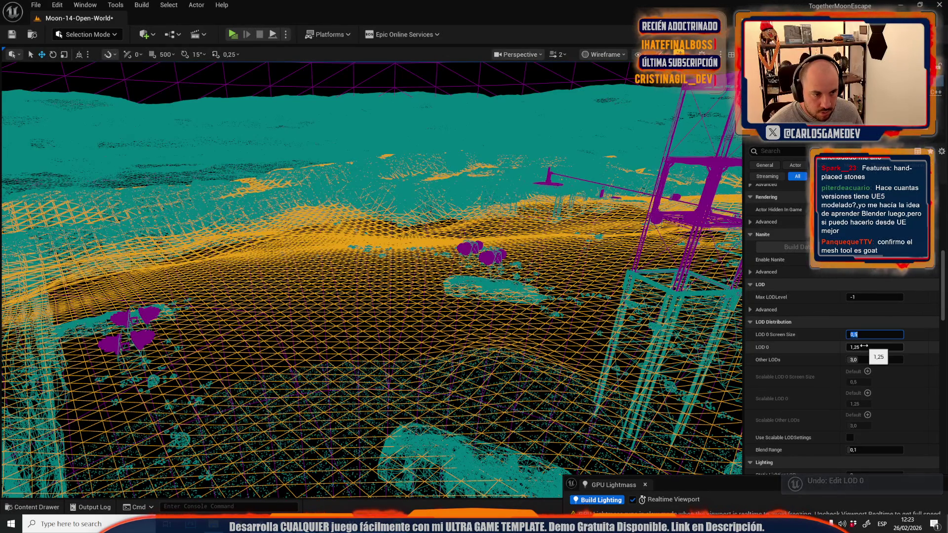
key("Return")
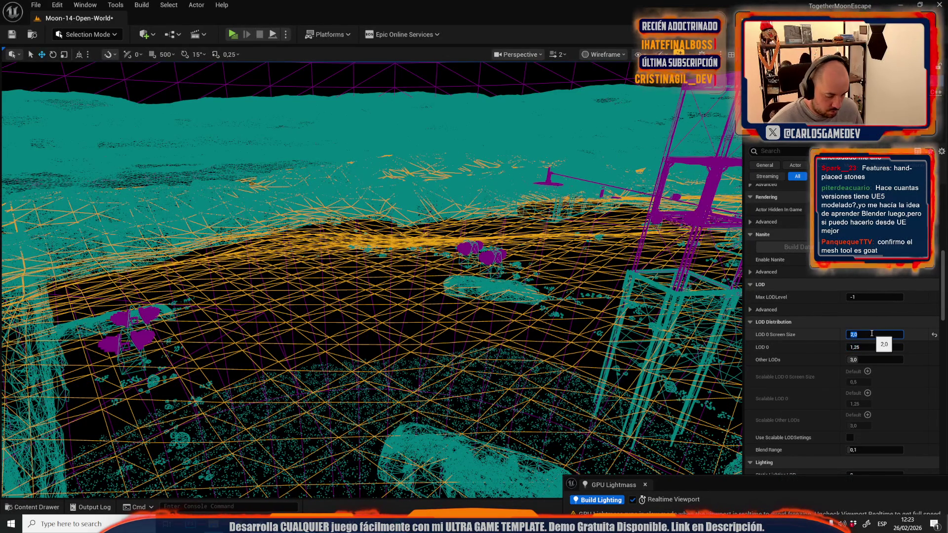
type("0,1")
key("Return")
Pull the camera back to compare mesh density and open the viewport view mode list
left_click_drag(651, 309, 666, 346)
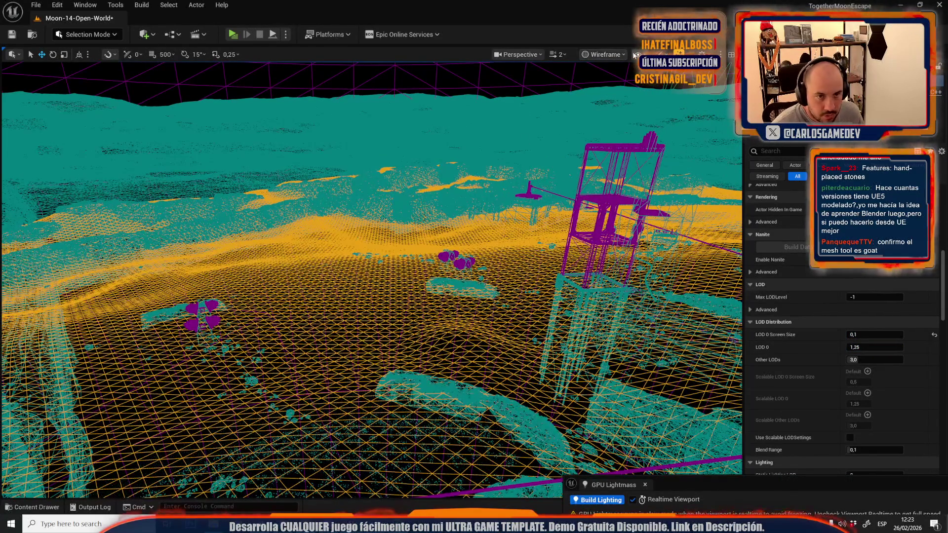
left_click(605, 54)
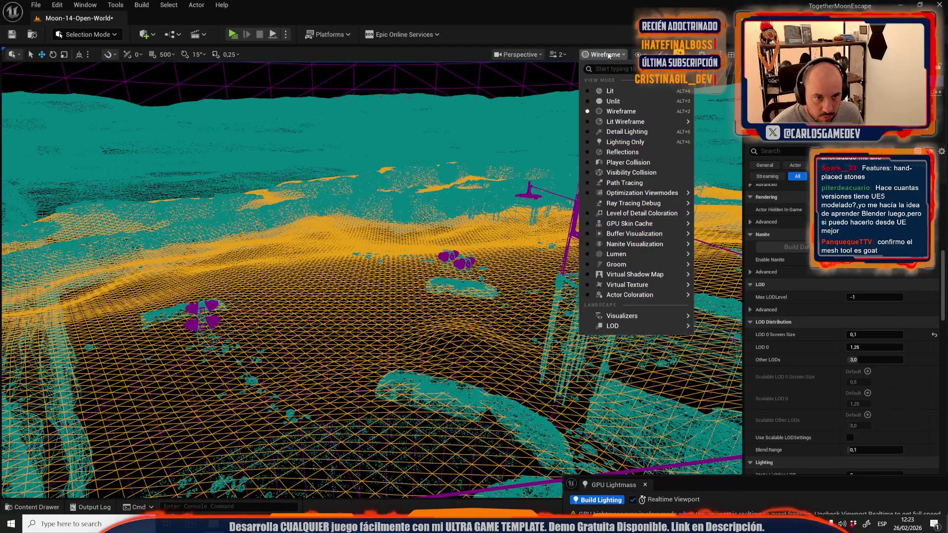
left_click(636, 101)
Fly over the terrain and switch the viewport back to Lit shading
key("s")
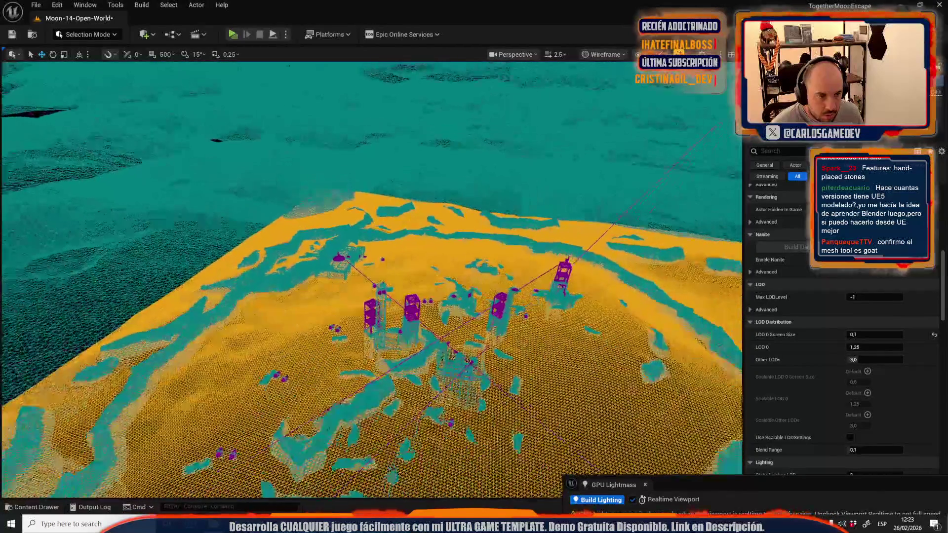
key("w")
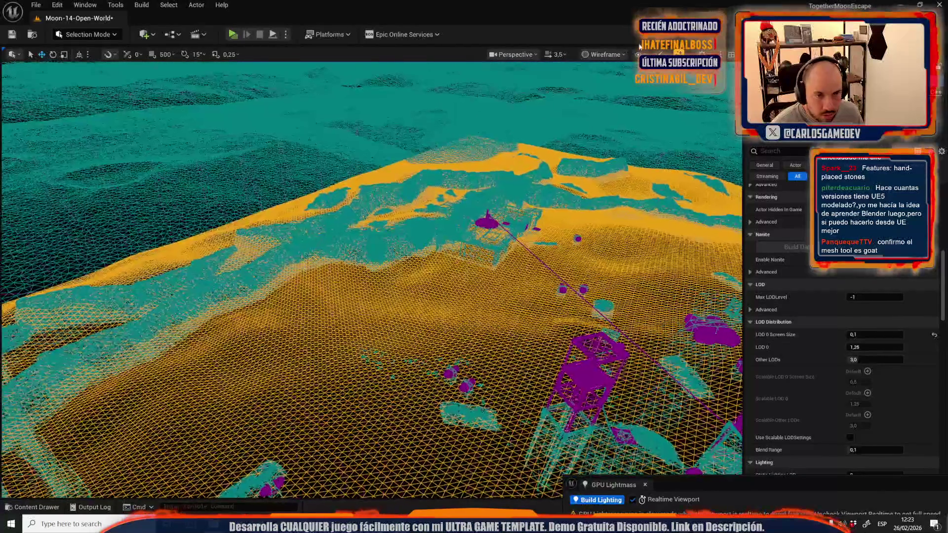
left_click(606, 55)
left_click(610, 92)
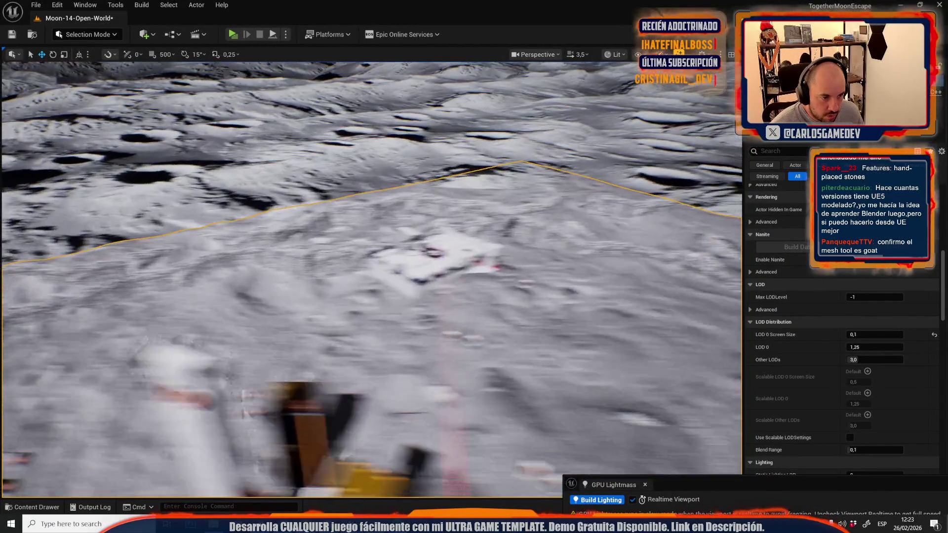
Reset LOD 0 Screen Size to its 0.5 default, then lower and commit it at 0.4
scroll(370, 279, "up", 1)
key("s")
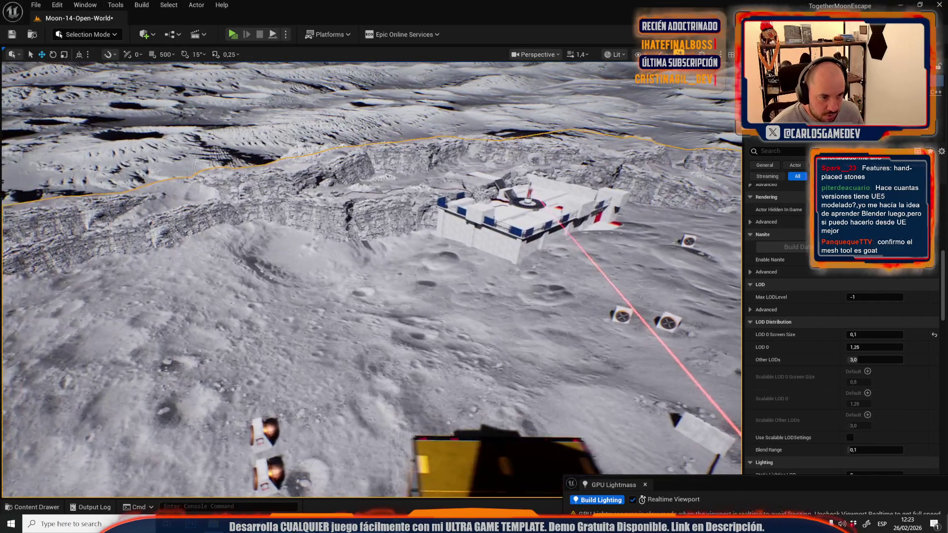
key("s")
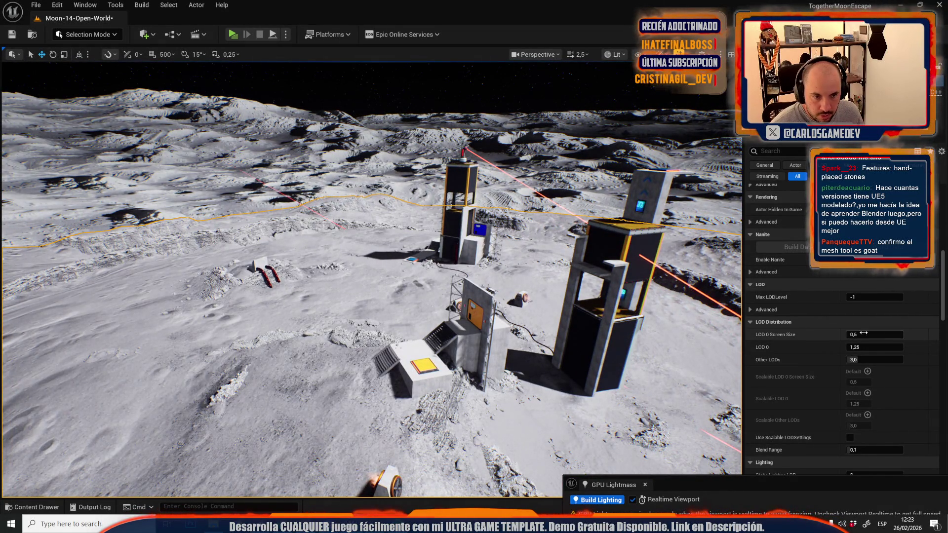
left_click(934, 335)
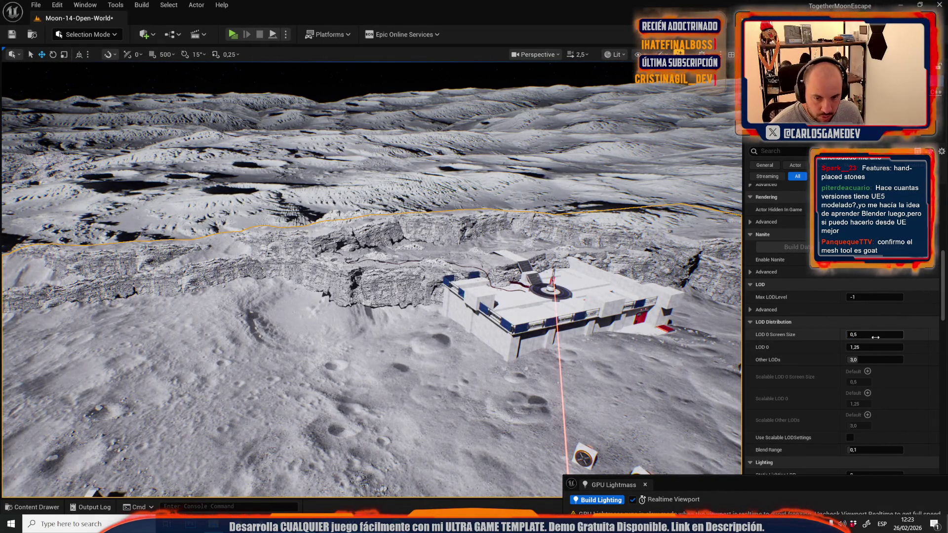
left_click_drag(873, 335, 866, 335)
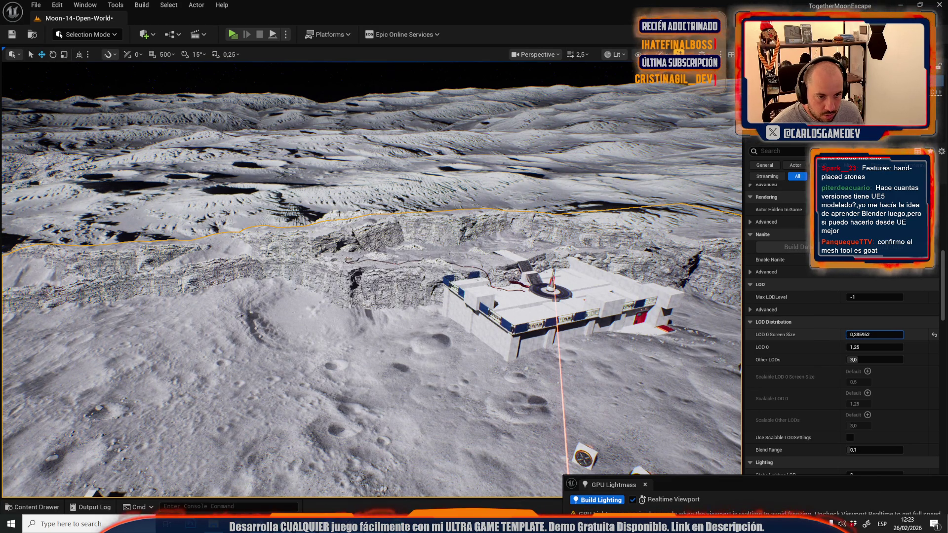
left_click(874, 335)
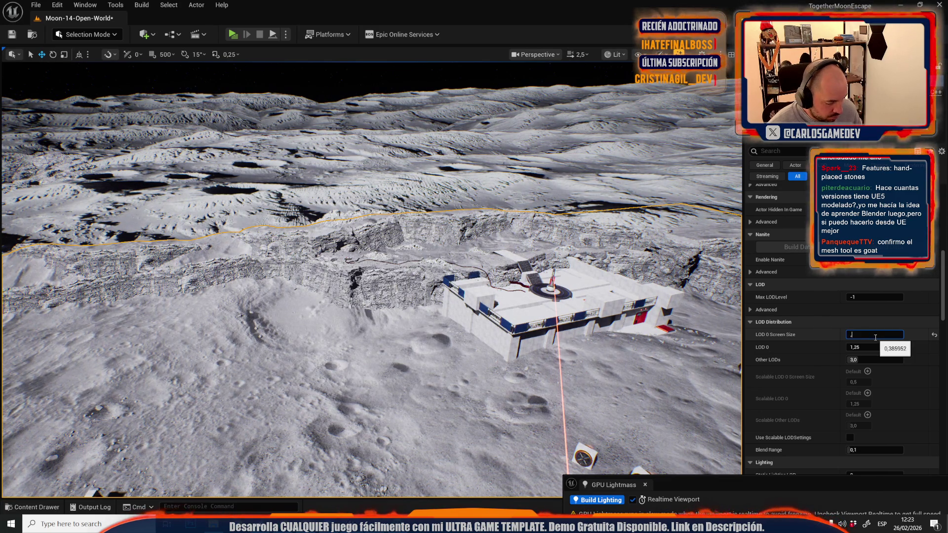
type("0,4")
key("Return")
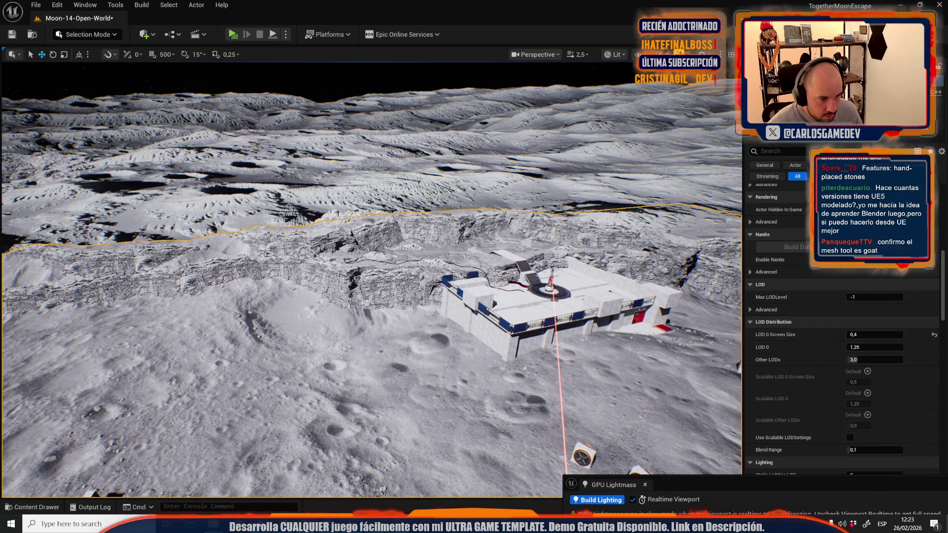
Lower LOD 0 Screen Size further to 0.3 and view the cratered plain
key("w")
scroll(370, 277, "down", 5)
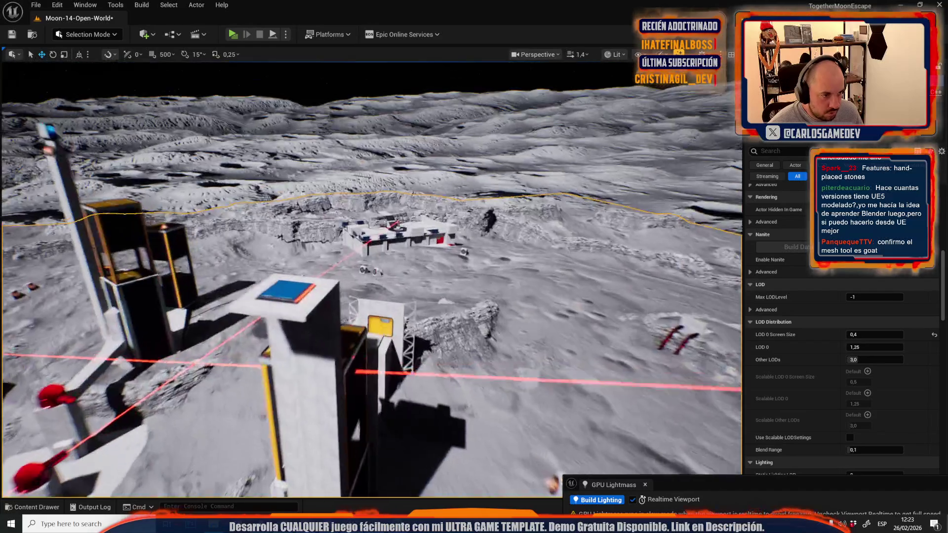
key("s")
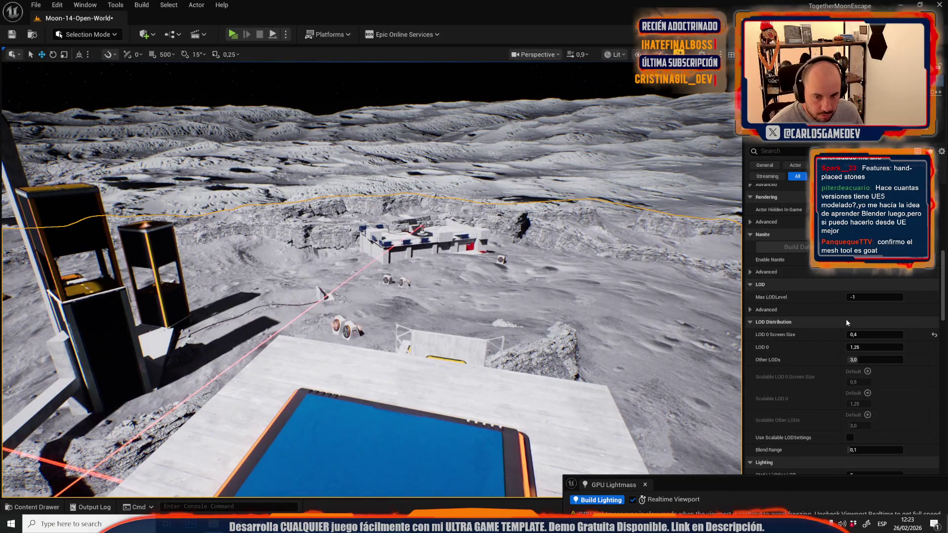
left_click_drag(878, 332, 862, 332)
left_click(878, 334)
type(",3")
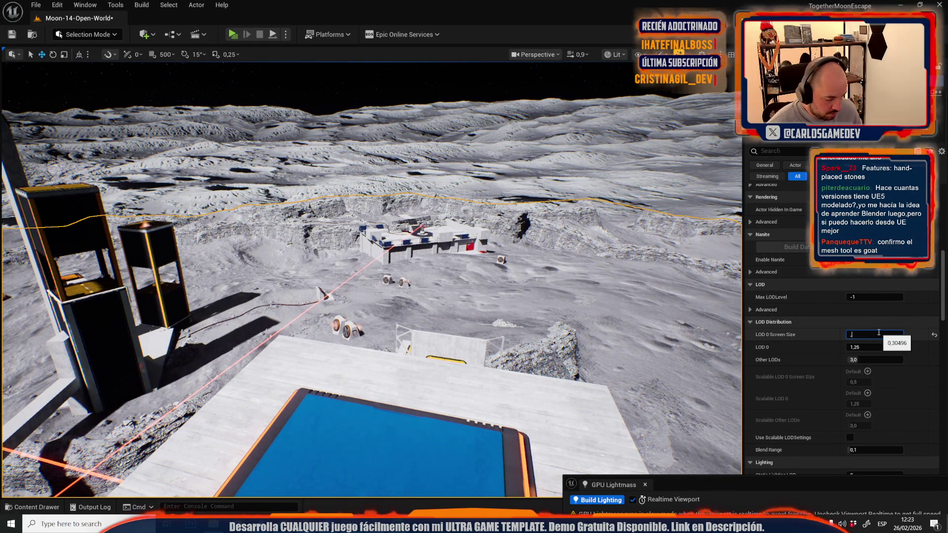
key("Return")
mouse_move(537, 304)
left_mouse_down()
mouse_move(374, 316)
mouse_move(366, 345)
left_mouse_up()
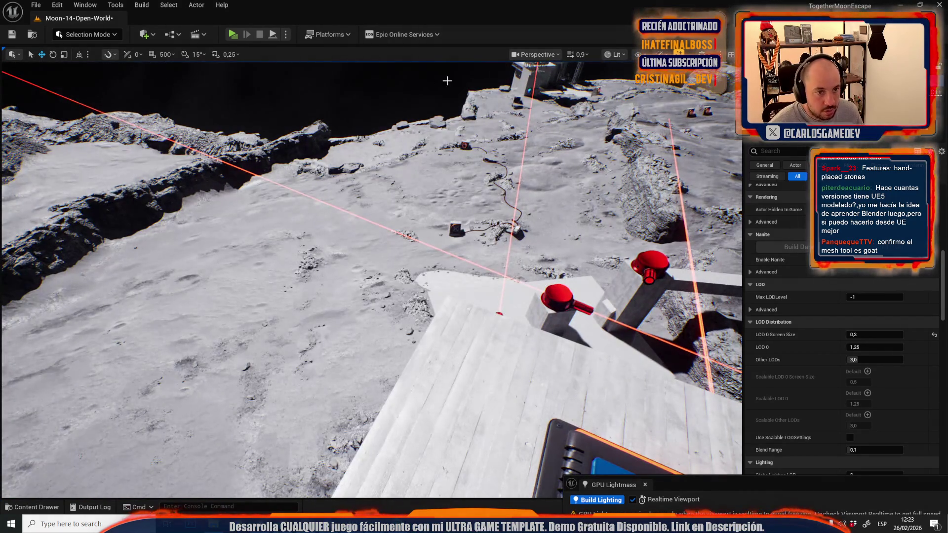
left_click(613, 55)
left_click(642, 111)
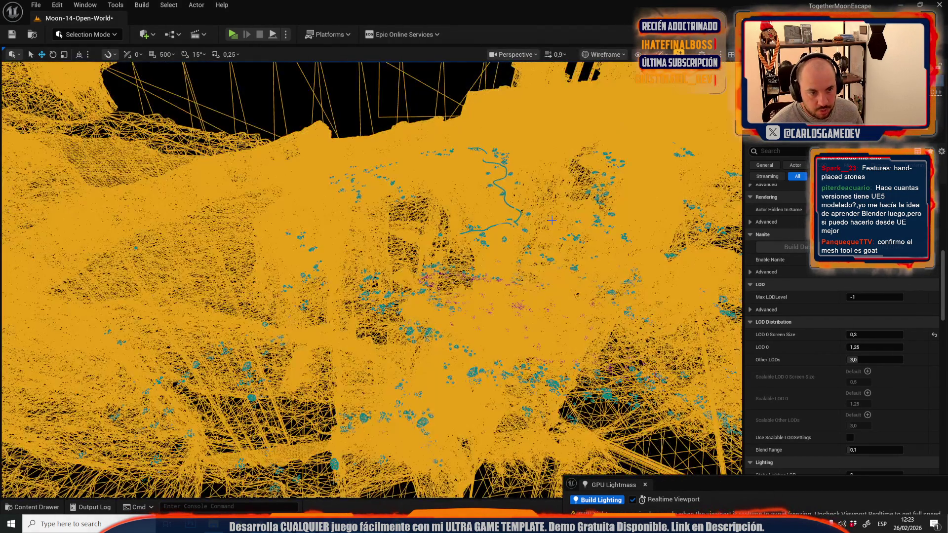
scroll(370, 277, "up", 3)
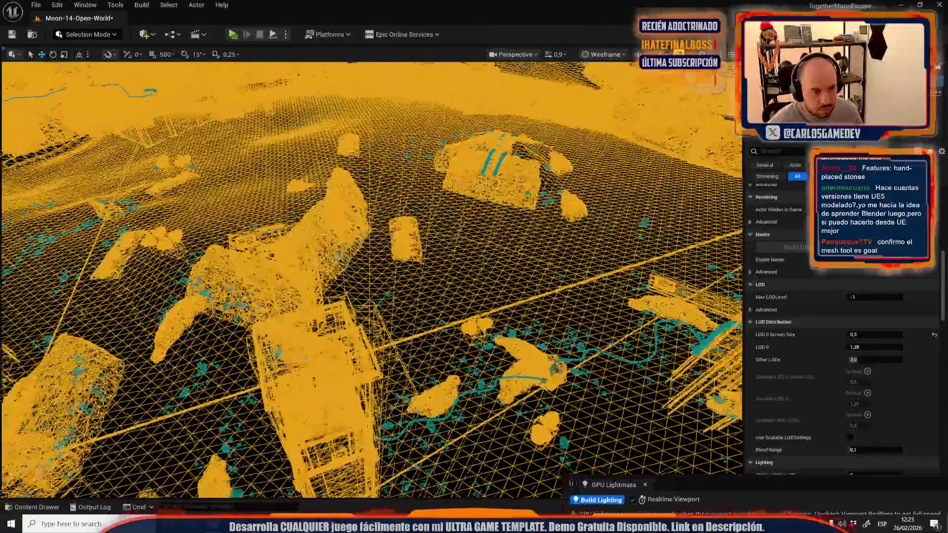
scroll(370, 276, "down", 5)
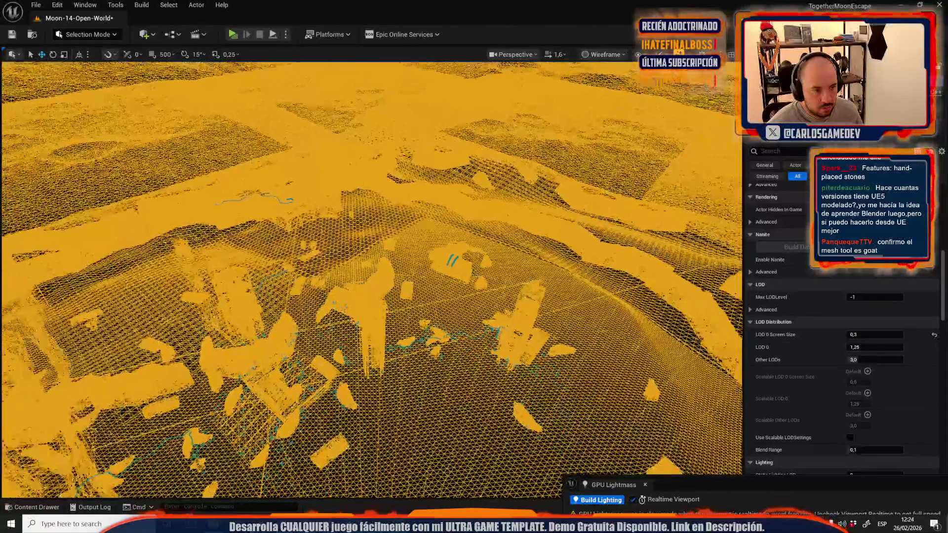
scroll(370, 277, "up", 3)
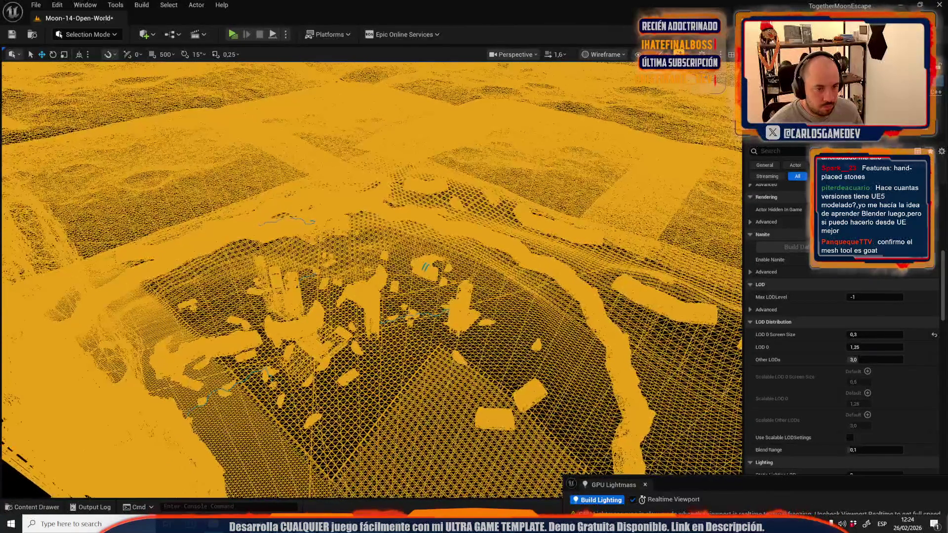
scroll(371, 277, "down", 3)
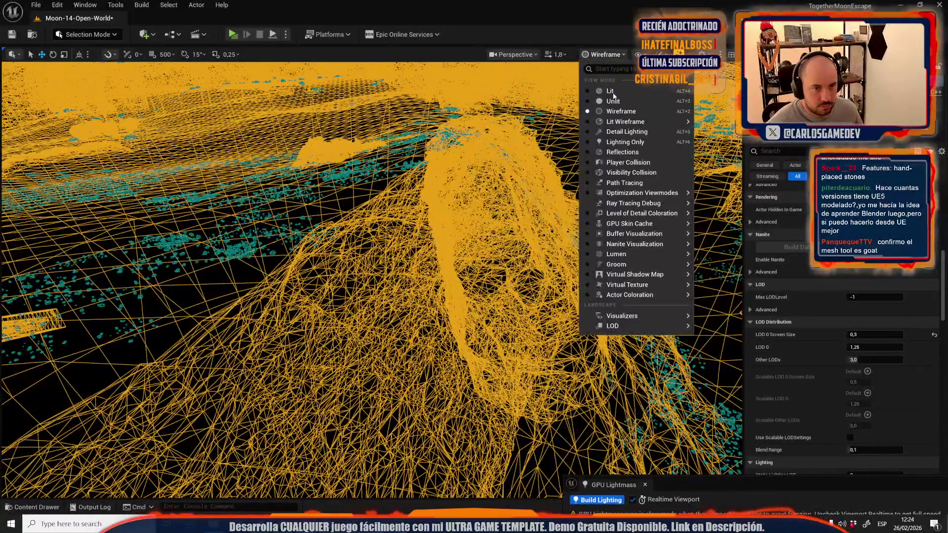
left_click(612, 92)
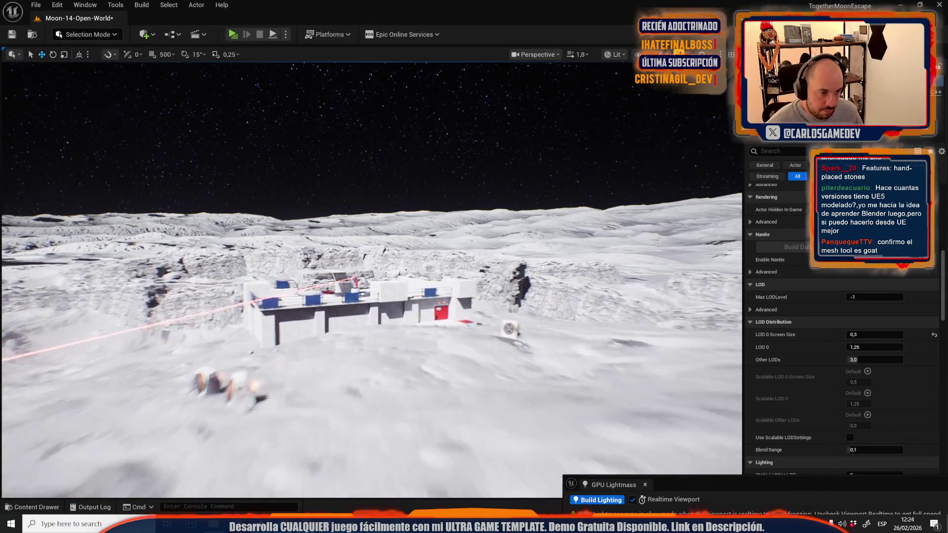
scroll(371, 277, "up", 1)
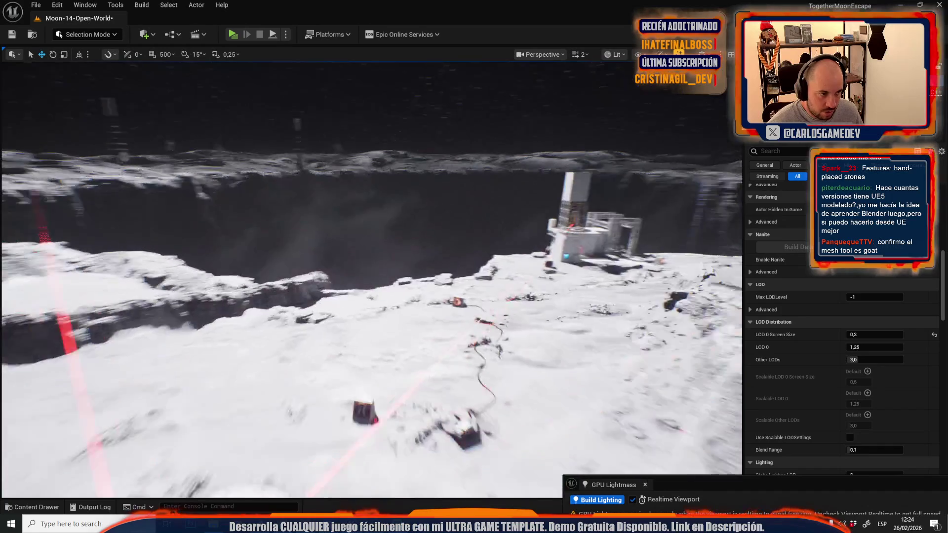
scroll(370, 276, "down", 1)
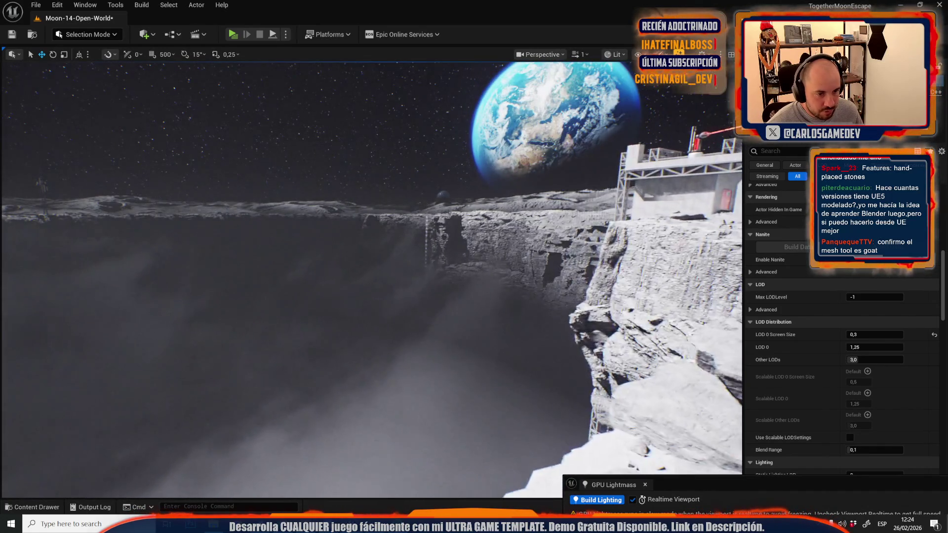
scroll(370, 276, "down", 1)
scroll(371, 276, "down", 2)
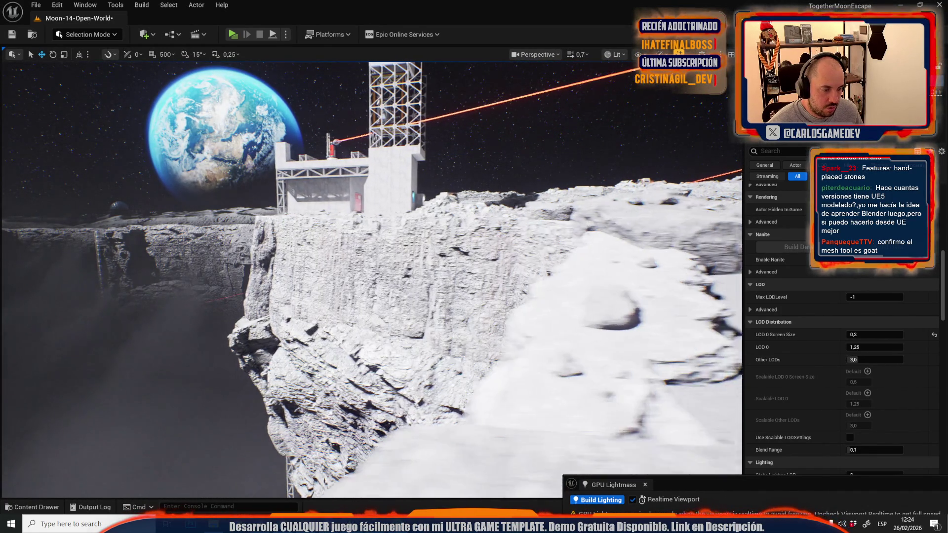
key("ctrl+space")
Save all unsaved content including the Moon-14-Open-World map, then close the drawer and fly toward the base
left_click(312, 271)
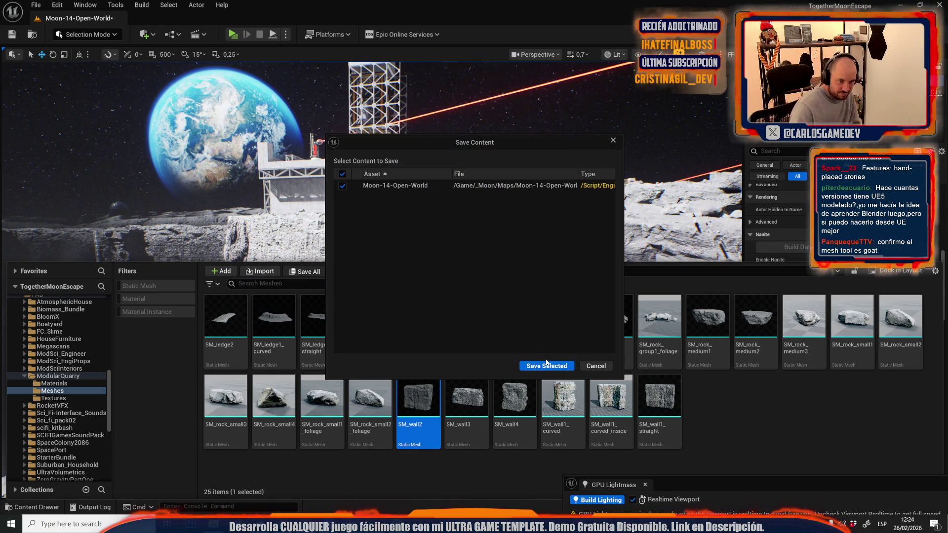
left_click(546, 366)
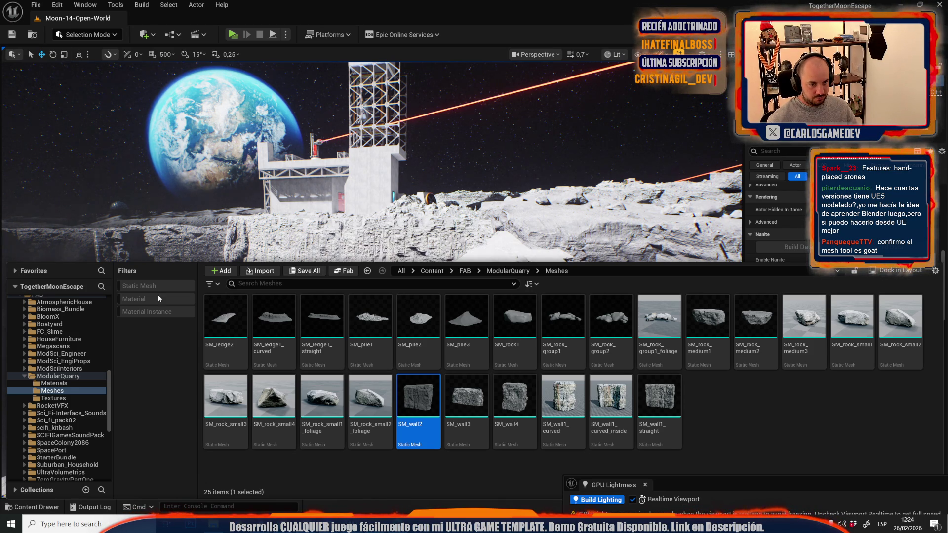
left_click(428, 238)
key("f")
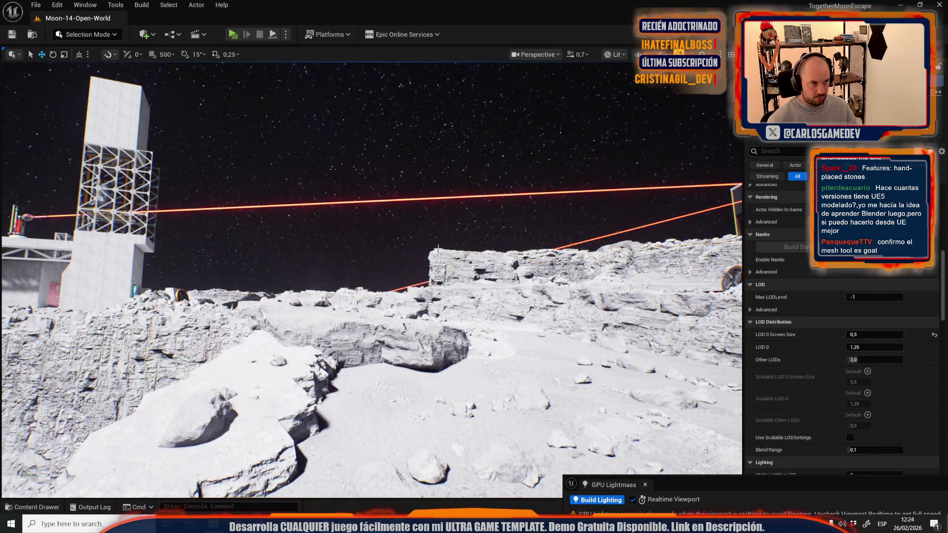
scroll(427, 239, "up", 2)
key("w")
scroll(428, 238, "down", 1)
Open the Moon-09-Crater level from File > Recent Levels
key("w")
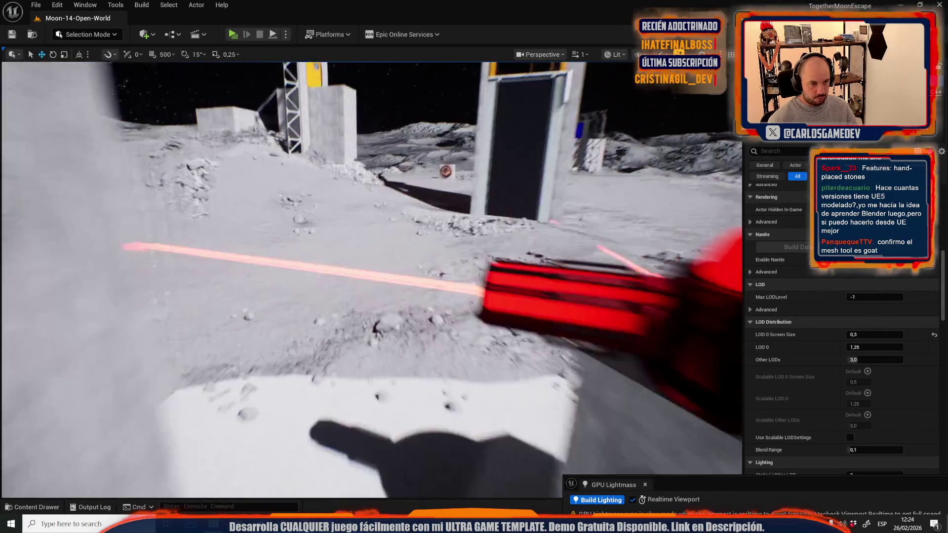
key("w")
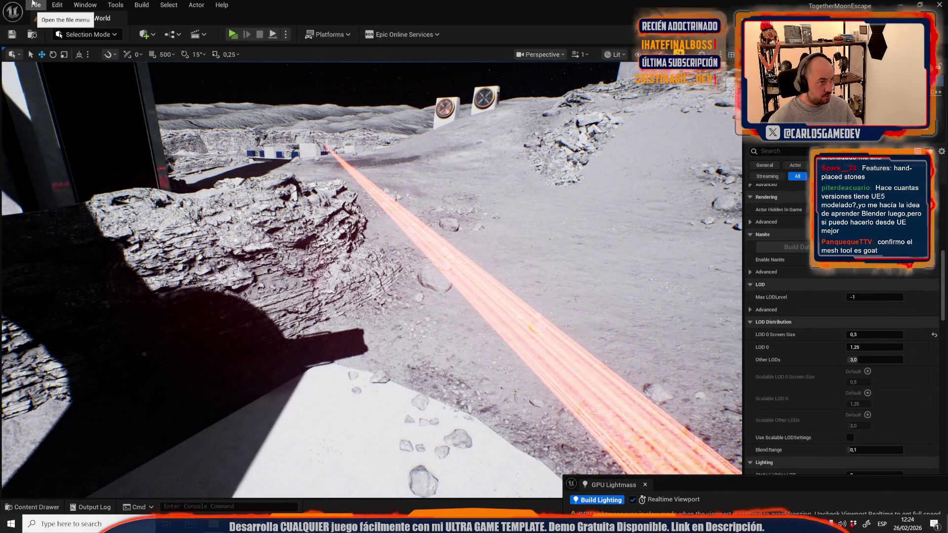
left_click(33, 3)
mouse_move(84, 74)
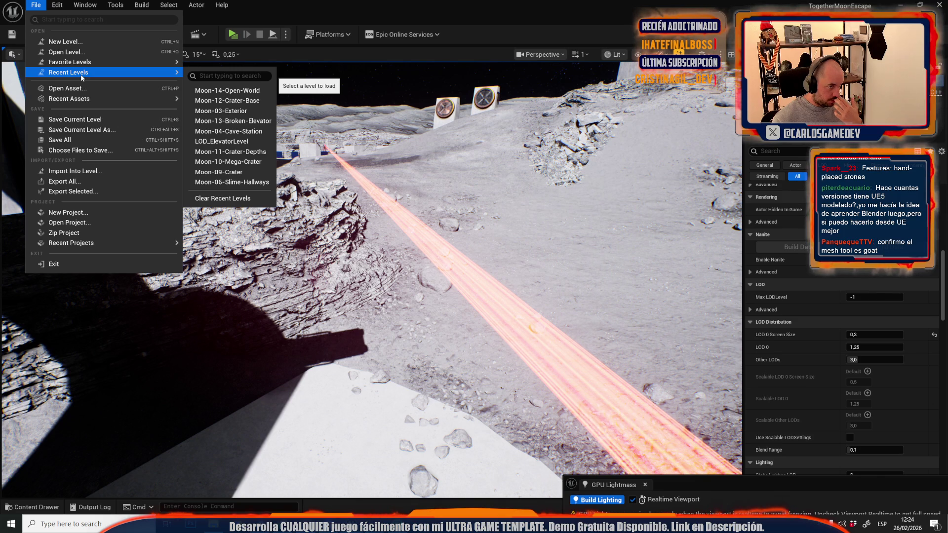
left_click(215, 172)
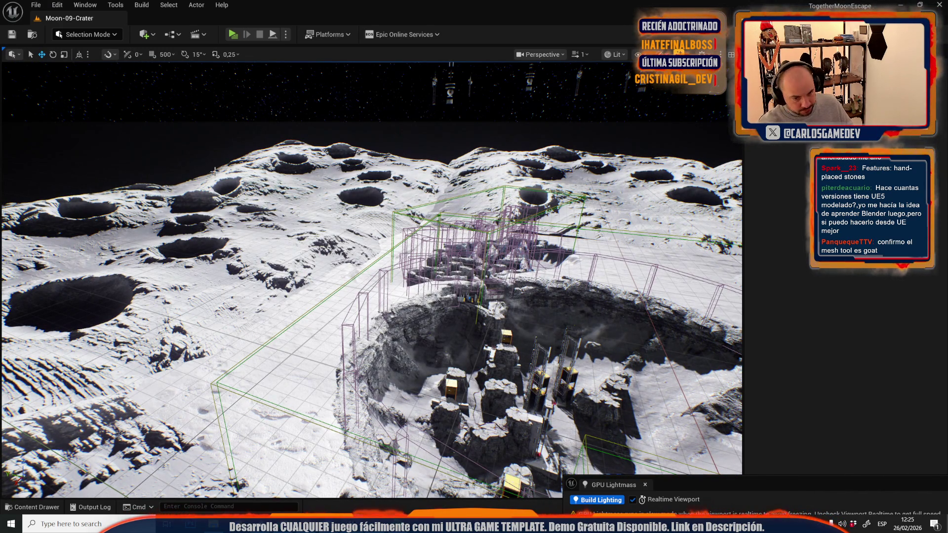
Fly down to the crater floor and select the rubble decal pile by the tunnel wall
mouse_move(203, 165)
left_mouse_down()
mouse_move(217, 156)
mouse_move(227, 166)
left_mouse_up()
scroll(370, 276, "down", 1)
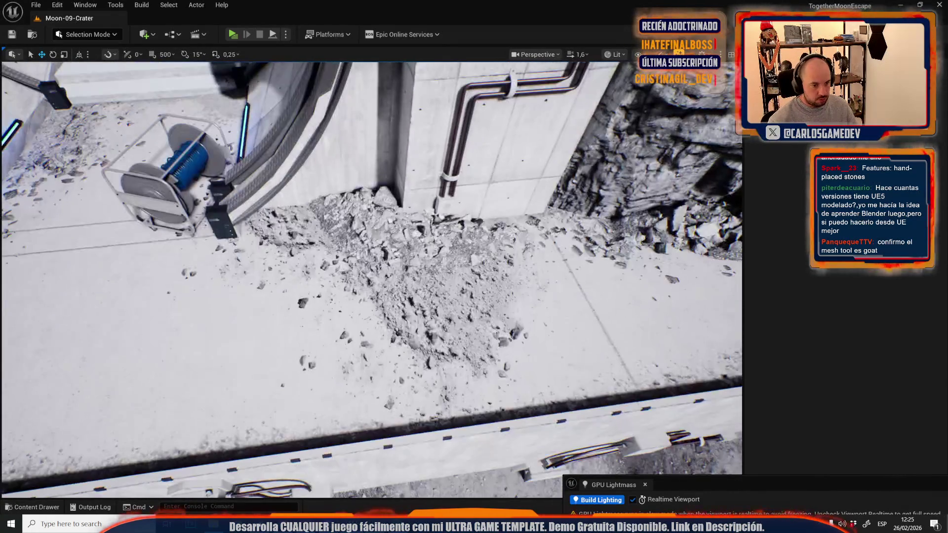
left_click(434, 276)
scroll(430, 274, "down", 1)
left_click_drag(434, 277, 424, 272)
scroll(462, 346, "down", 1)
left_click_drag(462, 346, 462, 346)
scroll(462, 346, "up", 1)
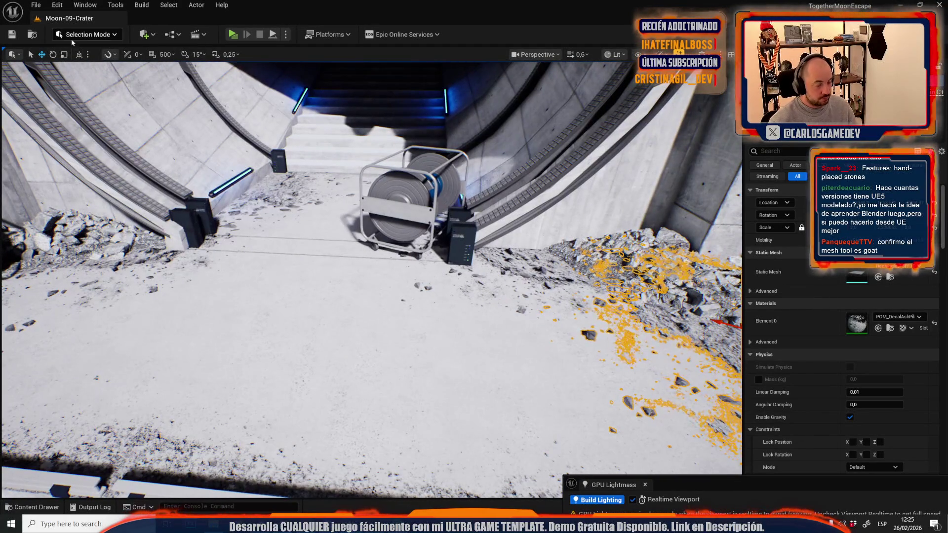
Reopen the Moon-14-Open-World level from Recent Levels
left_click(31, 7)
mouse_move(163, 72)
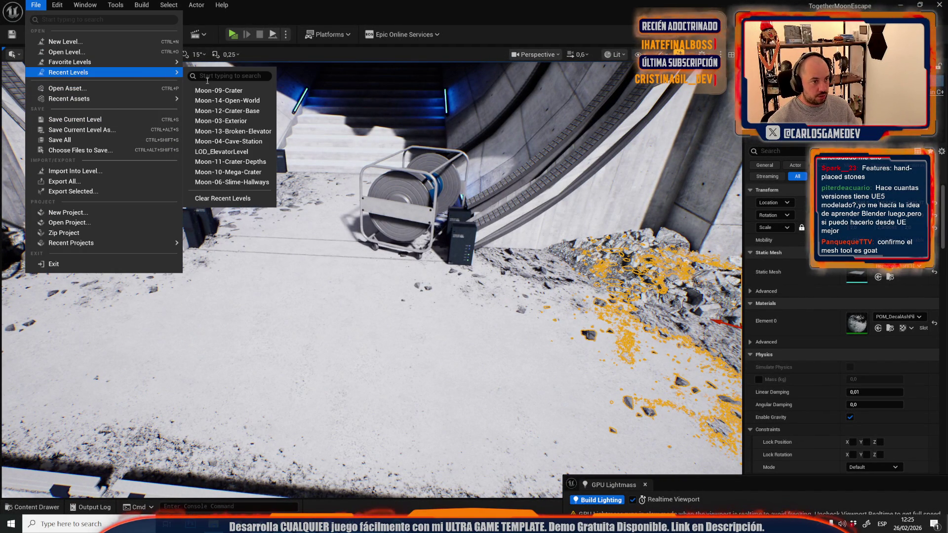
left_click(249, 105)
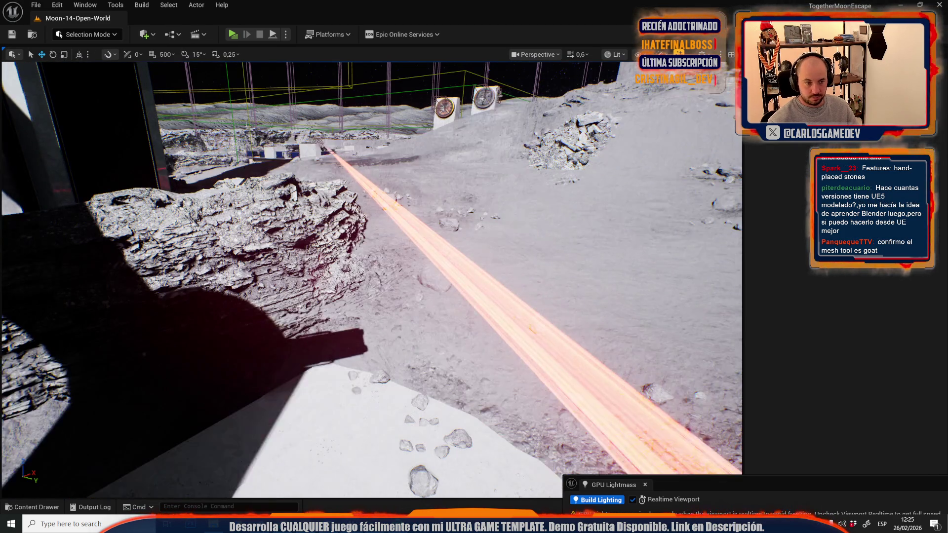
Undo the stray paste and paste the rubble ash-pile decal onto the ground near the platform edge
left_click_drag(239, 103, 238, 102)
left_click_drag(436, 266, 436, 265)
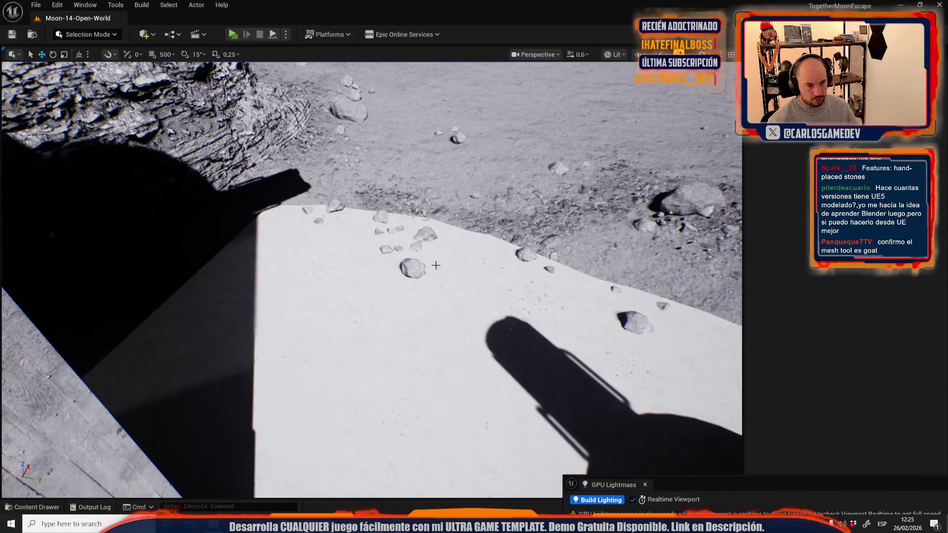
left_click(436, 265)
key("ctrl+z")
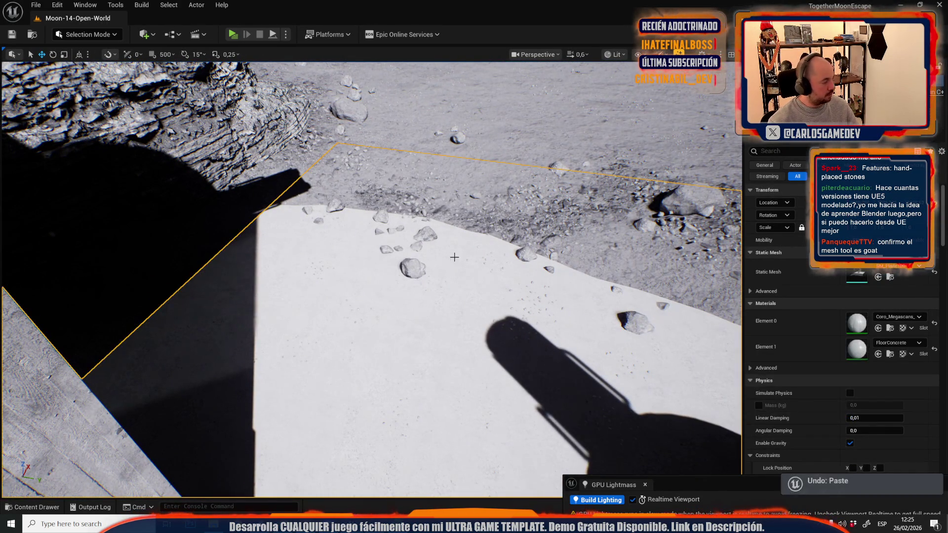
key("ctrl+v")
mouse_move(467, 257)
left_mouse_down()
mouse_move(490, 207)
mouse_move(477, 159)
mouse_move(424, 203)
left_mouse_up()
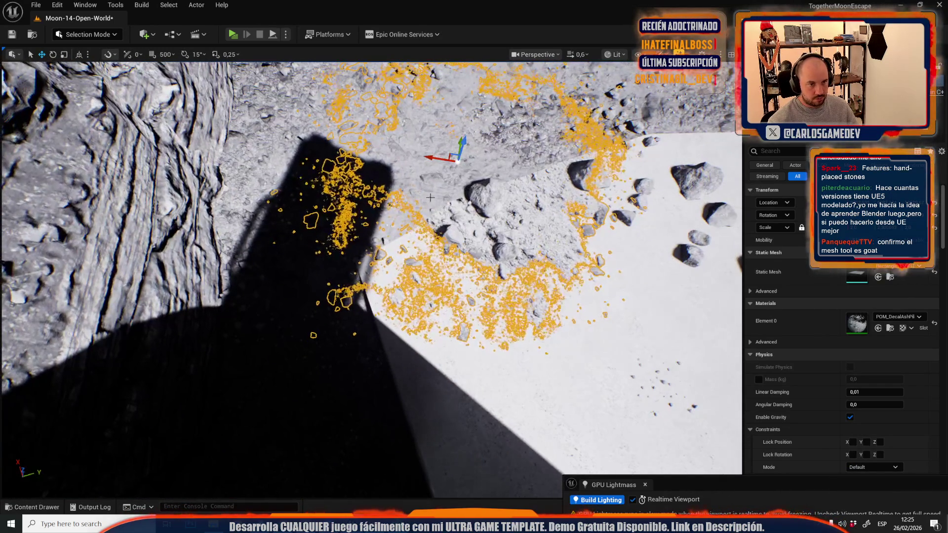
mouse_move(451, 154)
left_mouse_down()
mouse_move(557, 212)
mouse_move(504, 191)
left_mouse_up()
Undo the previous decal move and drag the decal up onto the rocky slope
key("ctrl+z")
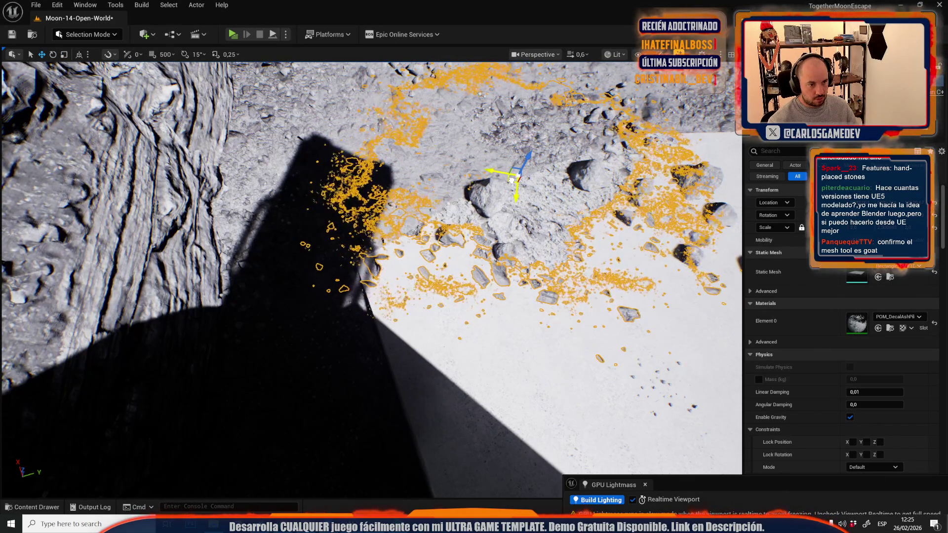
mouse_move(452, 261)
left_mouse_down()
mouse_move(430, 255)
mouse_move(402, 265)
left_mouse_up()
scroll(422, 257, "down", 1)
scroll(410, 261, "up", 2)
left_click_drag(585, 351, 294, 153)
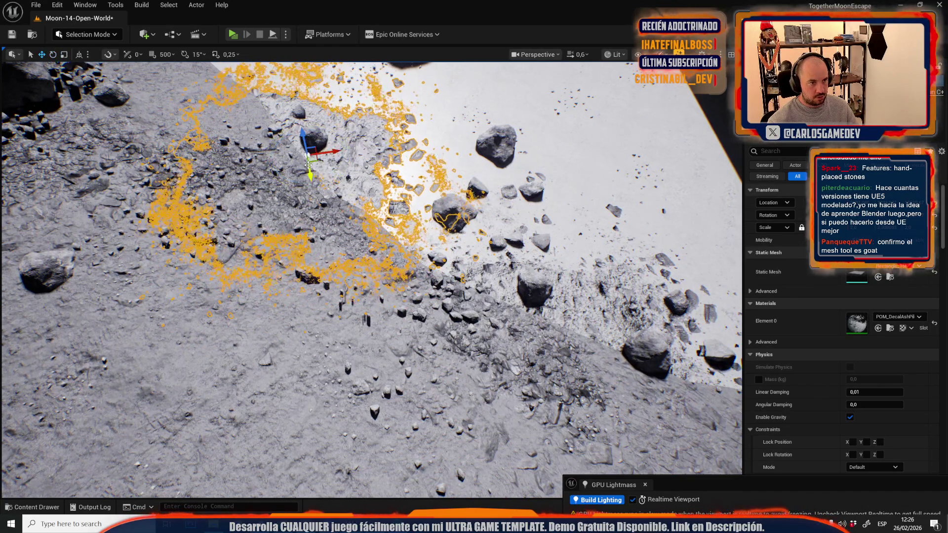
left_click_drag(441, 316, 444, 299)
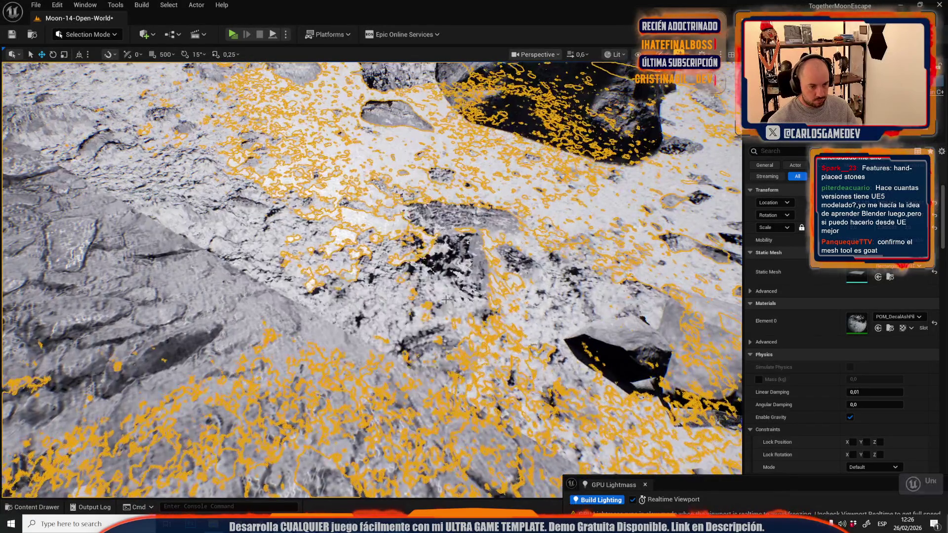
Undo that move, frame the decal, and shift it left along the slope edge
key("ctrl+z")
key("f")
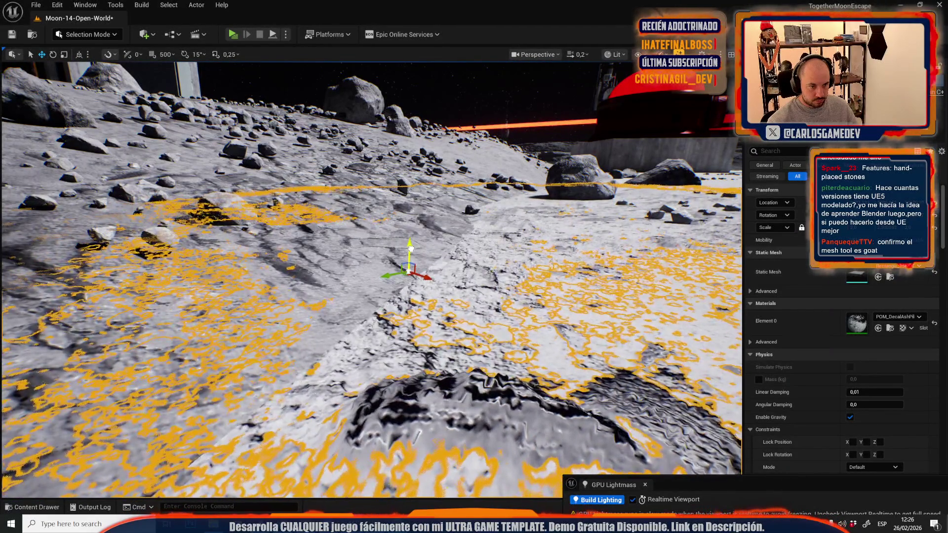
scroll(410, 248, "up", 5)
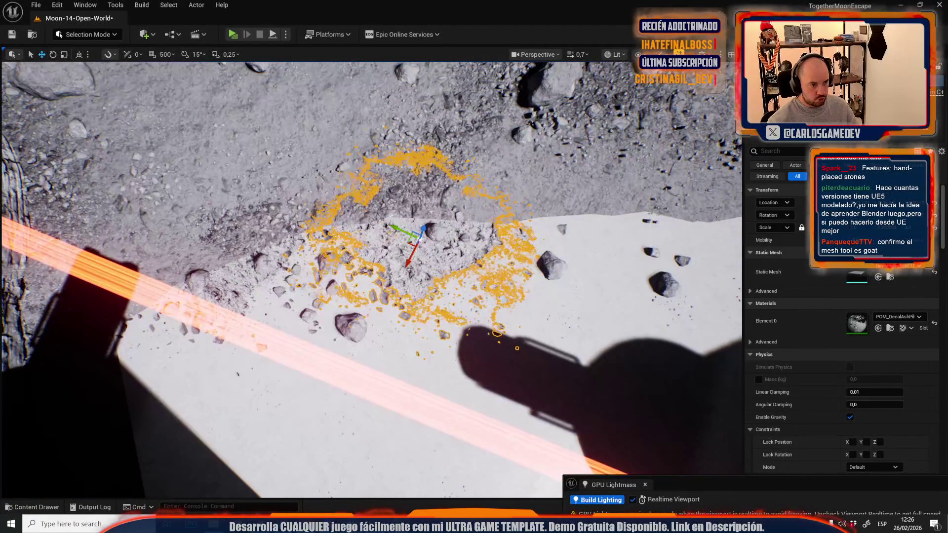
mouse_move(422, 233)
left_mouse_down()
mouse_move(201, 271)
mouse_move(220, 265)
mouse_move(435, 407)
left_mouse_up()
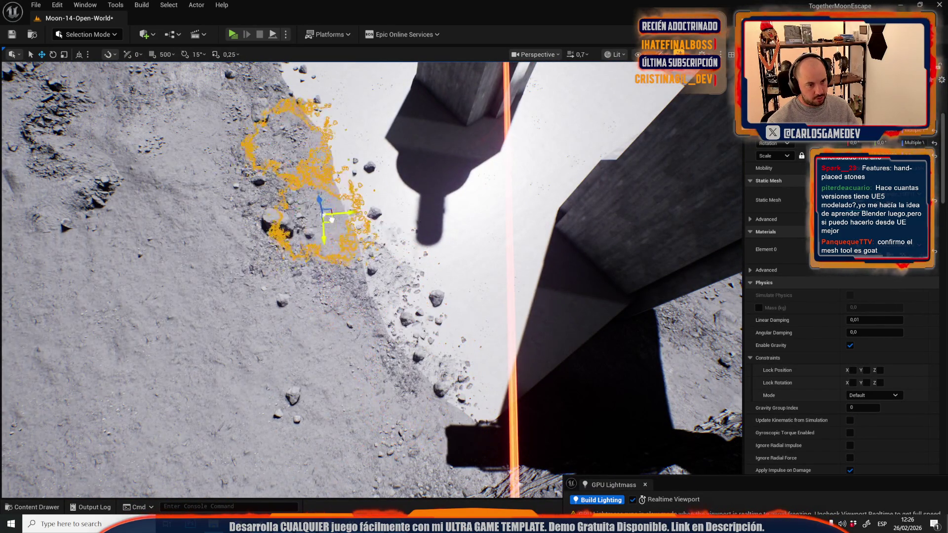
mouse_move(360, 219)
left_mouse_down()
mouse_move(380, 445)
mouse_move(402, 447)
mouse_move(336, 277)
left_mouse_up()
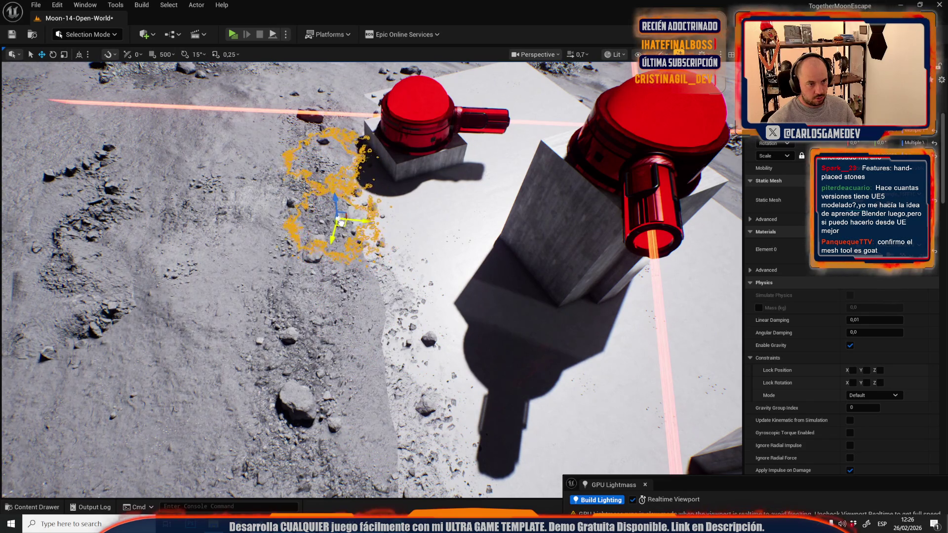
mouse_move(355, 256)
left_mouse_down()
mouse_move(399, 239)
mouse_move(390, 277)
mouse_move(385, 217)
left_mouse_up()
Move the decal toward the turret base and onto the grey pillar beside the laser
key("w")
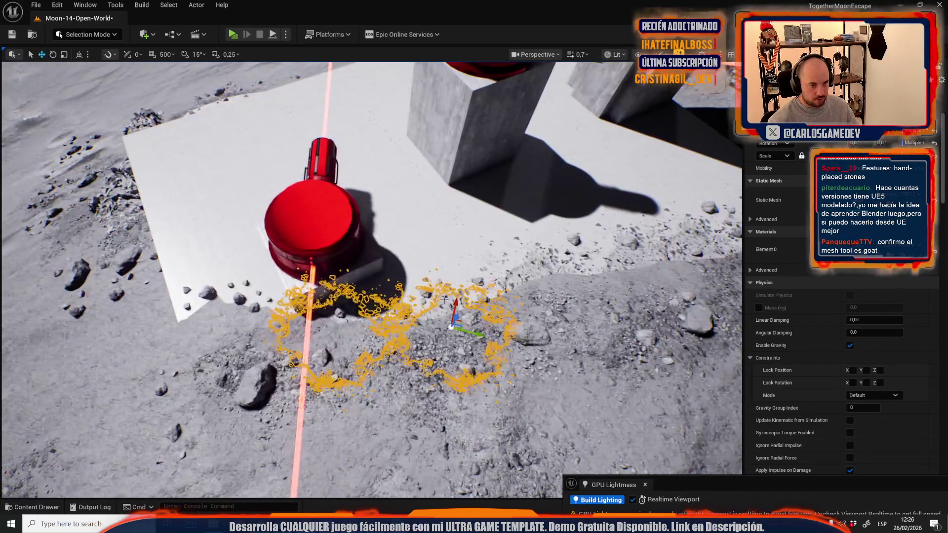
key("e")
key("r")
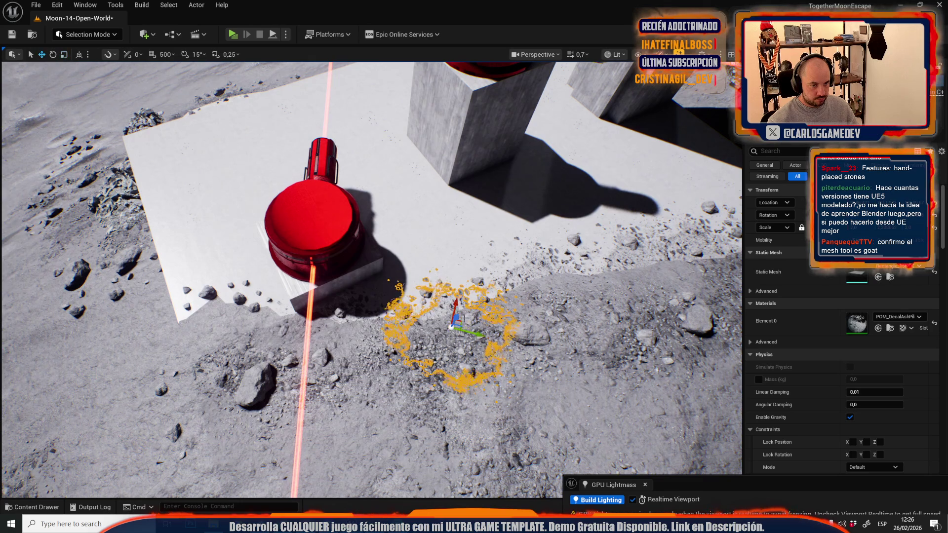
left_click_drag(460, 321, 231, 278)
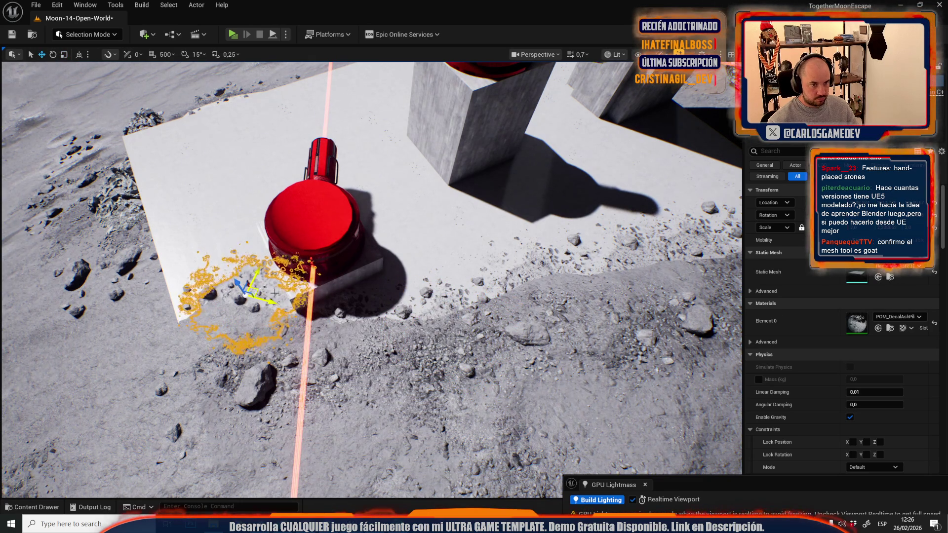
mouse_move(207, 386)
left_mouse_down()
mouse_move(254, 275)
mouse_move(216, 247)
mouse_move(481, 274)
mouse_move(516, 322)
mouse_move(360, 322)
left_mouse_up()
mouse_move(237, 254)
left_mouse_down()
mouse_move(417, 219)
mouse_move(464, 232)
left_mouse_up()
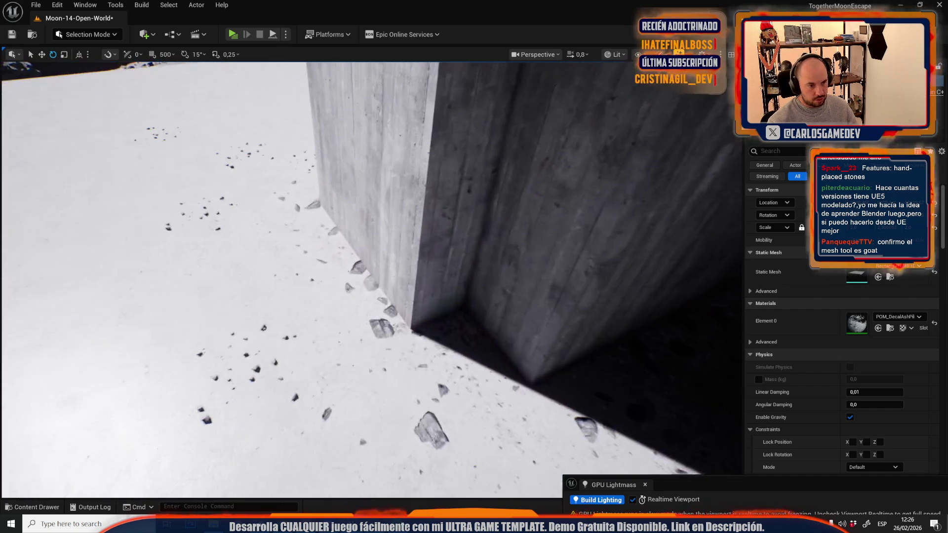
Select and deselect the decal on the pillar to judge its look from an overview
left_click(521, 256)
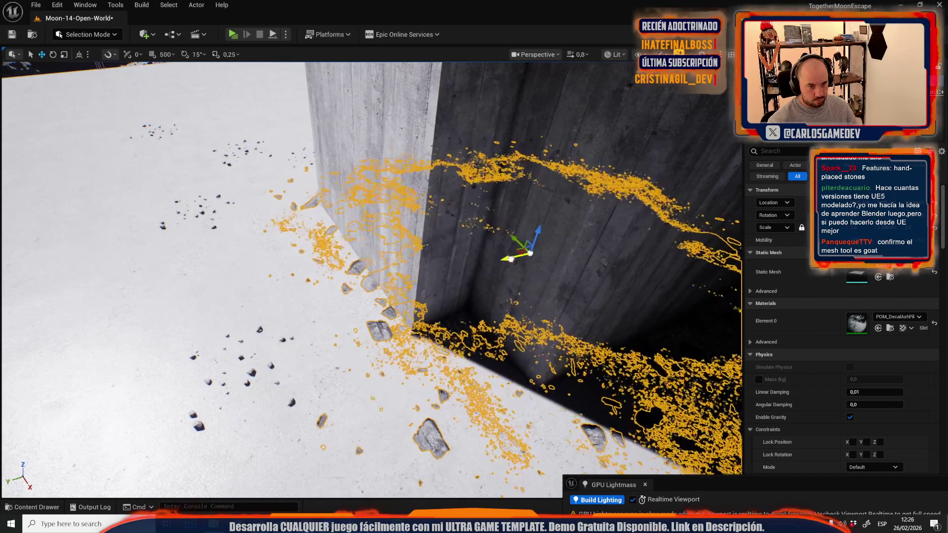
key("Escape")
left_click(476, 276)
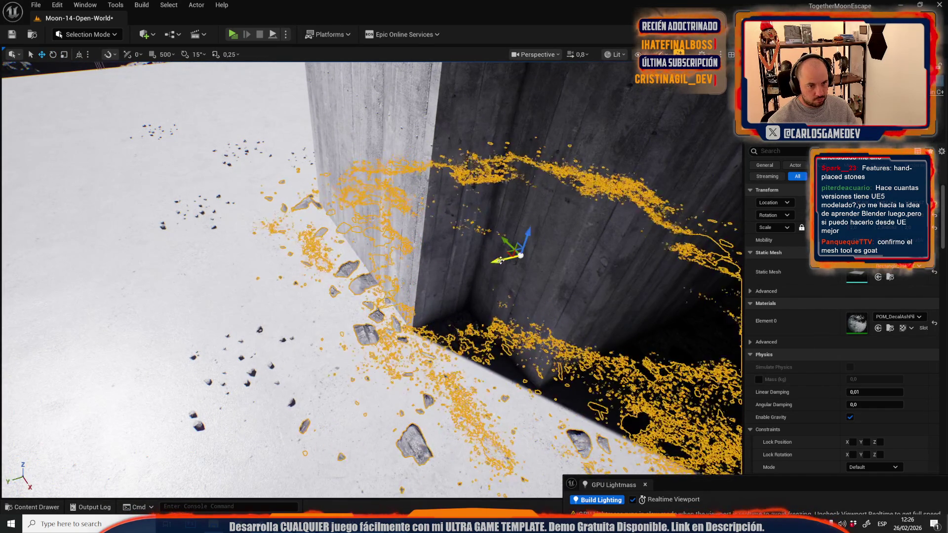
key("Escape")
scroll(370, 279, "down", 1)
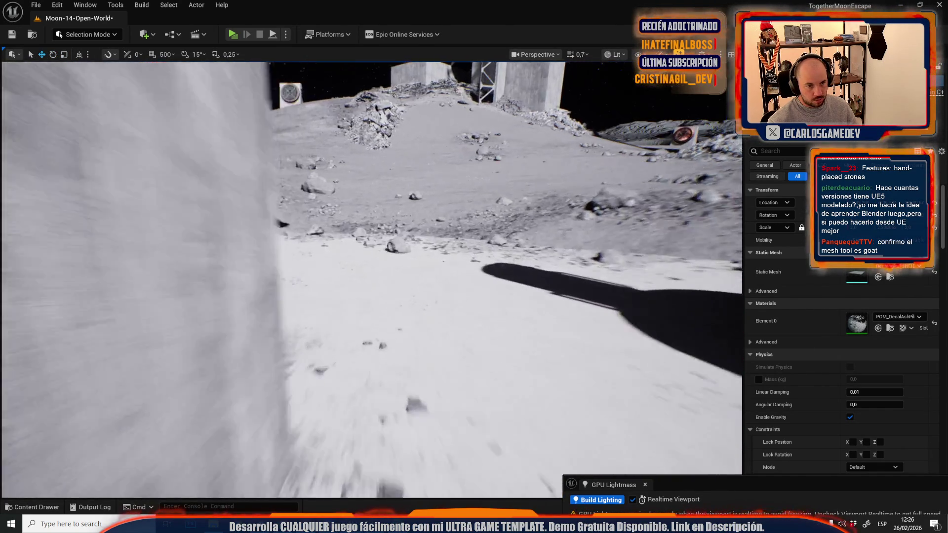
scroll(370, 279, "up", 2)
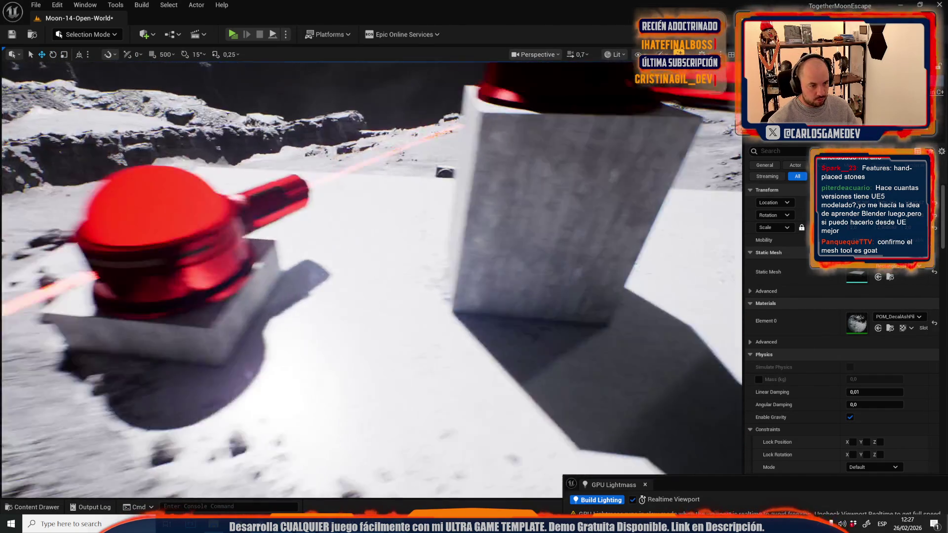
key("s")
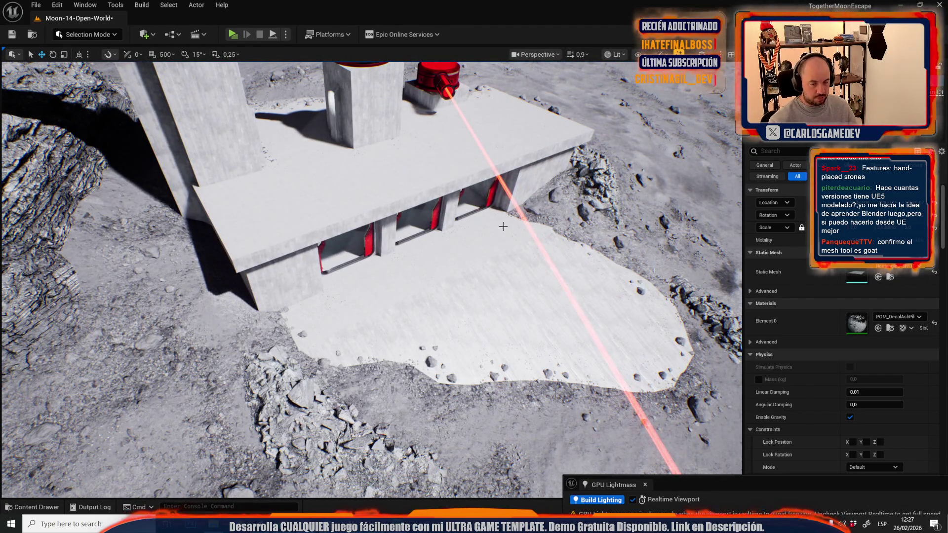
key("w")
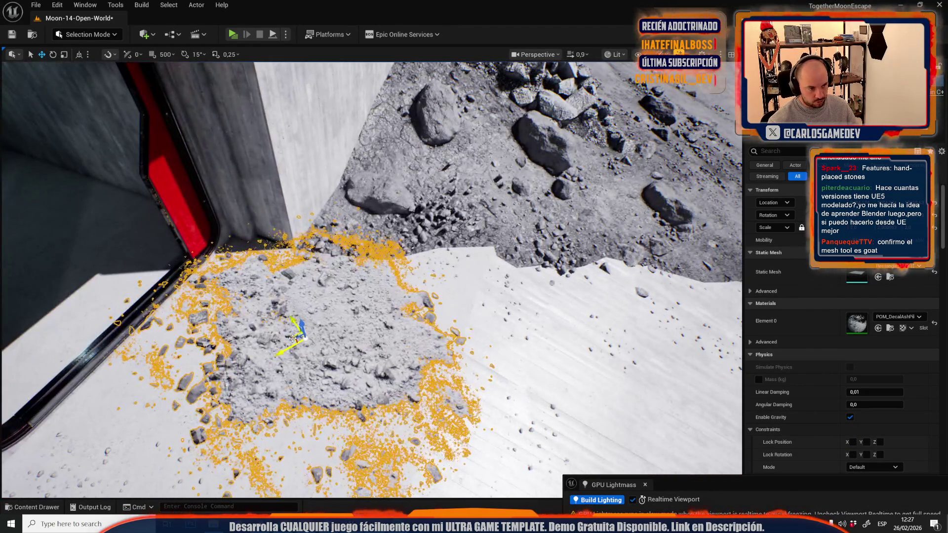
Drag the rubble decal over to the left wall and settle it at the wall base
left_click_drag(300, 336, 323, 226)
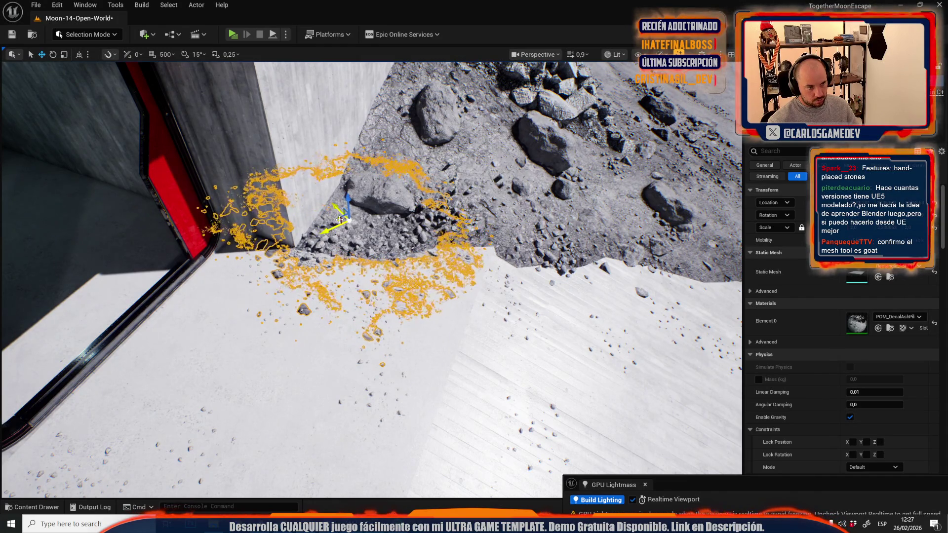
key("s")
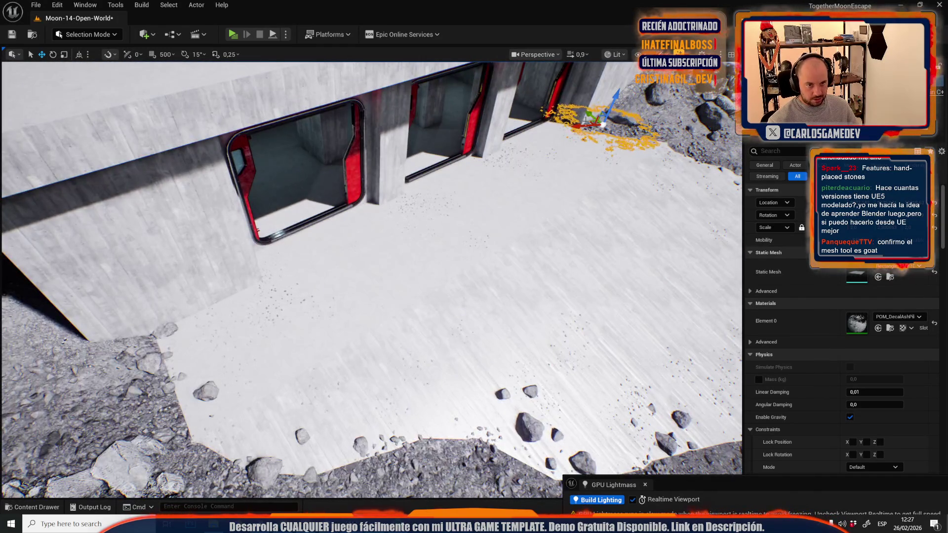
mouse_move(593, 121)
left_mouse_down()
mouse_move(181, 289)
mouse_move(189, 275)
left_mouse_up()
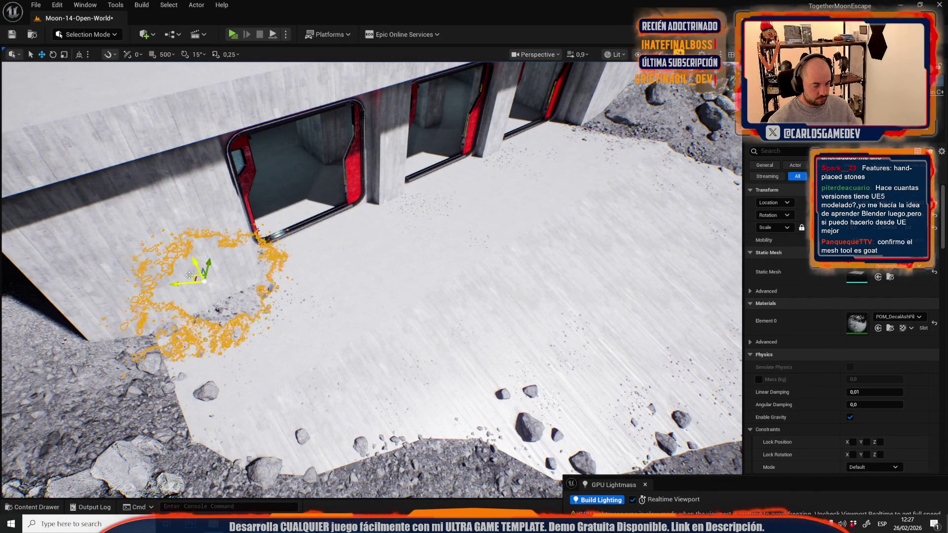
key("f")
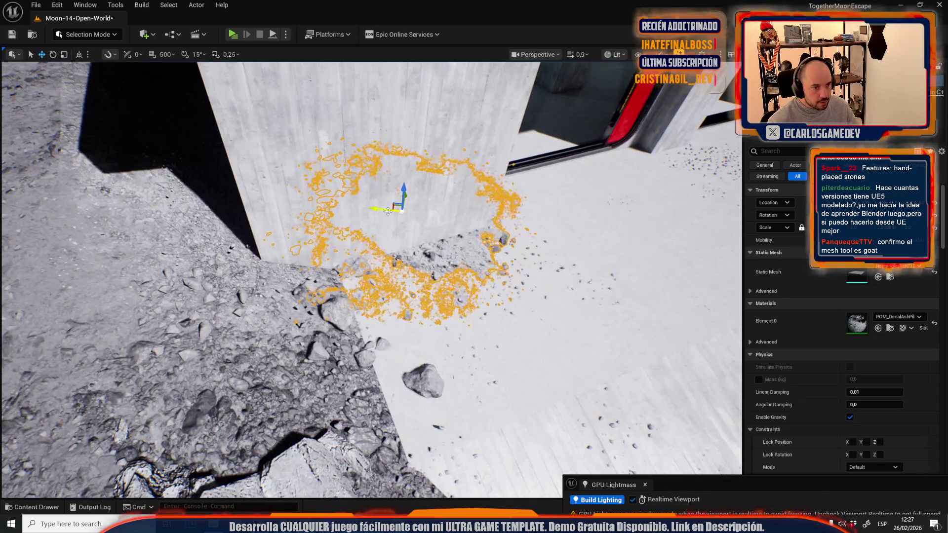
mouse_move(402, 211)
left_mouse_down()
mouse_move(266, 279)
mouse_move(313, 292)
mouse_move(324, 283)
mouse_move(340, 300)
left_mouse_up()
key("e")
key("r")
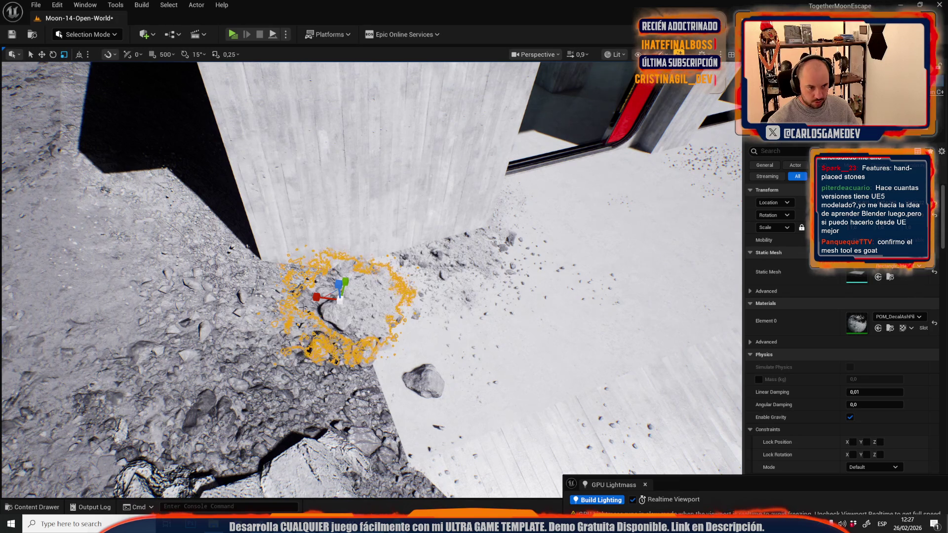
left_click_drag(334, 292, 362, 359)
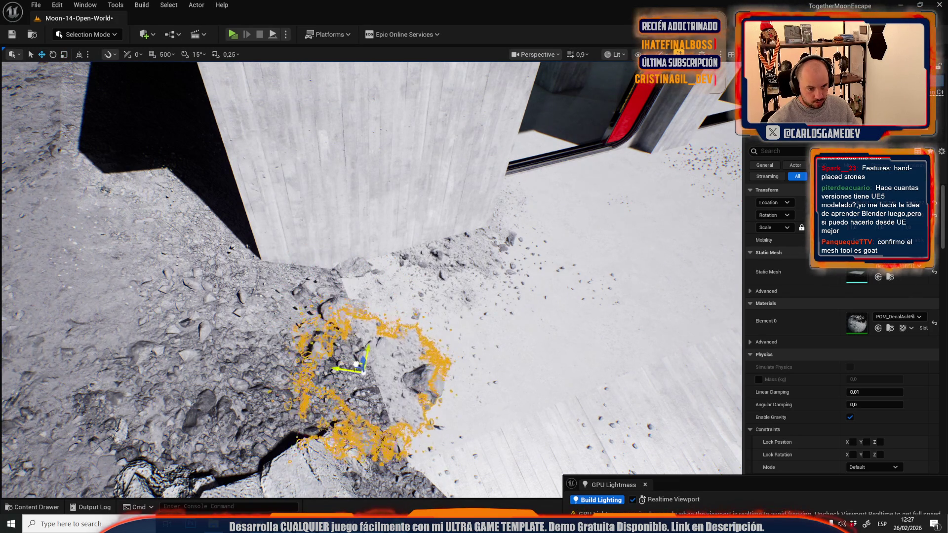
scroll(360, 369, "down", 3)
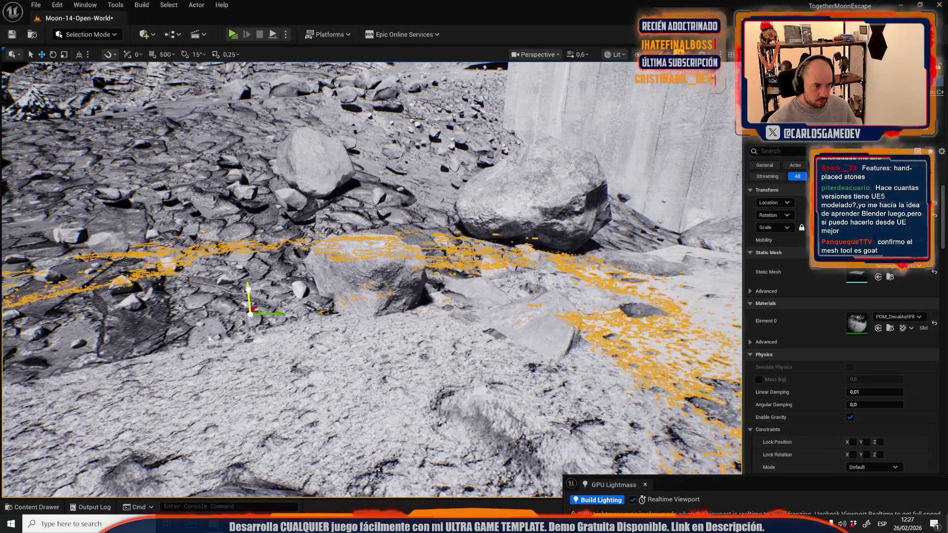
Turn on surface snapping, snap the rectangle mesh onto the terrain, then turn snapping off
mouse_move(249, 288)
left_mouse_down()
mouse_move(273, 227)
mouse_move(269, 212)
mouse_move(232, 207)
left_mouse_up()
key("g")
mouse_move(356, 305)
left_mouse_down()
mouse_move(390, 307)
mouse_move(356, 305)
mouse_move(351, 244)
mouse_move(364, 281)
mouse_move(413, 220)
mouse_move(365, 245)
mouse_move(362, 229)
left_mouse_up()
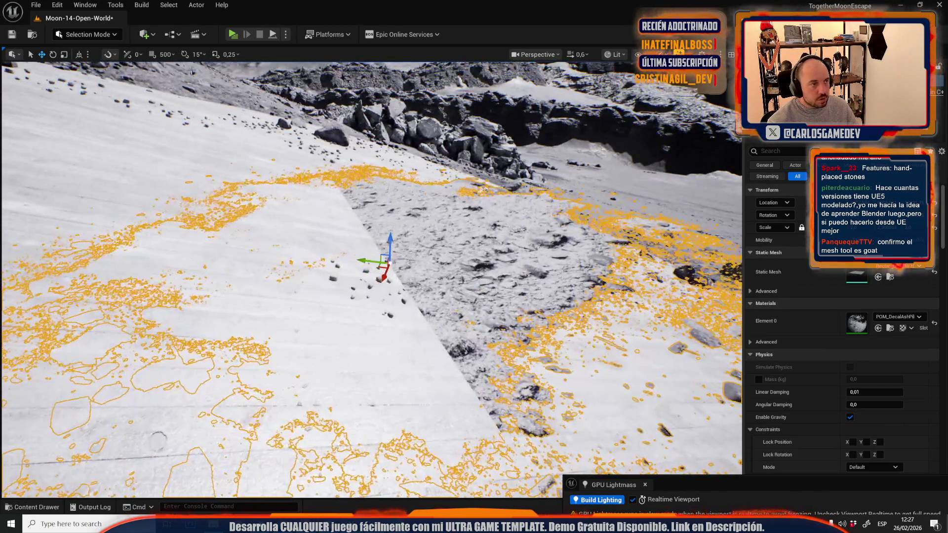
left_click(128, 54)
left_click_drag(380, 267, 388, 266)
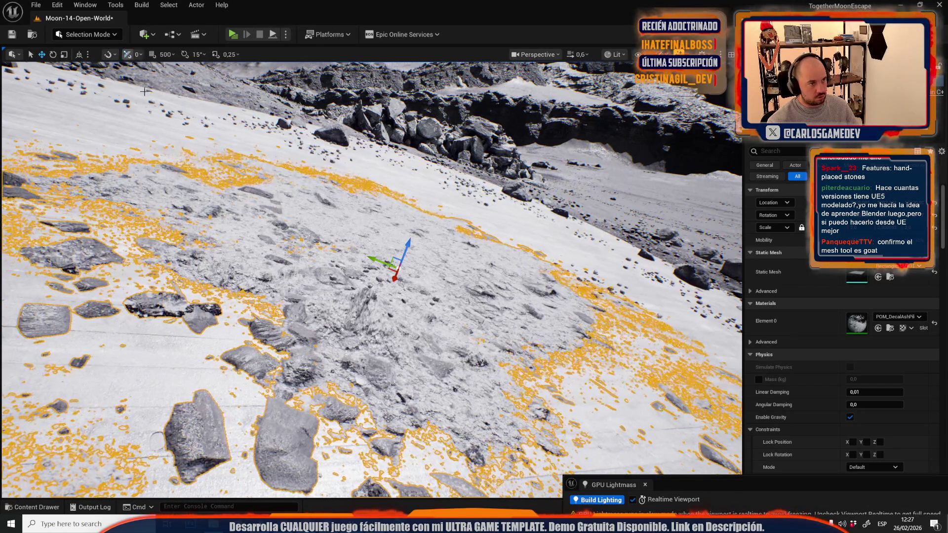
left_click(128, 54)
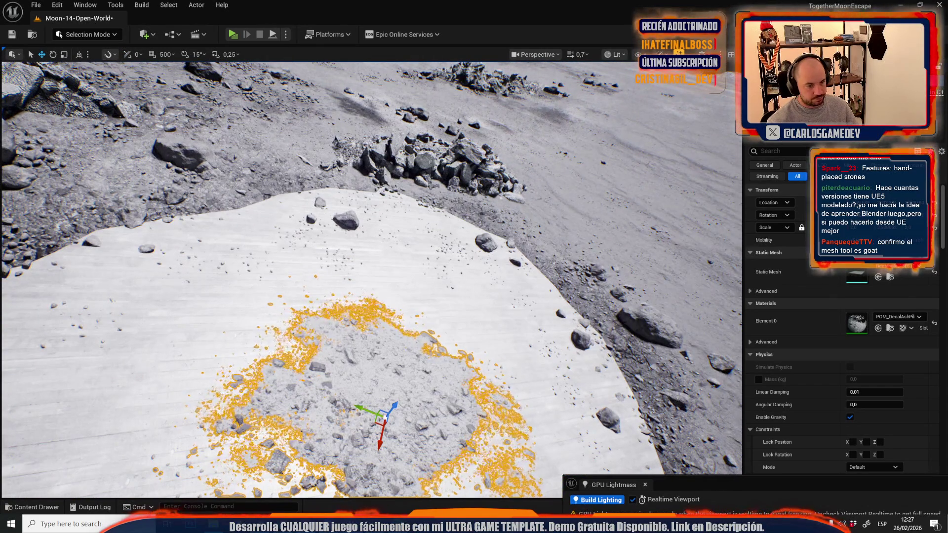
Move the decal pile onto the edge where the platform meets the rocky slope
mouse_move(383, 420)
left_mouse_down()
mouse_move(360, 265)
mouse_move(402, 187)
mouse_move(477, 220)
mouse_move(292, 185)
left_mouse_up()
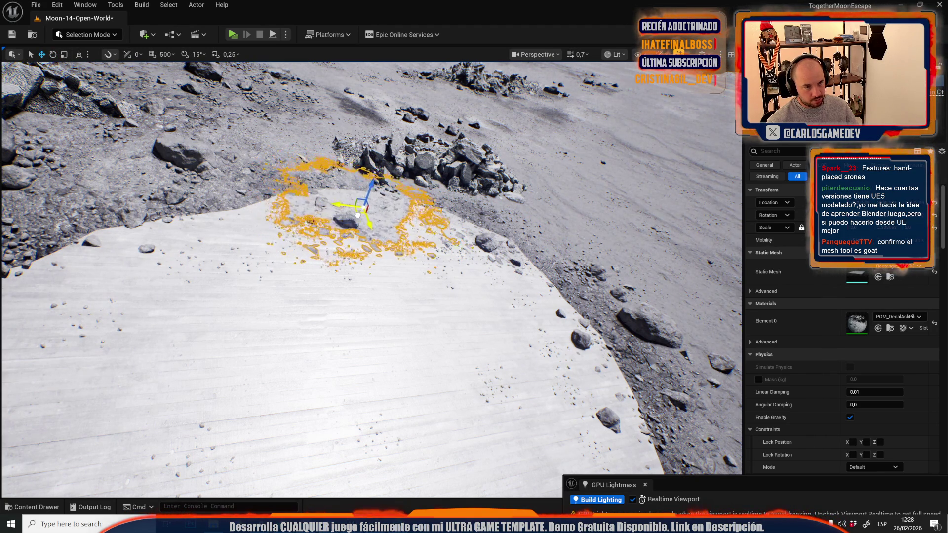
scroll(353, 214, "down", 3)
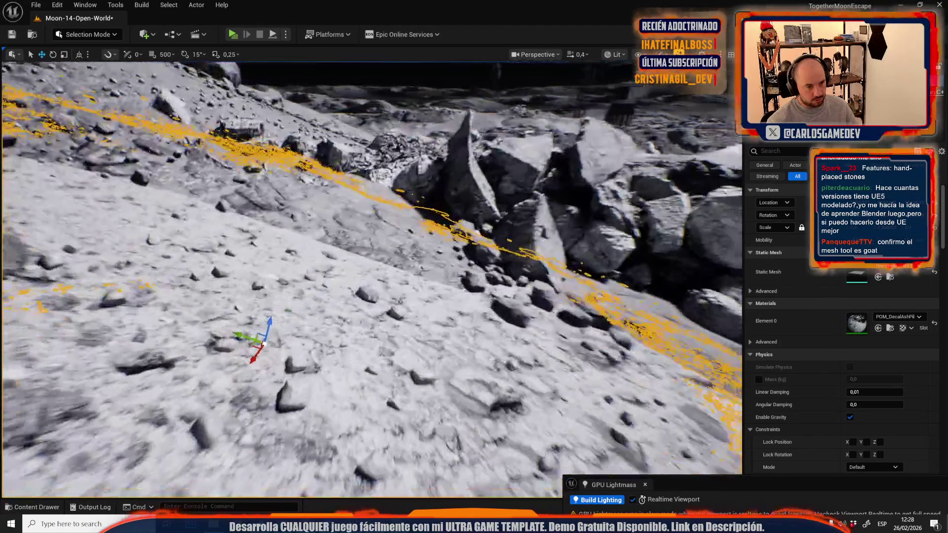
scroll(312, 349, "down", 3)
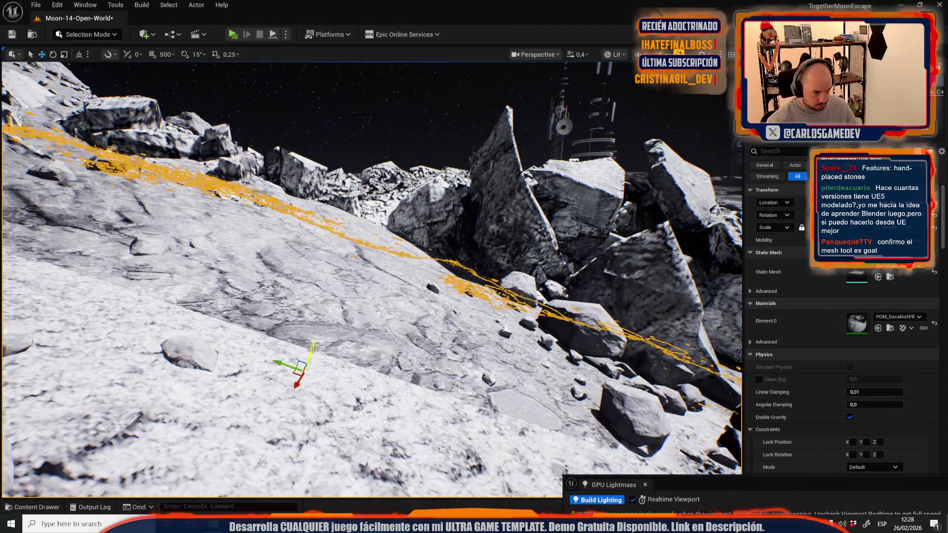
scroll(312, 349, "up", 2)
scroll(607, 327, "down", 3)
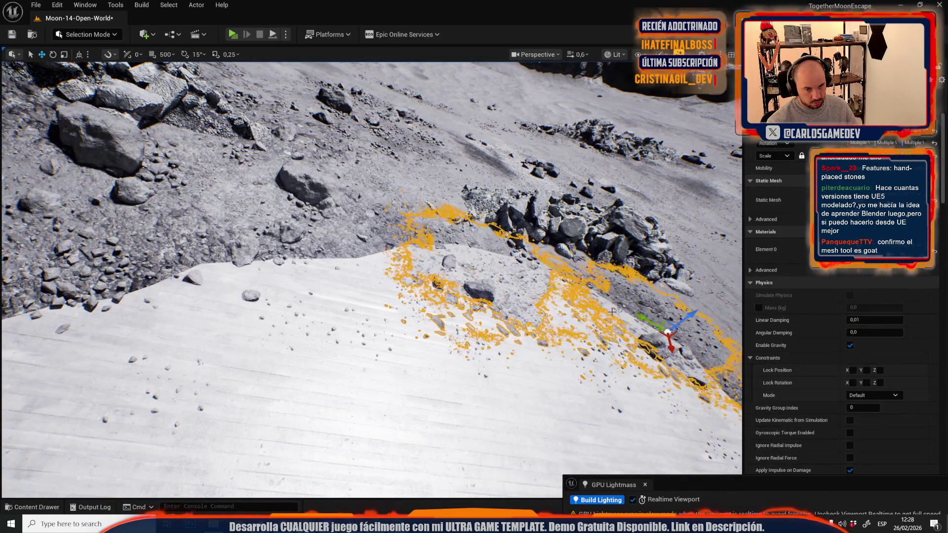
left_click(667, 340)
Select the large rock group, undo a bad move, and shift it slightly left
left_click(258, 281)
left_click_drag(258, 280, 446, 313)
left_click_drag(441, 275, 281, 217)
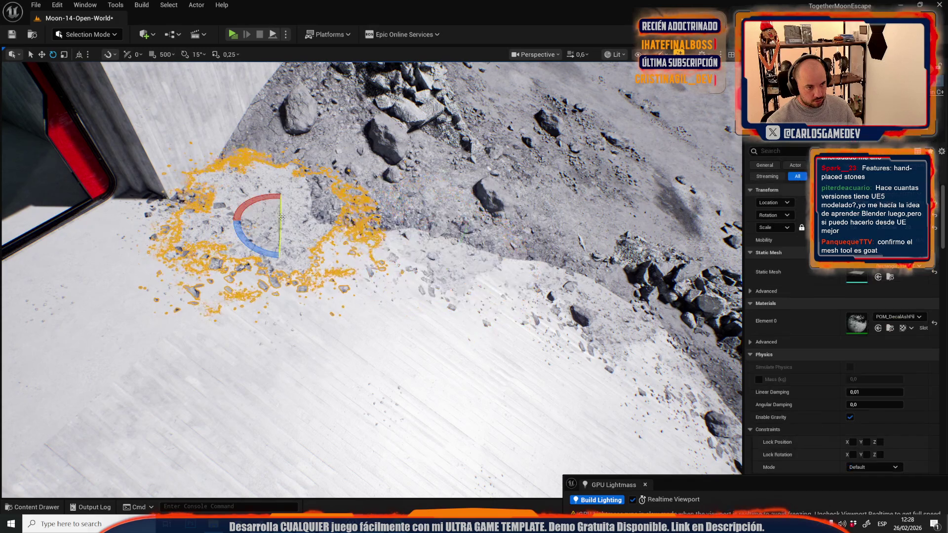
key("ctrl+z")
key("r")
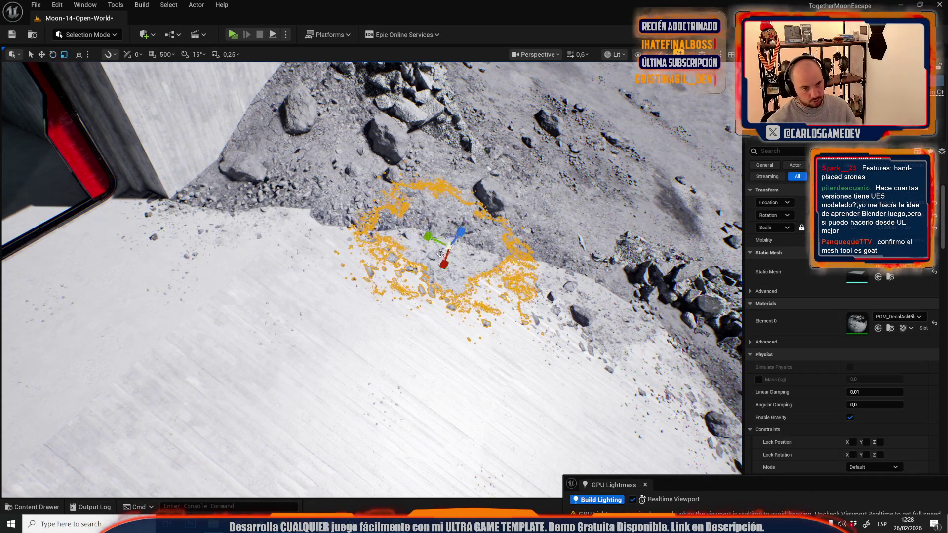
mouse_move(446, 245)
left_mouse_down()
mouse_move(360, 233)
mouse_move(440, 233)
mouse_move(431, 249)
mouse_move(439, 282)
mouse_move(453, 287)
mouse_move(425, 267)
mouse_move(412, 232)
mouse_move(413, 252)
left_mouse_up()
Select another rubble decal on the slab, focus on it, and shrink it
mouse_move(617, 304)
left_mouse_down()
mouse_move(612, 297)
mouse_move(617, 305)
mouse_move(388, 403)
mouse_move(523, 180)
left_mouse_up()
left_click(617, 304)
key("r")
key("w")
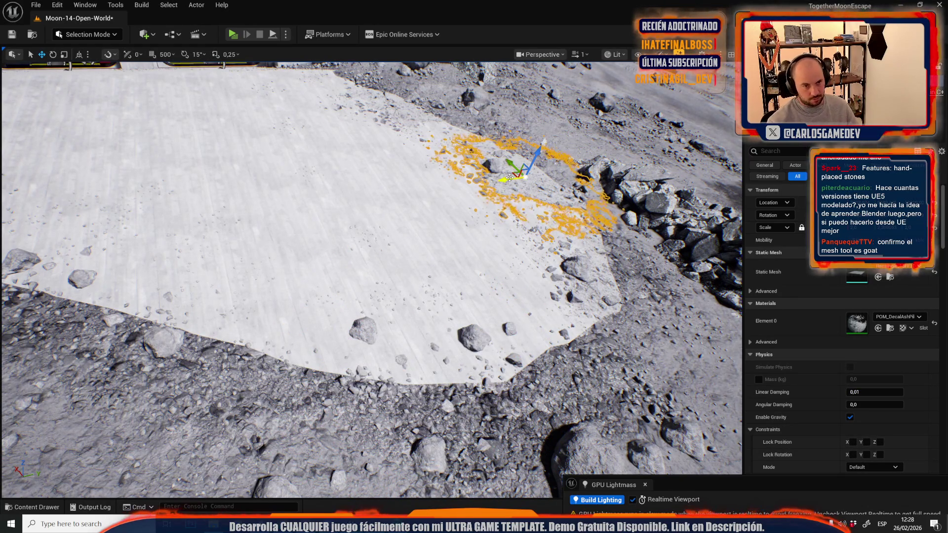
key("f")
key("e")
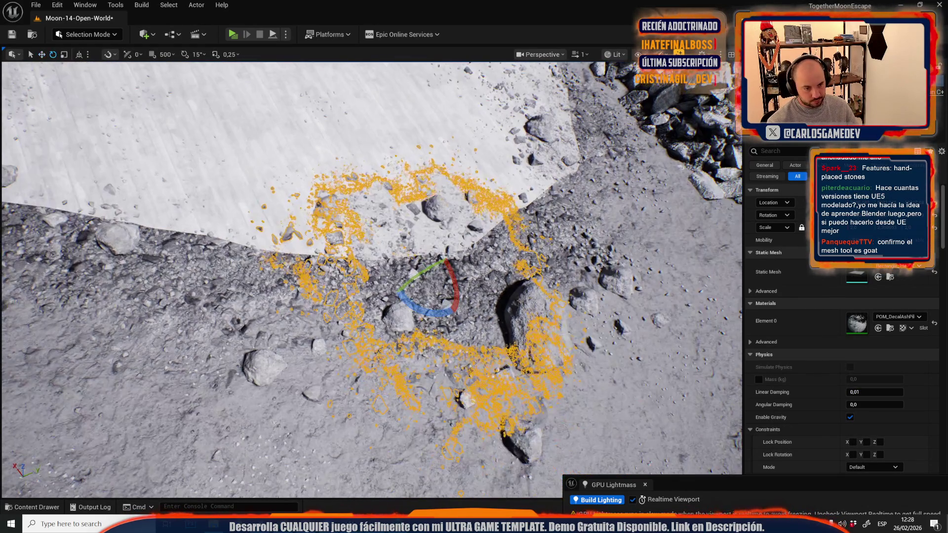
key("r")
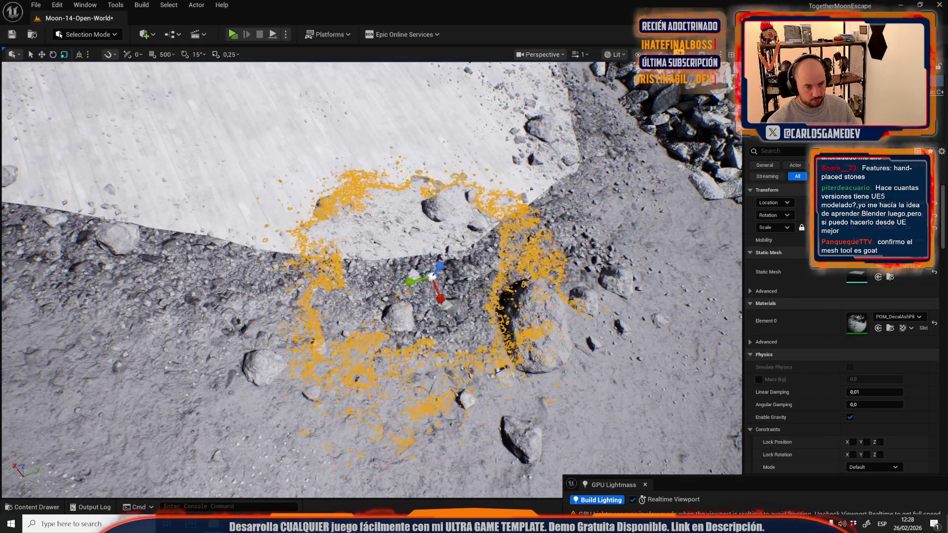
mouse_move(427, 287)
left_mouse_down()
mouse_move(439, 274)
mouse_move(346, 257)
left_mouse_up()
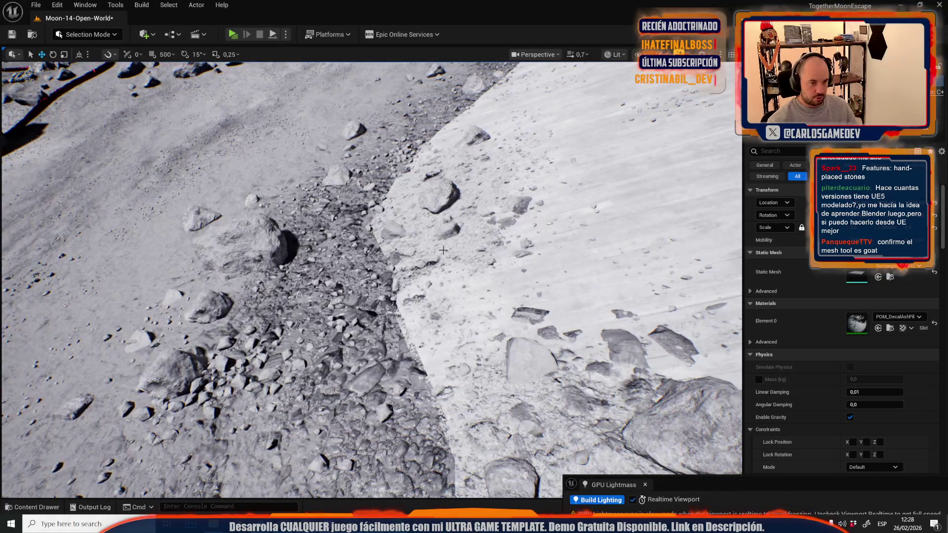
Move the shrunken decal toward the left-centre rocks along the slab edge
left_click(443, 251)
scroll(443, 250, "up", 5)
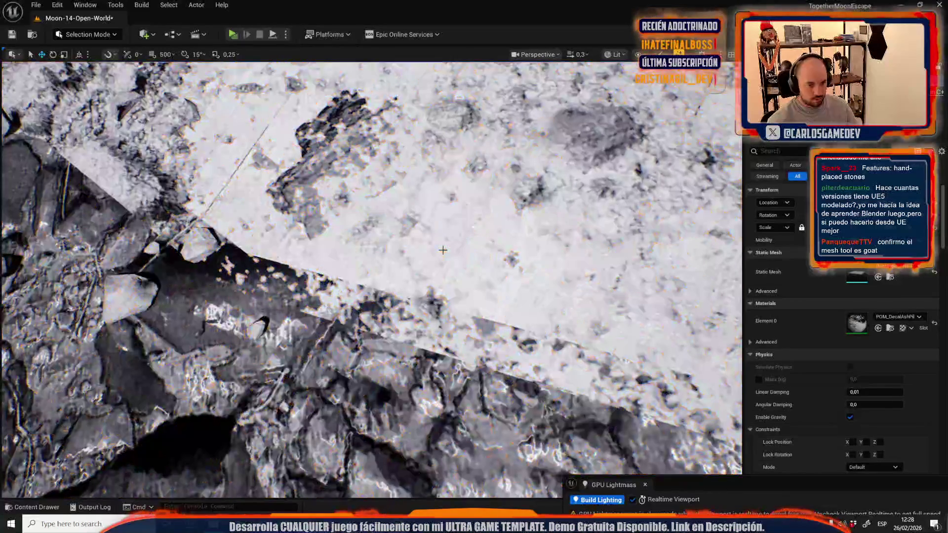
scroll(443, 250, "down", 5)
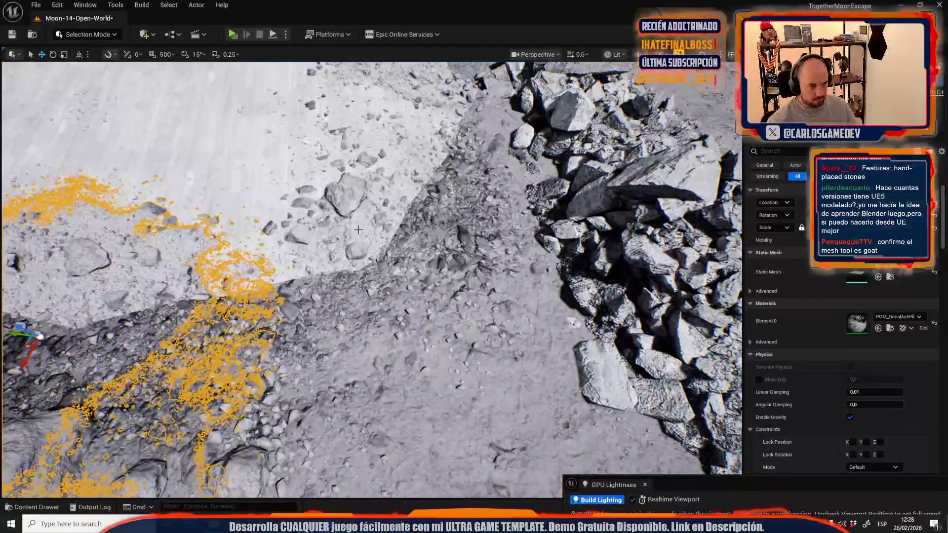
scroll(404, 251, "down", 5)
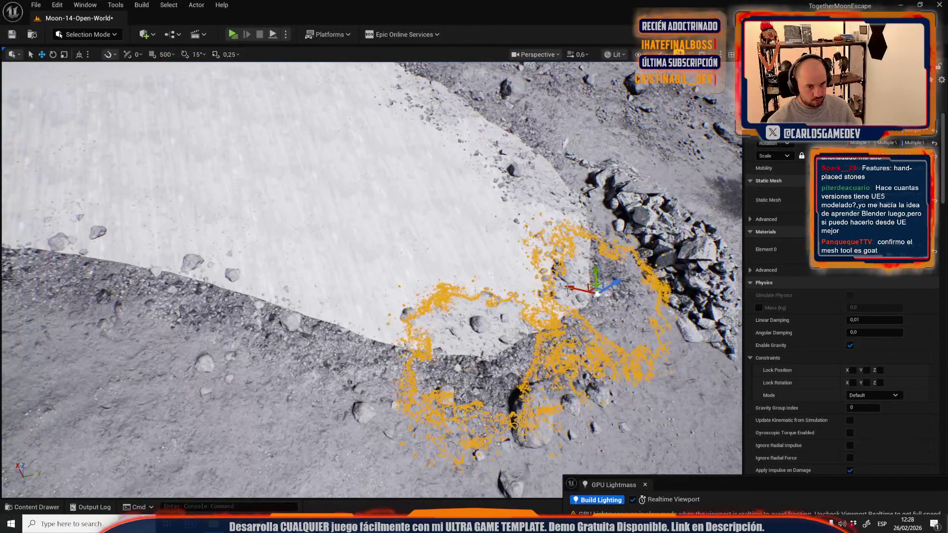
mouse_move(592, 288)
left_mouse_down()
mouse_move(296, 286)
mouse_move(334, 323)
mouse_move(312, 276)
mouse_move(345, 319)
mouse_move(368, 326)
mouse_move(341, 328)
left_mouse_up()
key("e")
key("w")
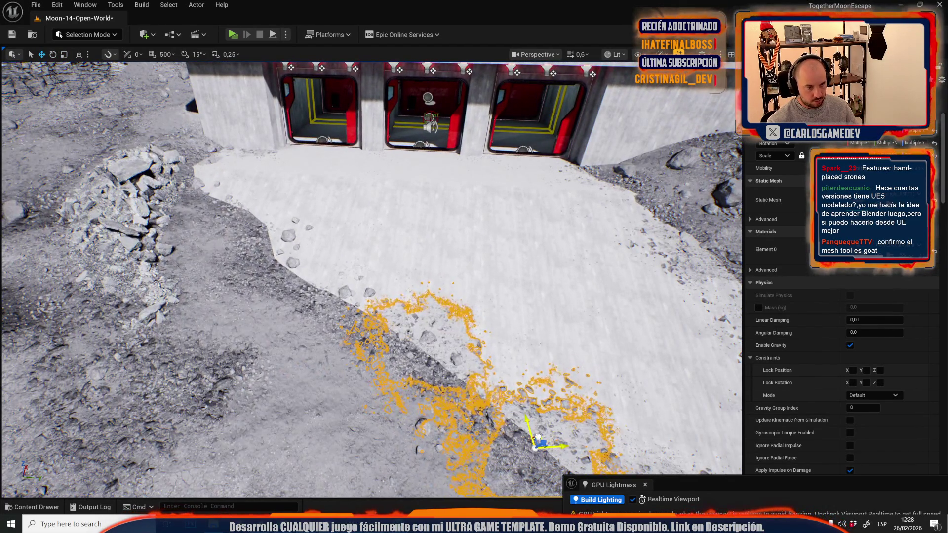
Move the rubble decal onto the plateau edge and rotate it about 19° to follow the edge
left_click_drag(538, 437, 302, 294)
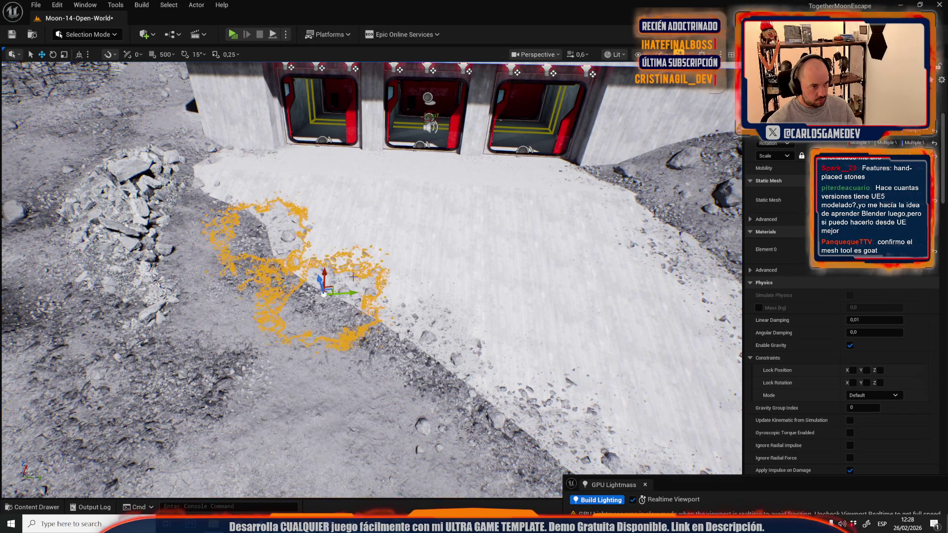
left_click(352, 277)
left_click(328, 283)
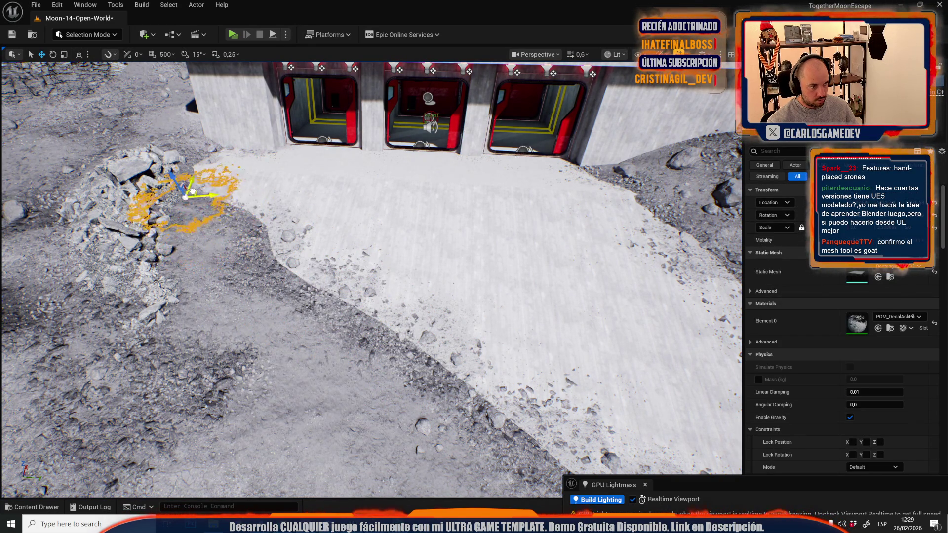
scroll(193, 191, "up", 6)
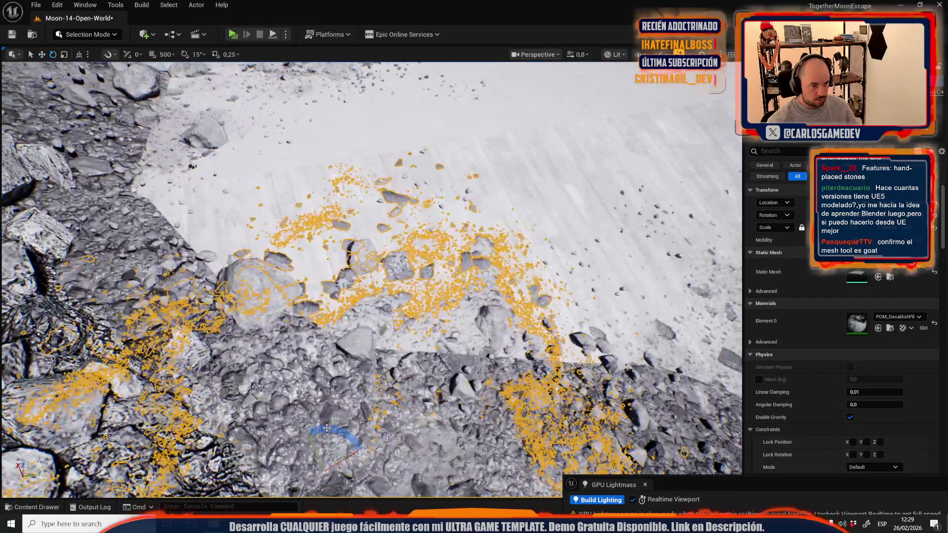
key("e")
left_click_drag(323, 425, 302, 434)
key("w")
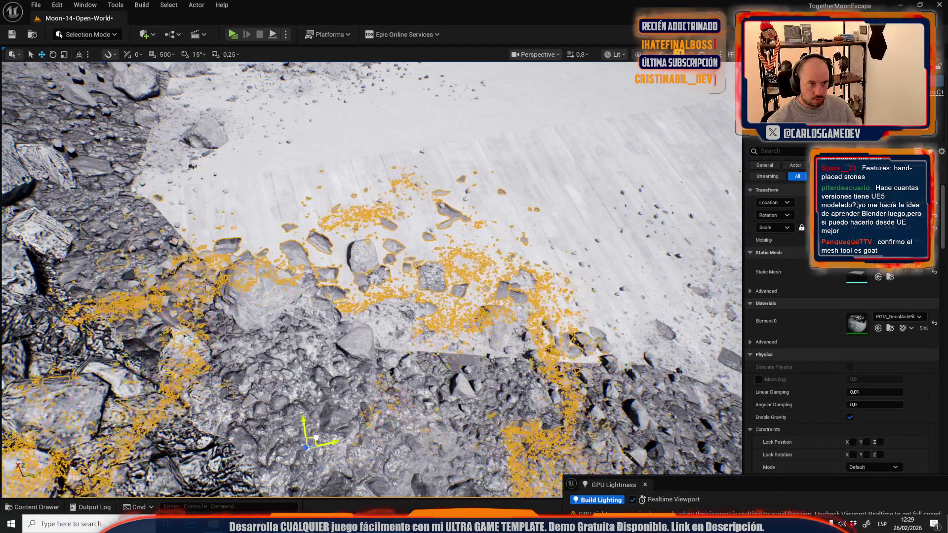
Check the placed decal in Unlit and Lit view modes, then fly the view toward the base
key("Escape")
scroll(316, 437, "up", 5)
scroll(316, 437, "down", 5)
scroll(316, 438, "up", 5)
scroll(295, 435, "down", 5)
key("alt+3")
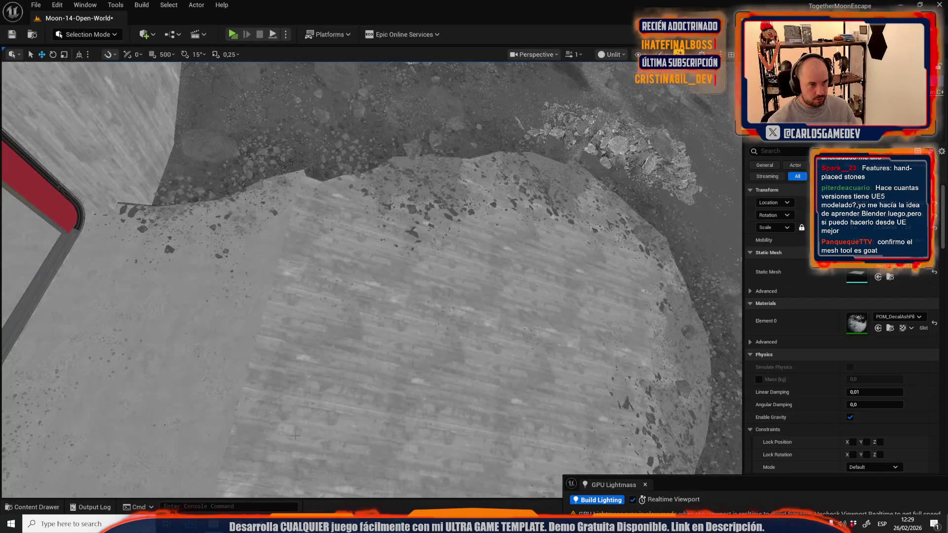
key("alt+4")
left_click_drag(295, 436, 371, 356)
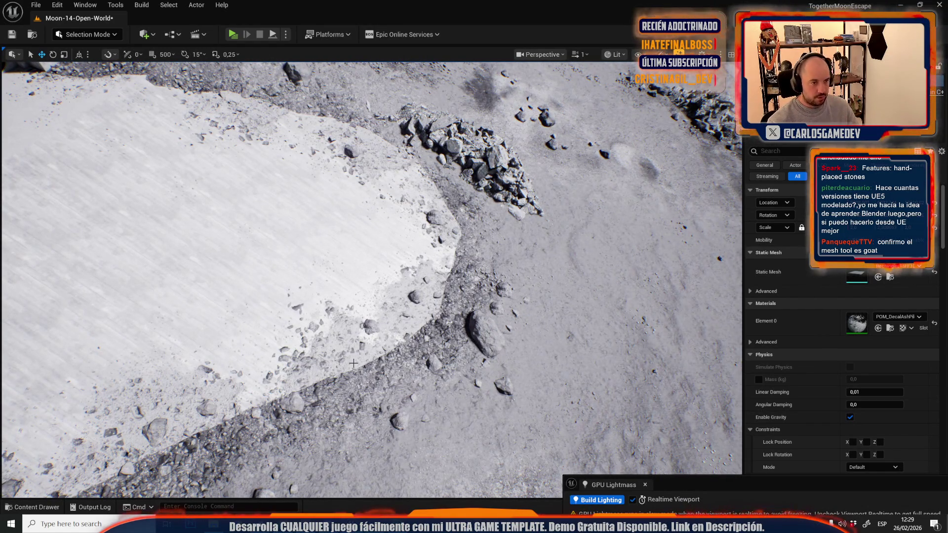
left_click_drag(353, 364, 326, 306)
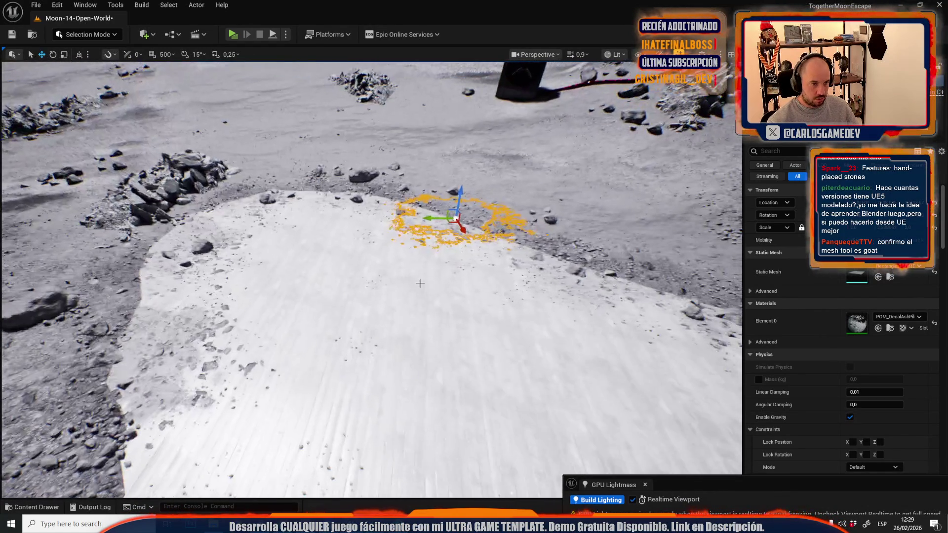
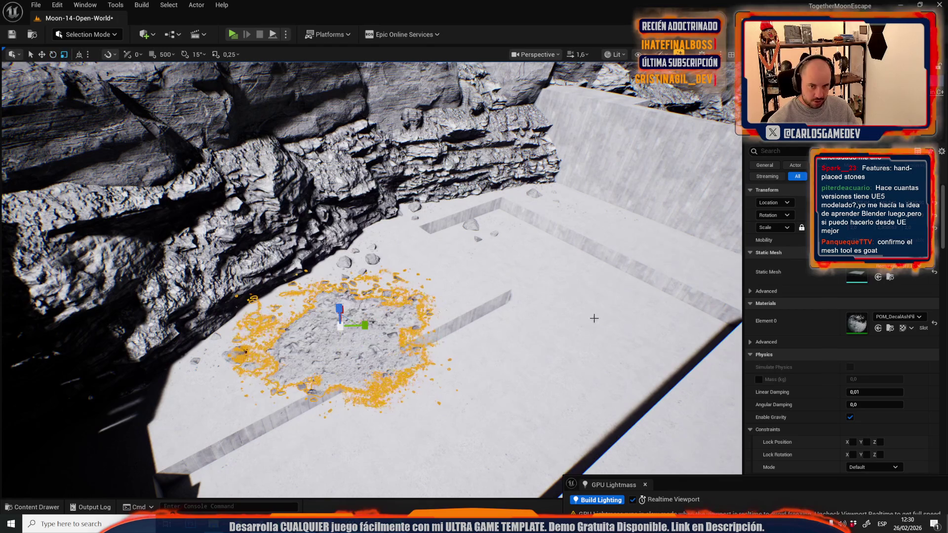
Rotate the ash decal and move it to the cliff's left side, down onto the trench edge
mouse_move(526, 320)
left_mouse_down()
mouse_move(524, 276)
mouse_move(494, 306)
mouse_move(355, 316)
mouse_move(353, 304)
mouse_move(408, 300)
mouse_move(275, 304)
left_mouse_up()
mouse_move(335, 312)
left_mouse_down()
mouse_move(316, 326)
mouse_move(296, 321)
mouse_move(324, 302)
mouse_move(254, 212)
mouse_move(237, 212)
mouse_move(508, 190)
mouse_move(571, 202)
mouse_move(548, 227)
left_mouse_up()
key("w")
scroll(548, 227, "up", 10)
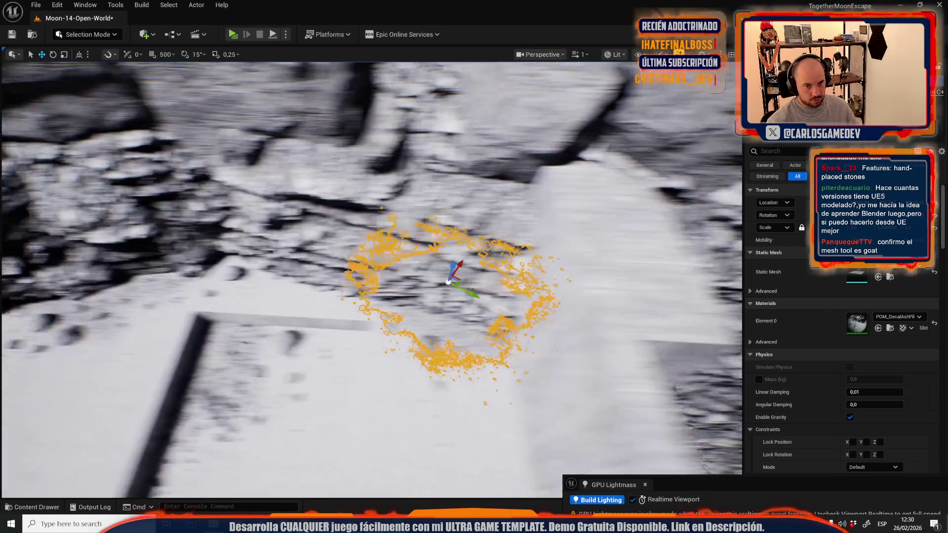
scroll(370, 267, "down", 1)
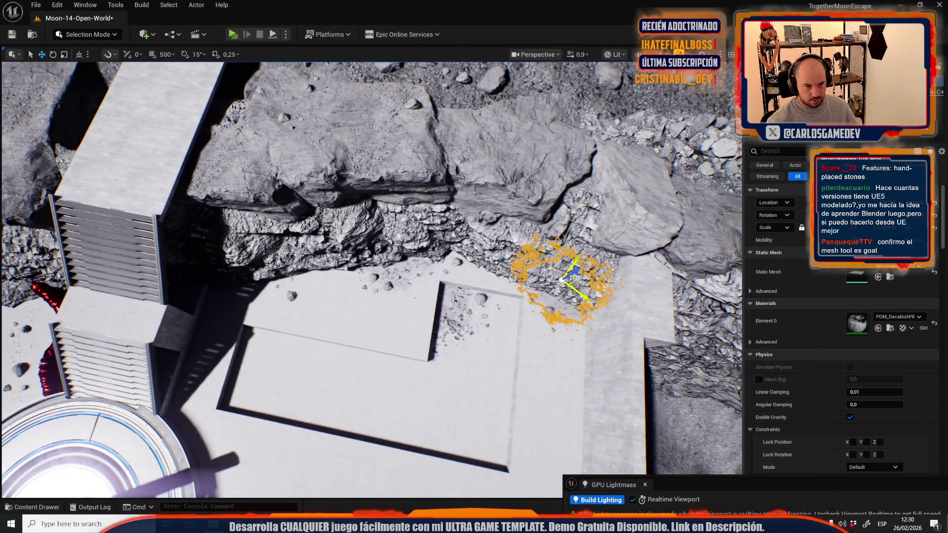
mouse_move(572, 279)
left_mouse_down()
mouse_move(321, 252)
mouse_move(307, 261)
left_mouse_up()
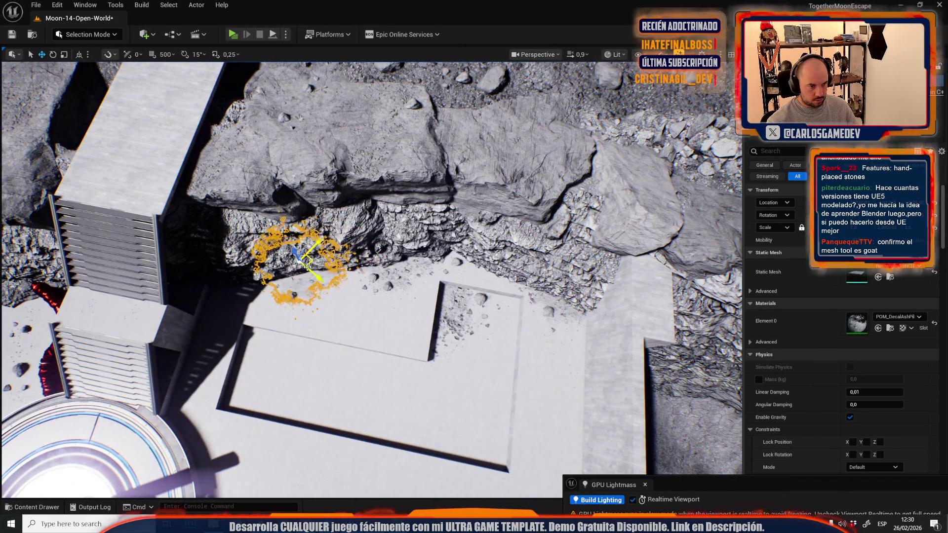
key("w")
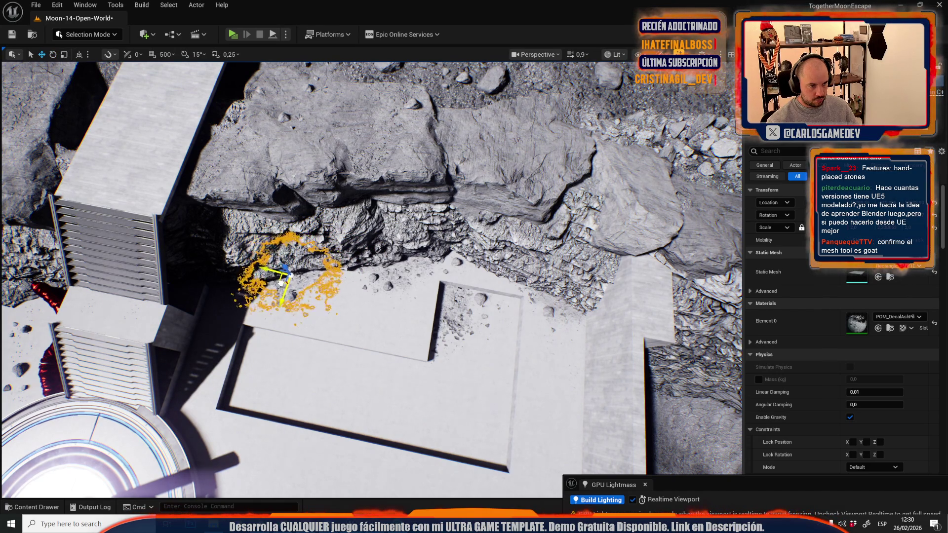
key("f")
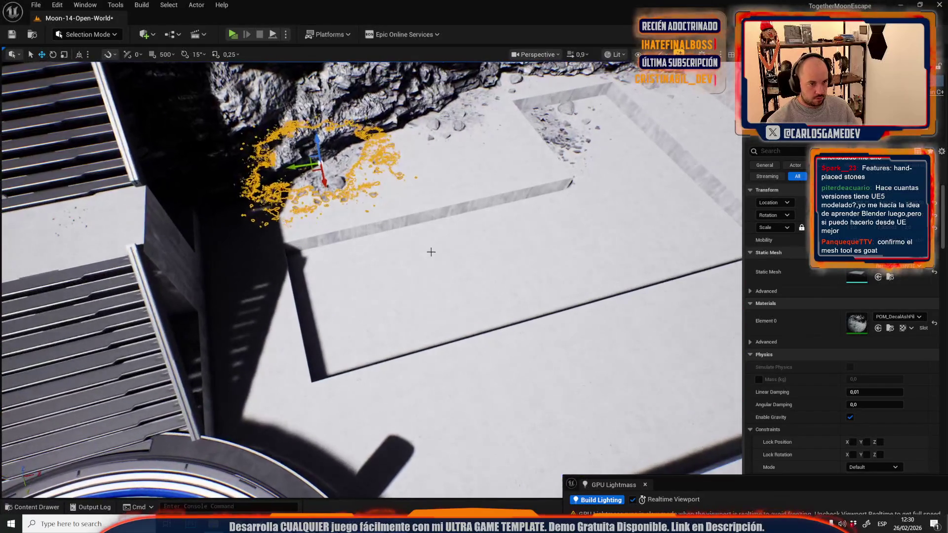
mouse_move(319, 166)
left_mouse_down()
mouse_move(318, 275)
mouse_move(328, 222)
mouse_move(307, 236)
mouse_move(358, 232)
mouse_move(345, 243)
left_mouse_up()
Reselect the ash decal, then pick the rock decal beside the concrete ledge
key("g")
left_click(334, 182)
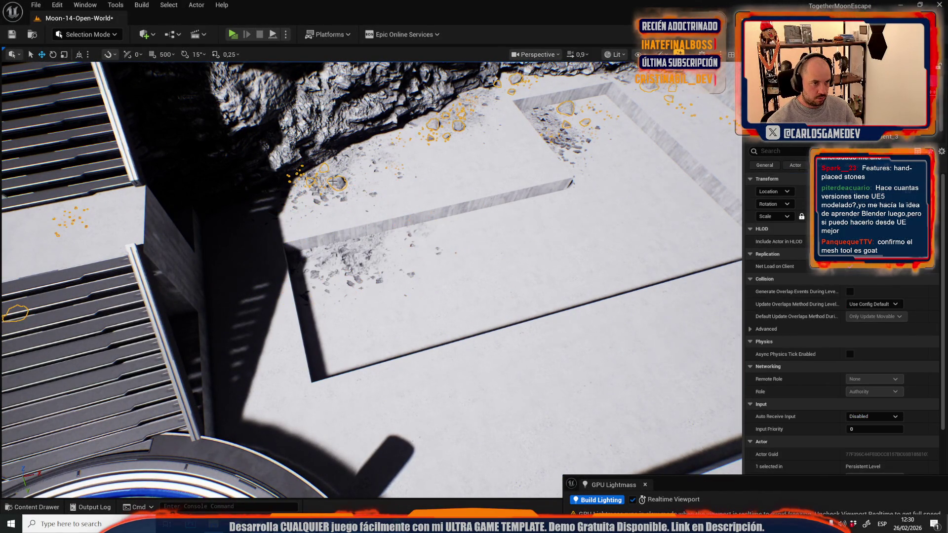
left_click(341, 171)
left_click_drag(420, 188, 420, 189)
left_click(457, 254)
mouse_move(457, 254)
left_mouse_down()
mouse_move(490, 233)
mouse_move(480, 214)
mouse_move(198, 312)
mouse_move(436, 265)
left_mouse_up()
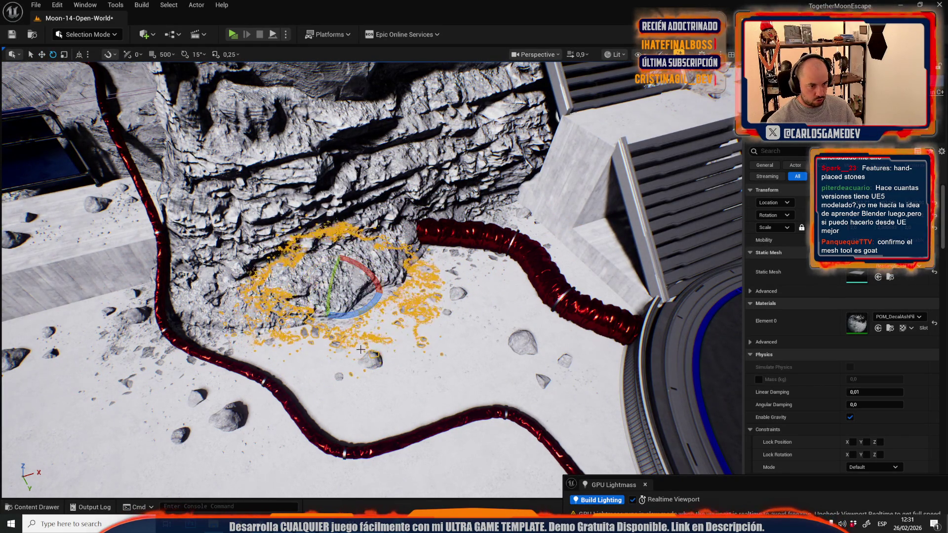
Rotate and move the selected ash decal down so it rests on the rocks
key("w")
scroll(353, 318, "up", 5)
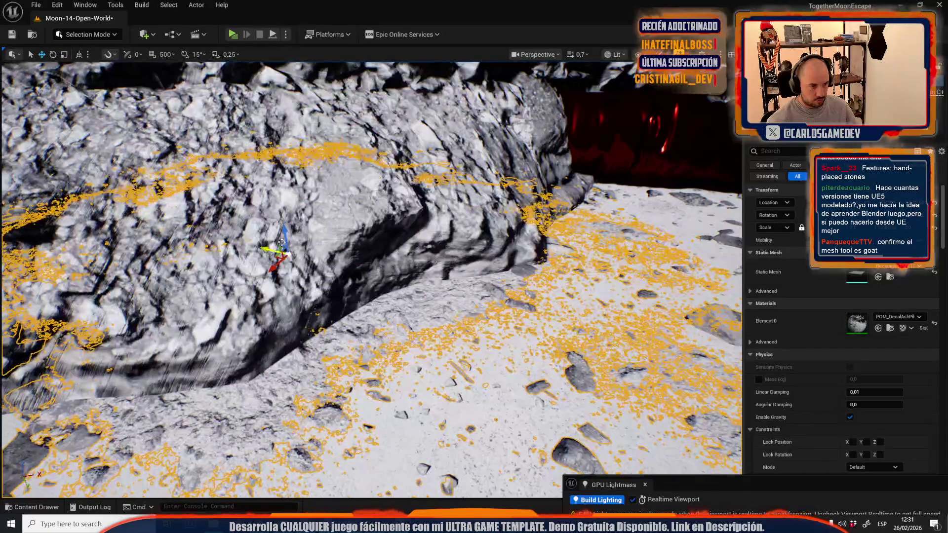
scroll(287, 232, "up", 1)
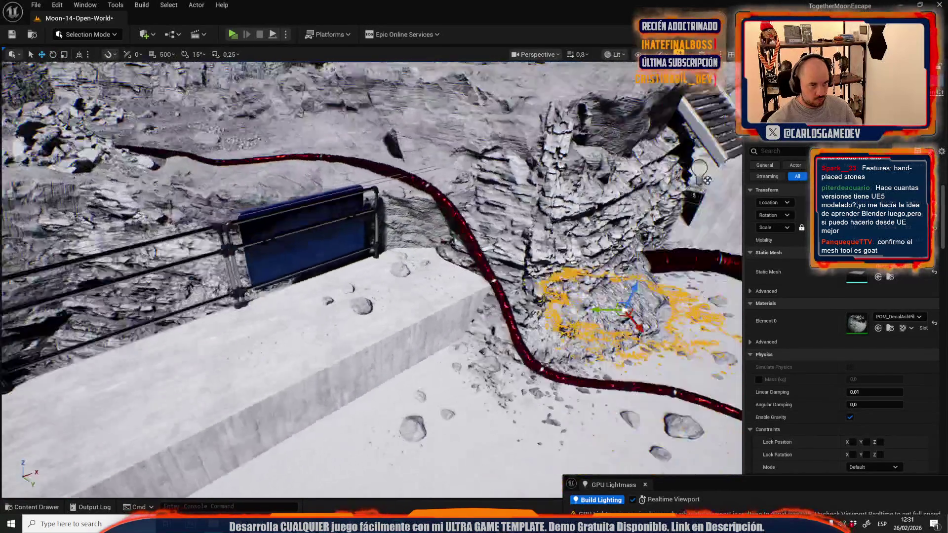
scroll(370, 279, "up", 2)
scroll(370, 279, "up", 2)
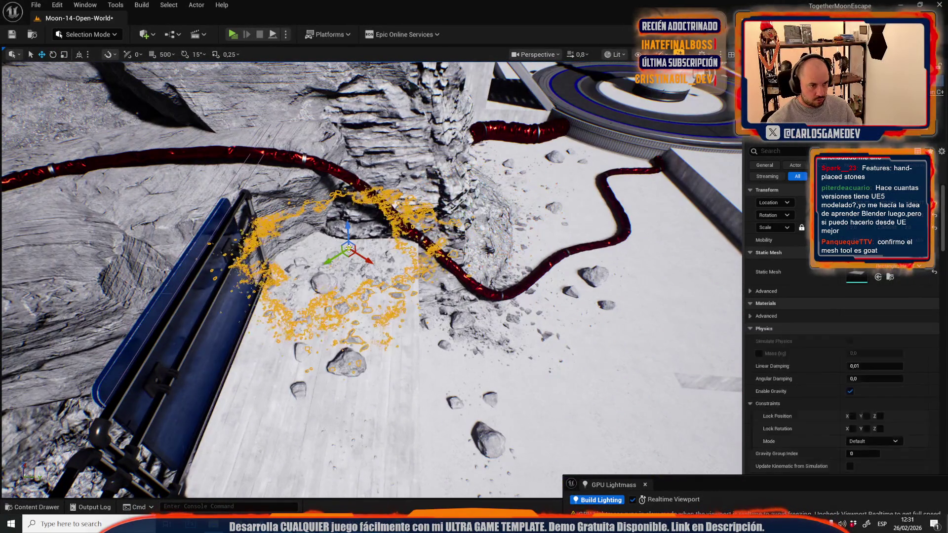
key("e")
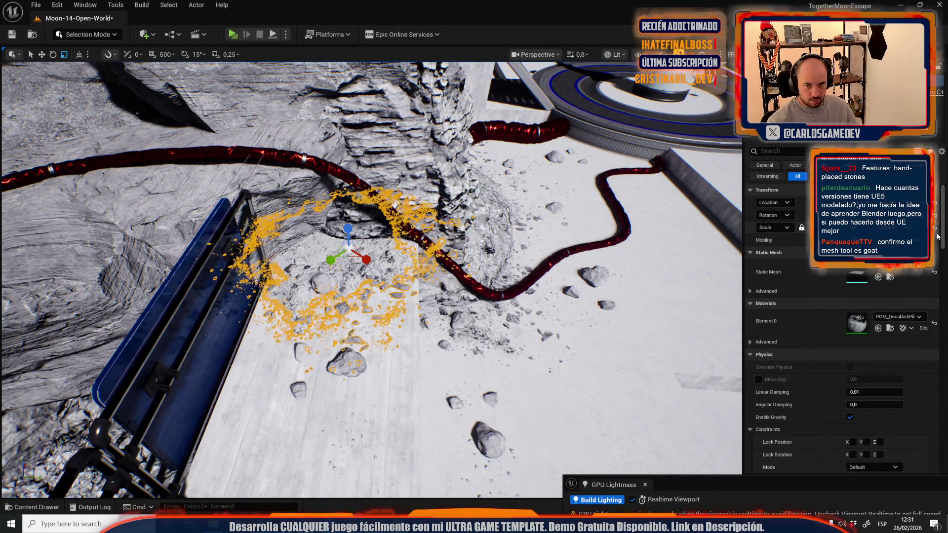
scroll(367, 244, "down", 2)
scroll(367, 245, "up", 2)
scroll(462, 255, "up", 1)
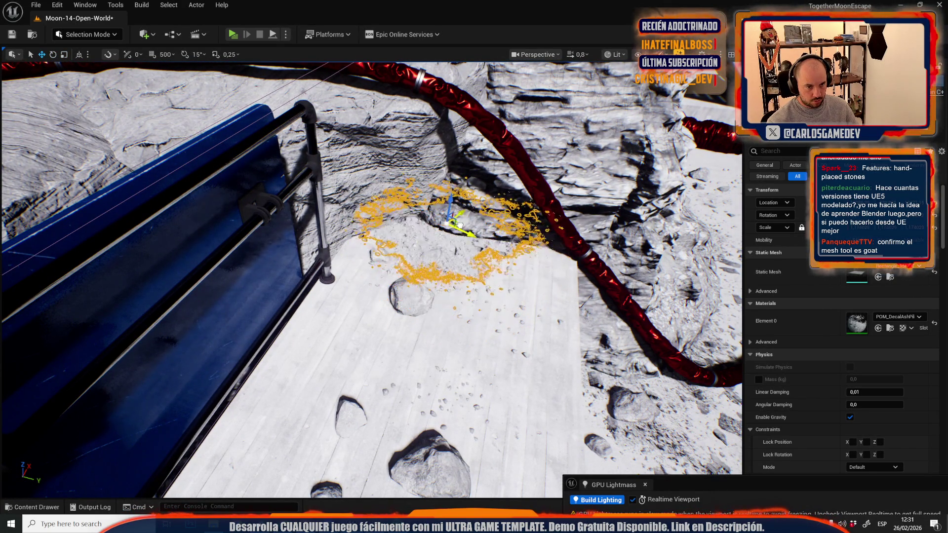
mouse_move(462, 234)
left_mouse_down()
mouse_move(410, 240)
mouse_move(395, 262)
mouse_move(387, 239)
mouse_move(501, 294)
mouse_move(549, 287)
left_mouse_up()
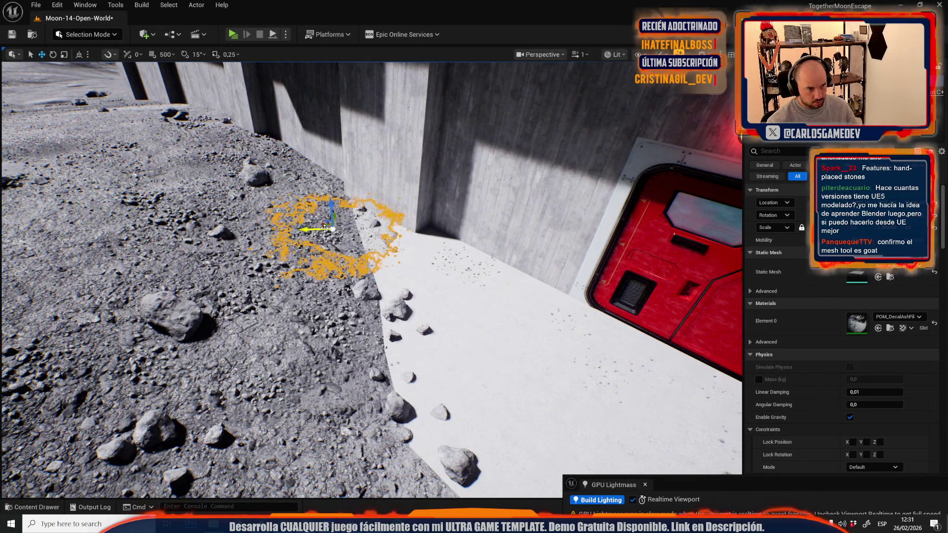
left_click_drag(324, 225, 344, 321)
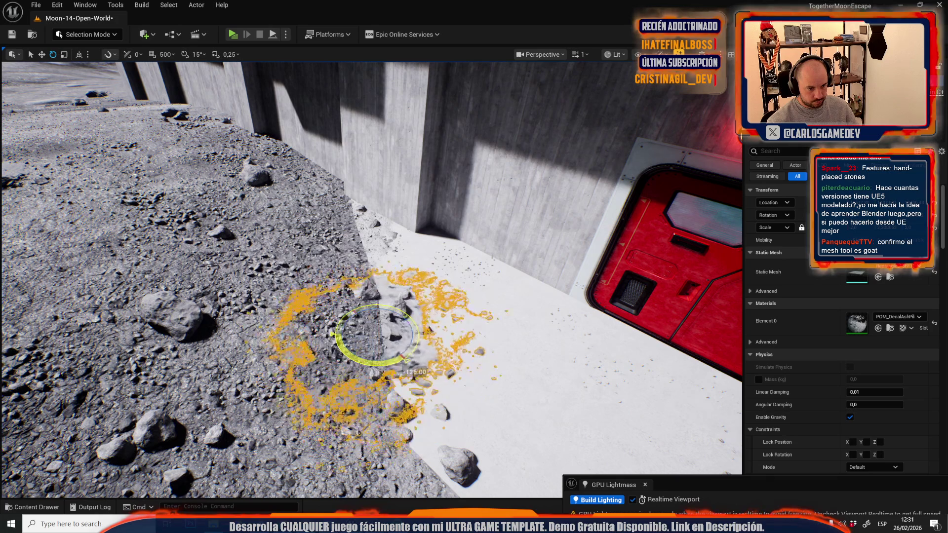
Survey the concrete courtyard and save the Moon-14-Open-World level
mouse_move(375, 336)
left_mouse_down()
mouse_move(345, 296)
mouse_move(276, 277)
left_mouse_up()
scroll(372, 280, "down", 1)
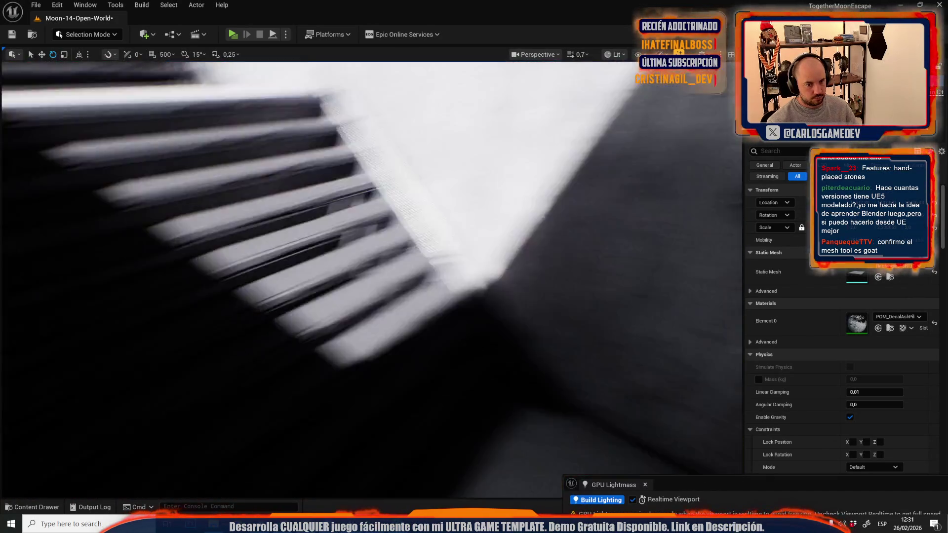
left_click_drag(371, 280, 383, 377)
mouse_move(371, 276)
left_mouse_down()
mouse_move(390, 316)
mouse_move(295, 212)
left_mouse_up()
scroll(385, 306, "up", 1)
key("ctrl+s")
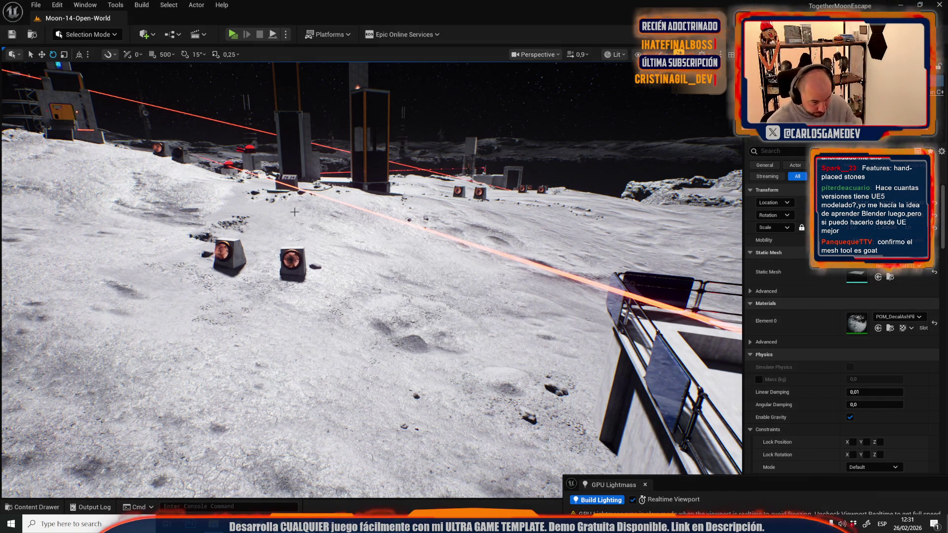
Duplicate the left generator box on top of itself, then delete the stacked copy
scroll(294, 211, "up", 3)
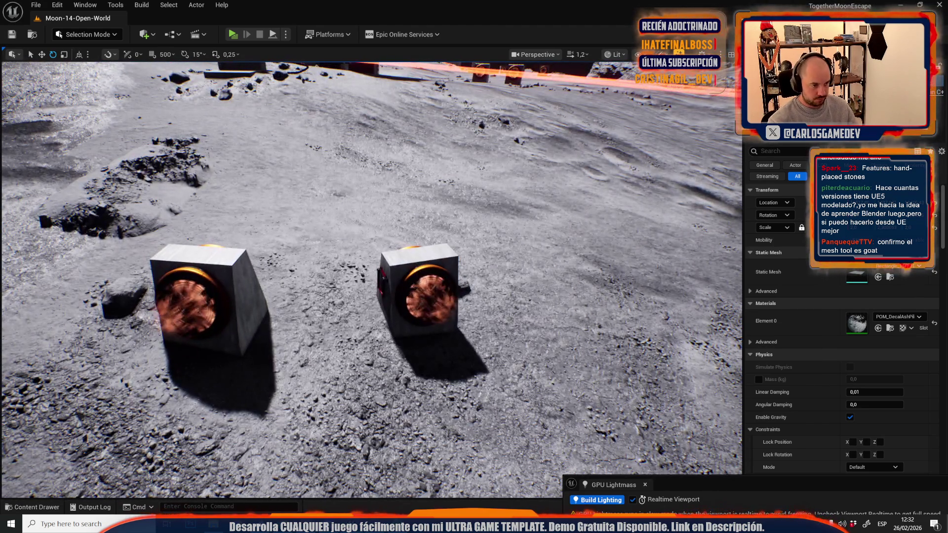
left_click(252, 288)
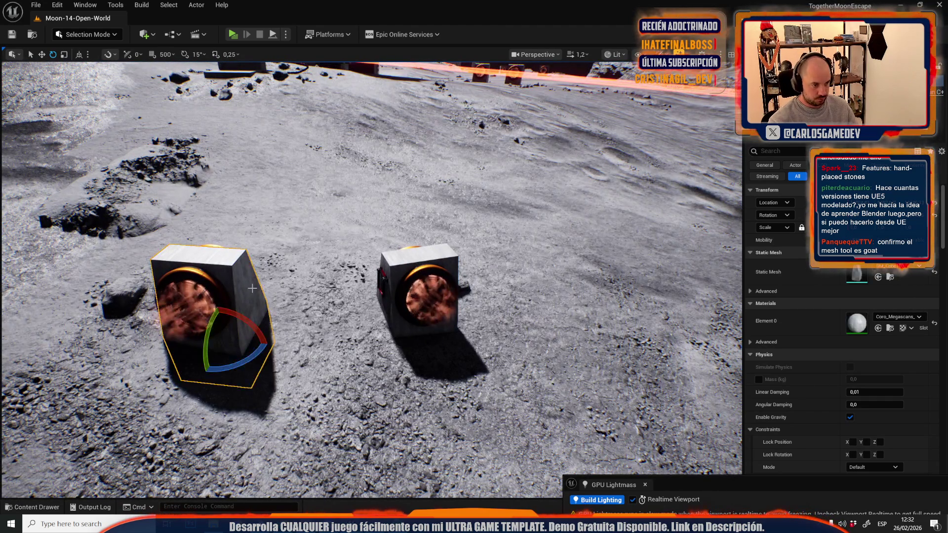
key("f")
key("w")
left_click_drag(363, 393, 363, 180)
key("Delete")
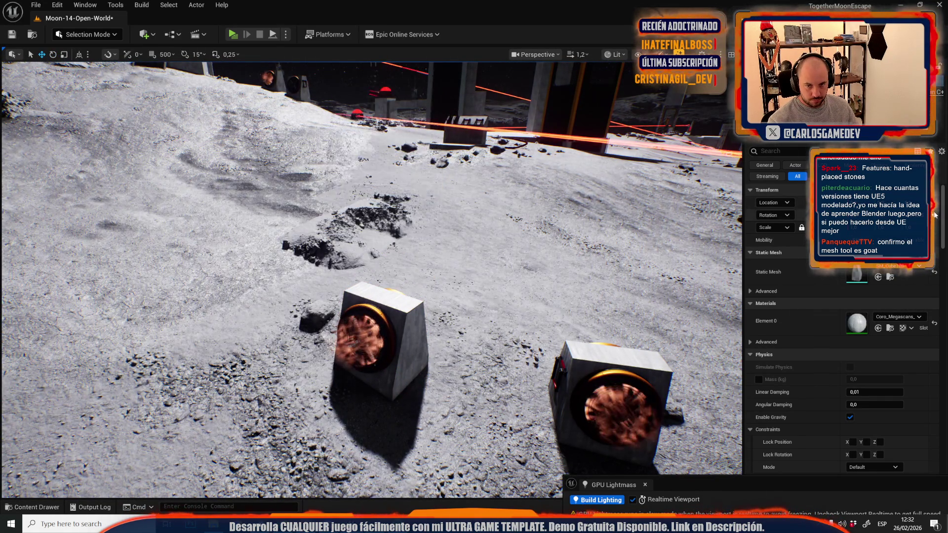
Frame a cliff rock in Unlit view mode and deselect it
key("f")
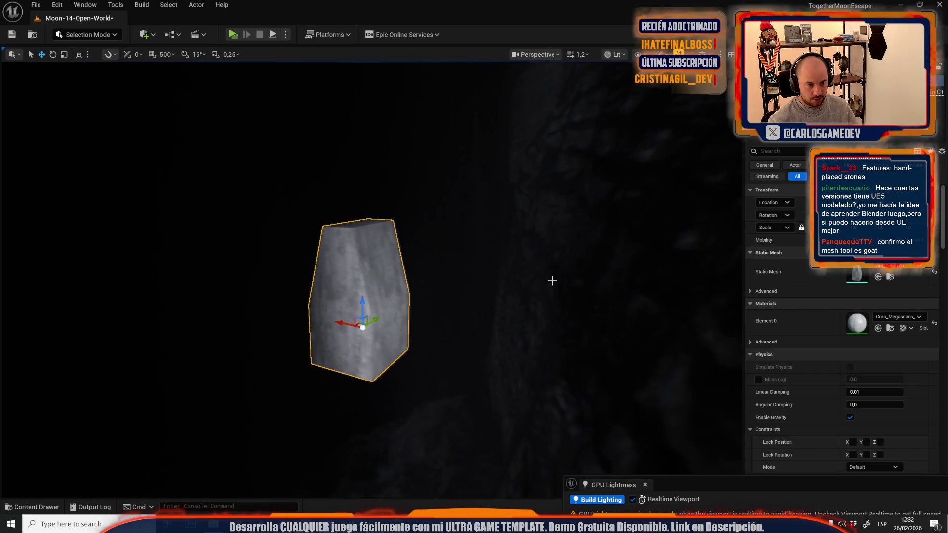
key("alt+3")
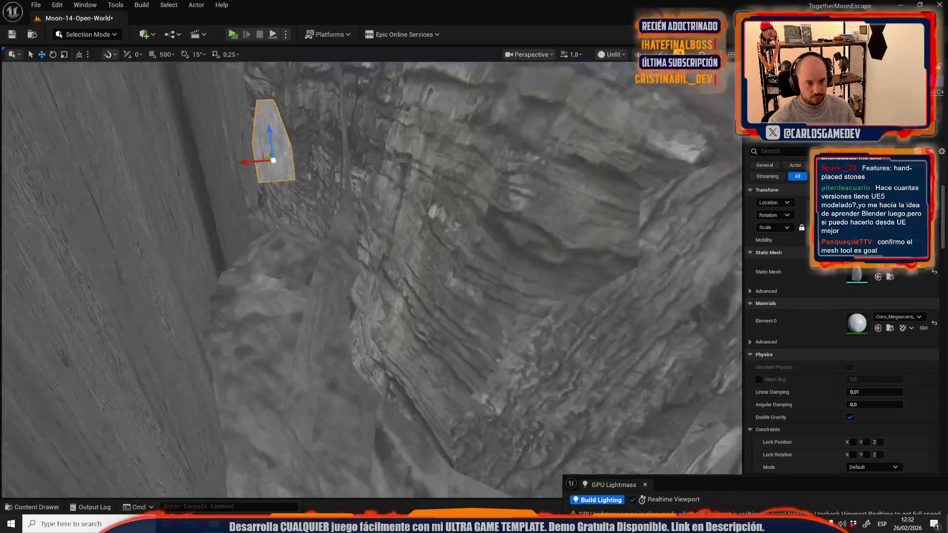
left_click_drag(273, 161, 274, 193)
key("Escape")
left_click(39, 6)
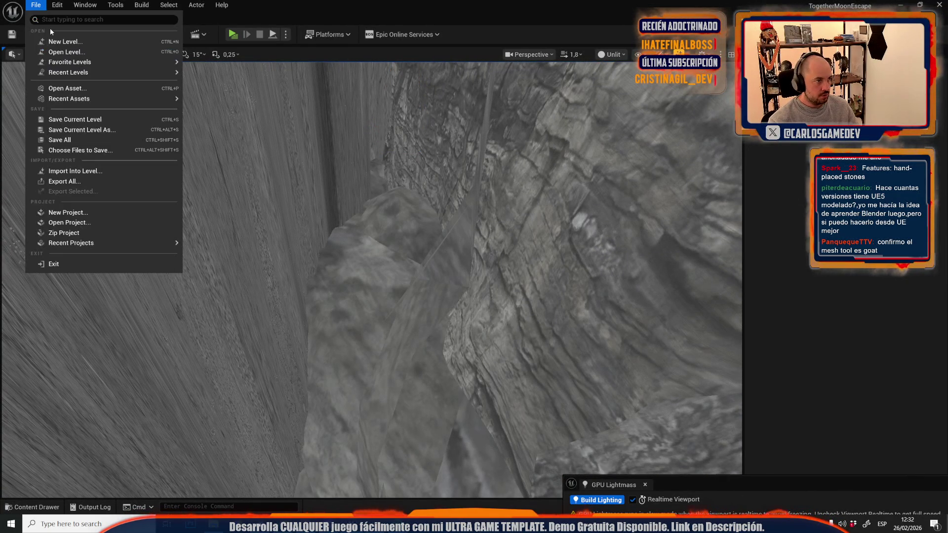
Cancel a new level, then open Moon-09-Crater from Recent Levels, saving Moon-14's changes
left_click(64, 43)
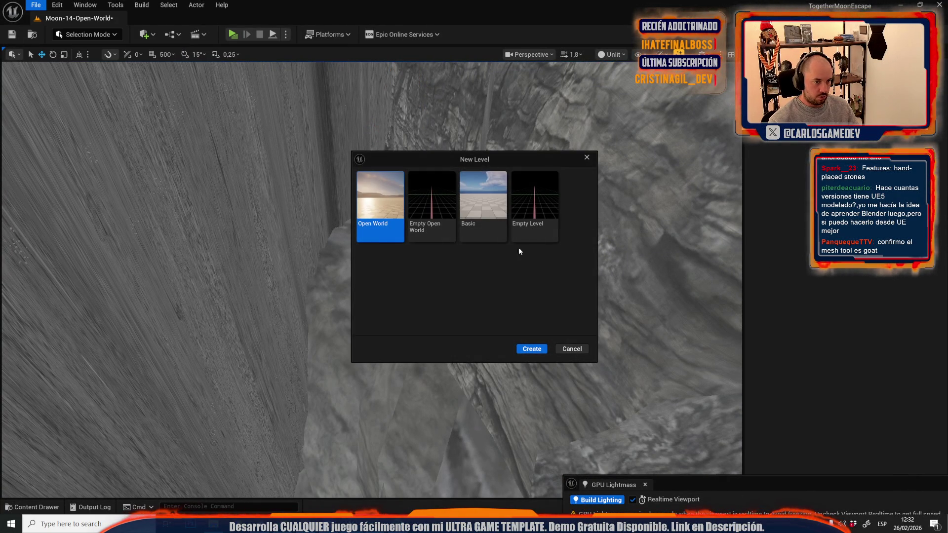
left_click(587, 158)
left_click(28, 4)
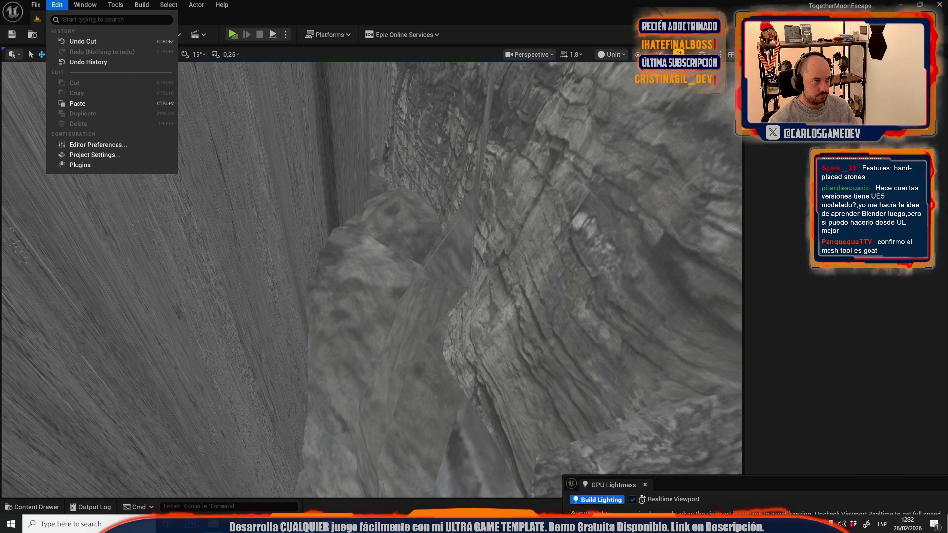
mouse_move(115, 72)
left_click(222, 91)
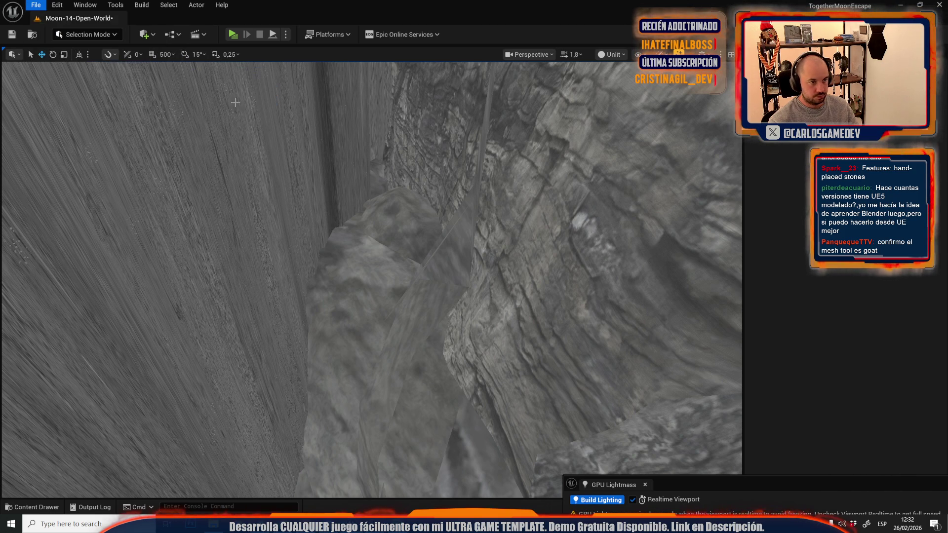
left_click(491, 366)
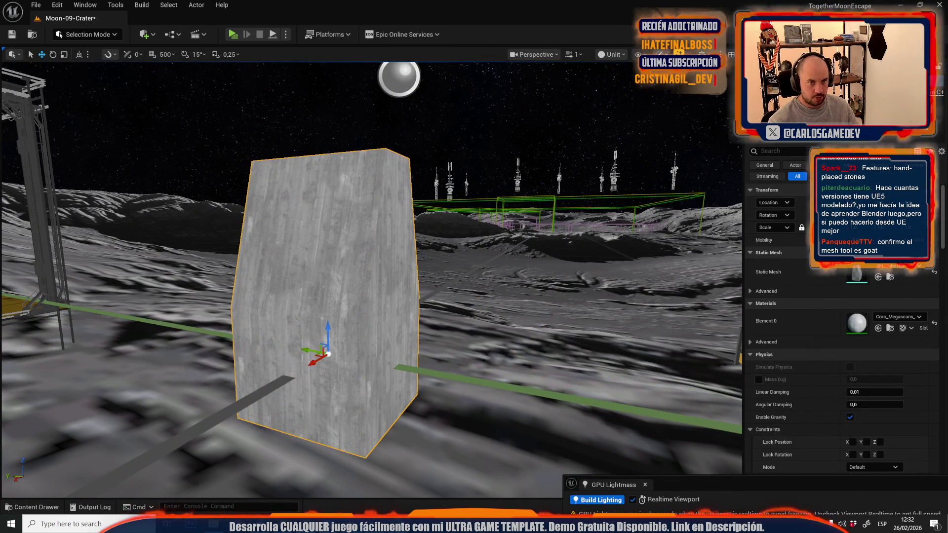
Restore Lit view, enter Scriptable Tools mode, and try then exit the Edge Decal Tool
left_click(624, 54)
left_click(625, 91)
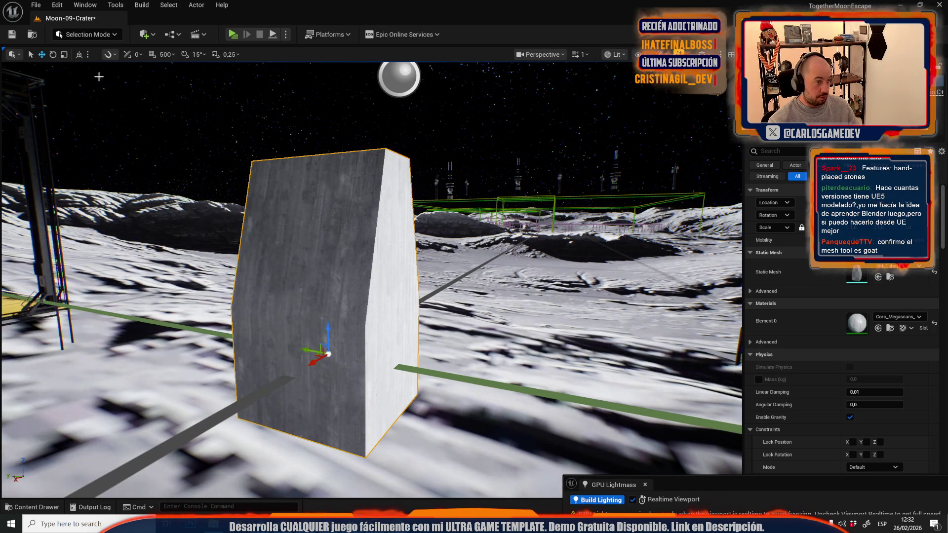
left_click(100, 35)
left_click(93, 146)
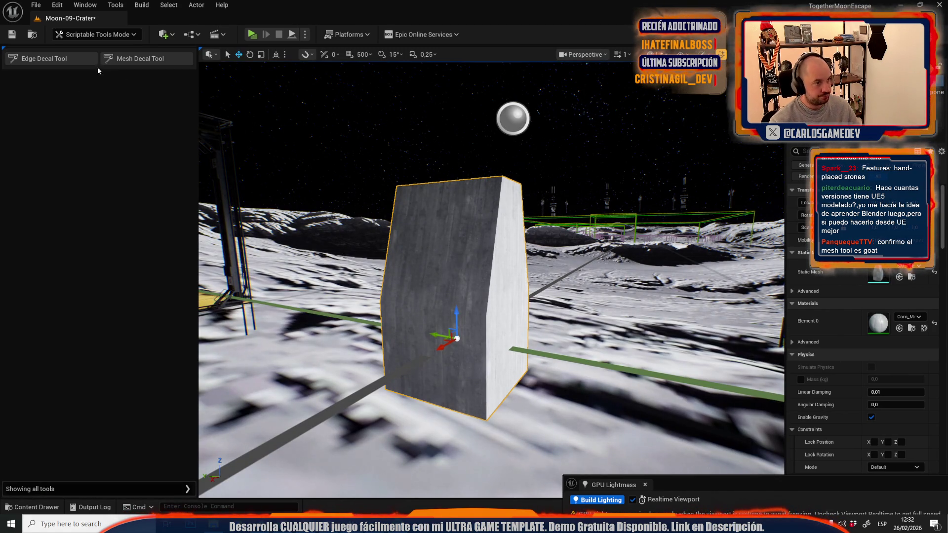
left_click(44, 58)
scroll(524, 321, "up", 3)
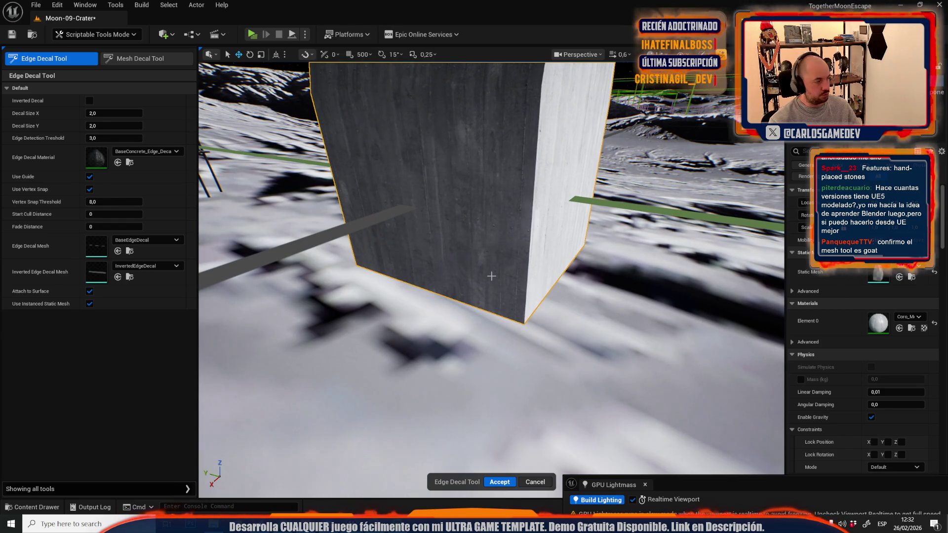
left_click_drag(483, 255, 433, 169)
left_click_drag(461, 201, 543, 197)
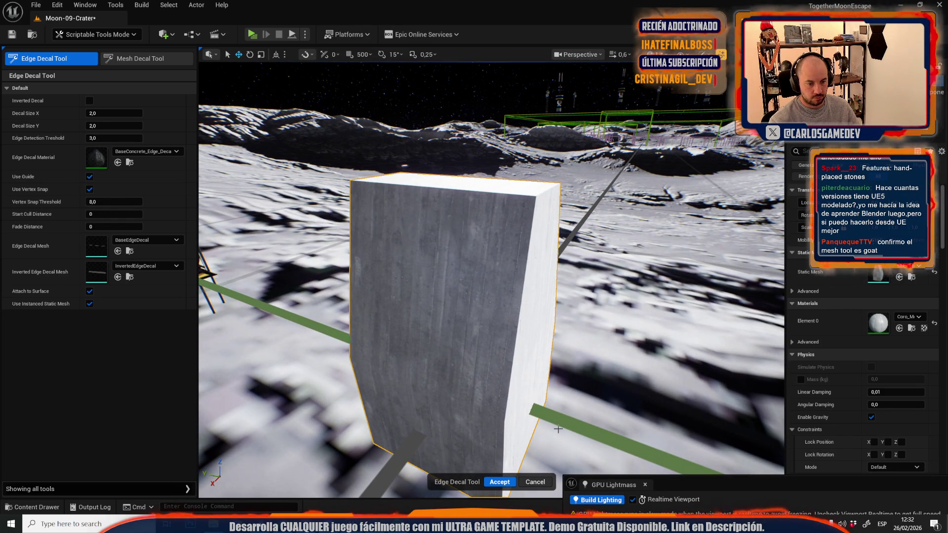
left_click(537, 481)
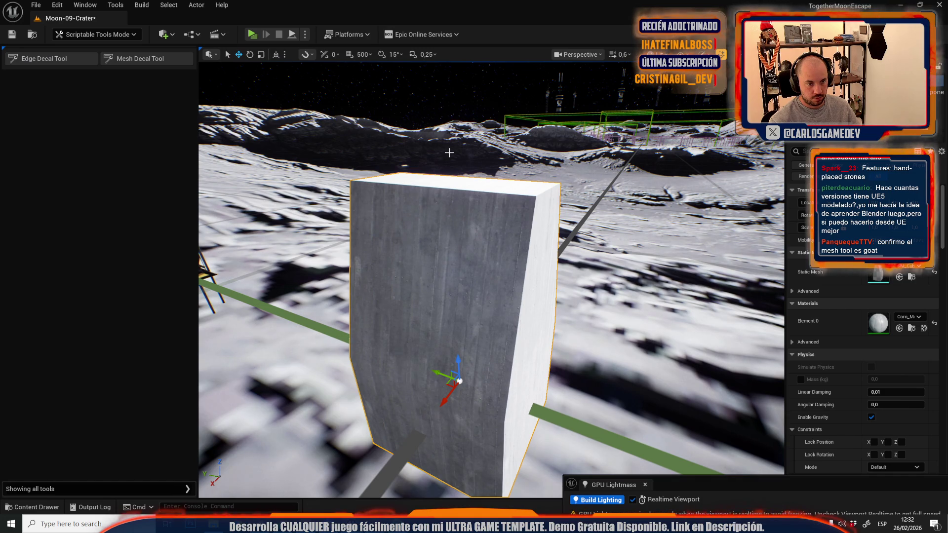
Select the concrete pillar by the frame, start edge decal placement, then cancel it
scroll(448, 153, "up", 2)
key("s")
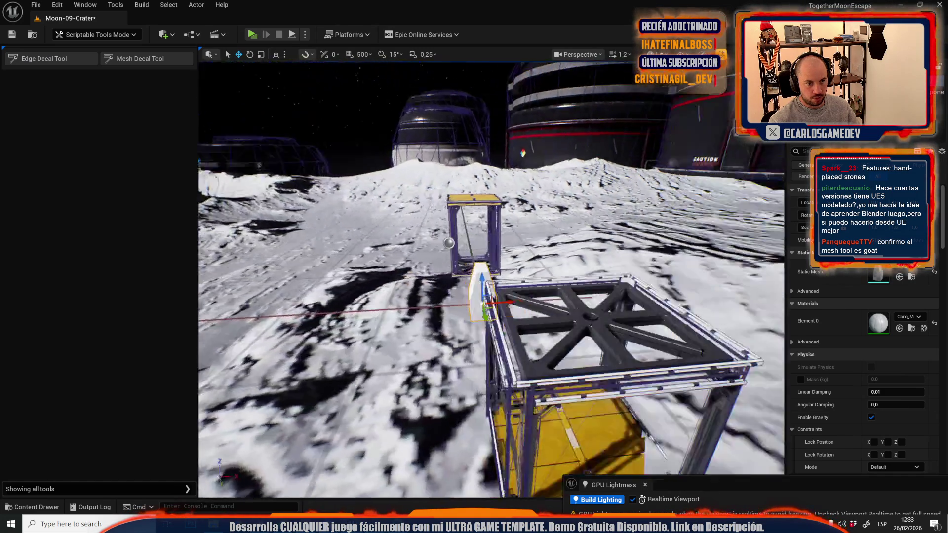
key("w")
left_click(553, 246)
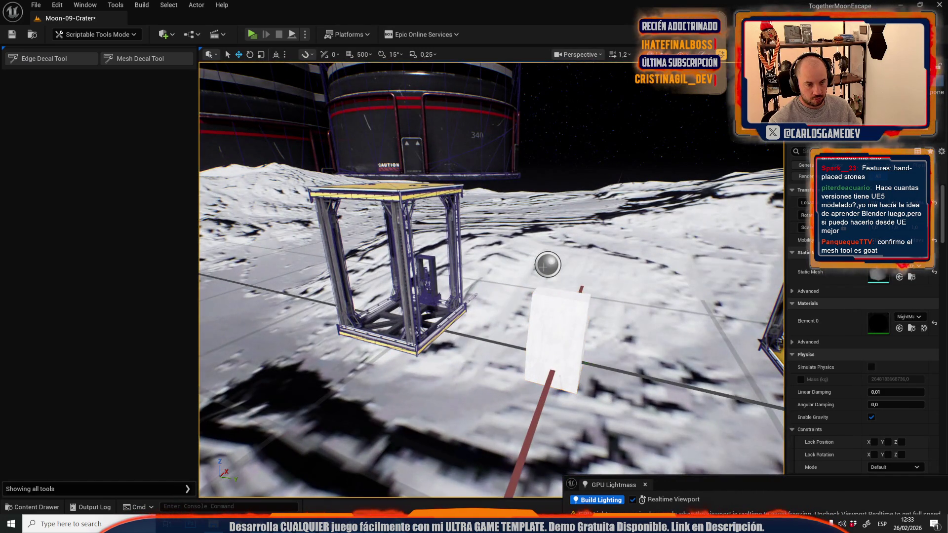
left_click(537, 321)
left_click(50, 58)
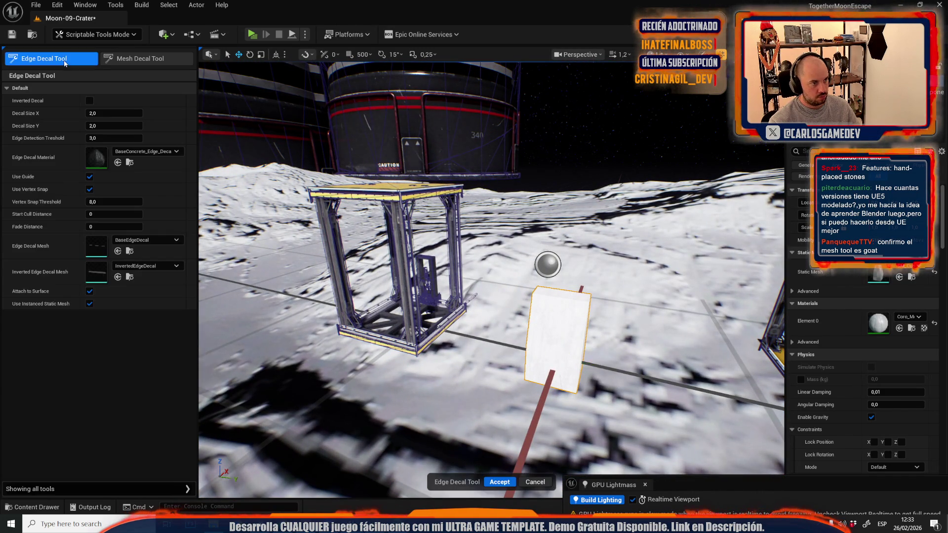
key("w")
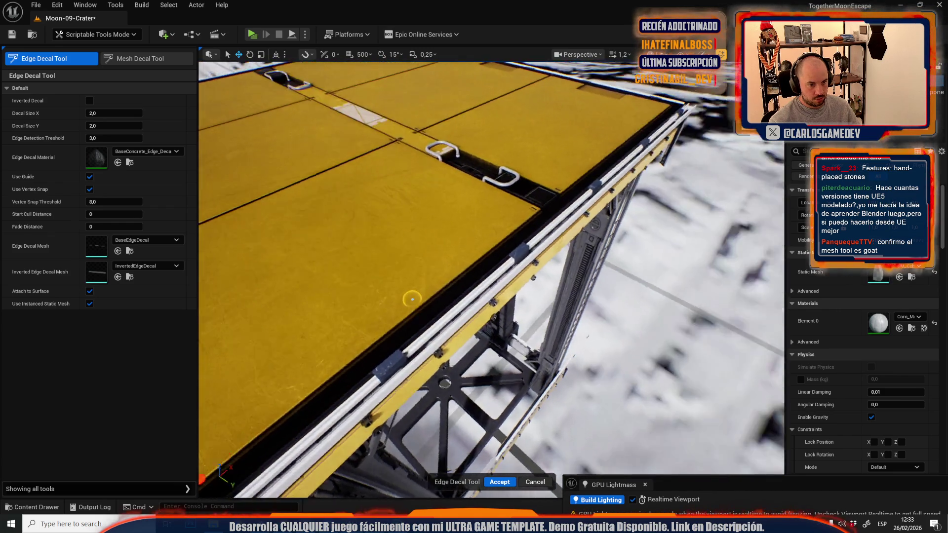
key("f")
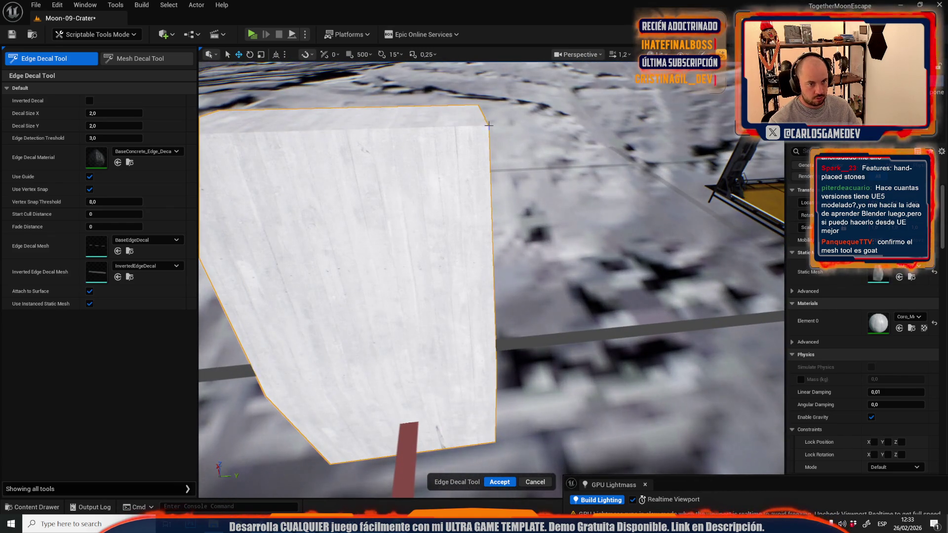
left_click(535, 482)
Frame the selected pillar and switch the editor to Mesh editing mode
key("f")
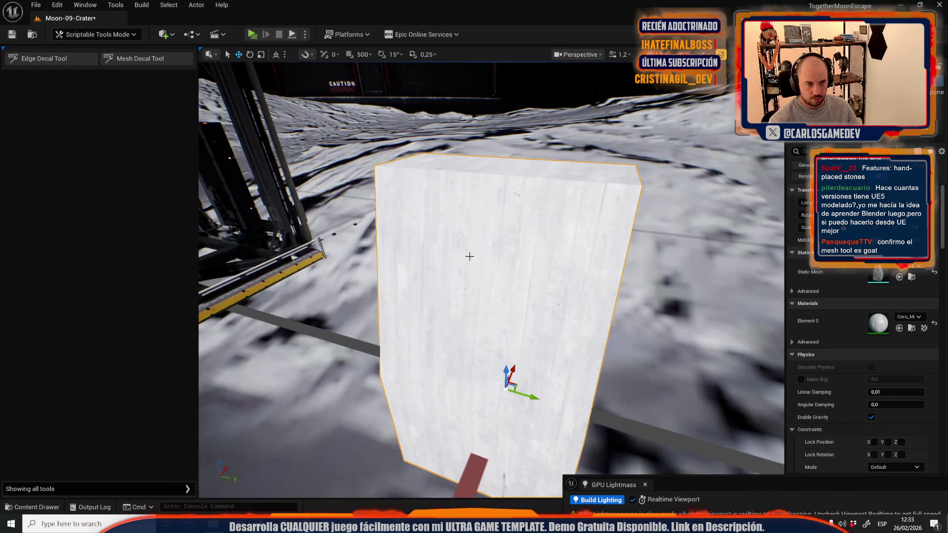
left_click_drag(470, 256, 422, 264)
scroll(470, 256, "down", 2)
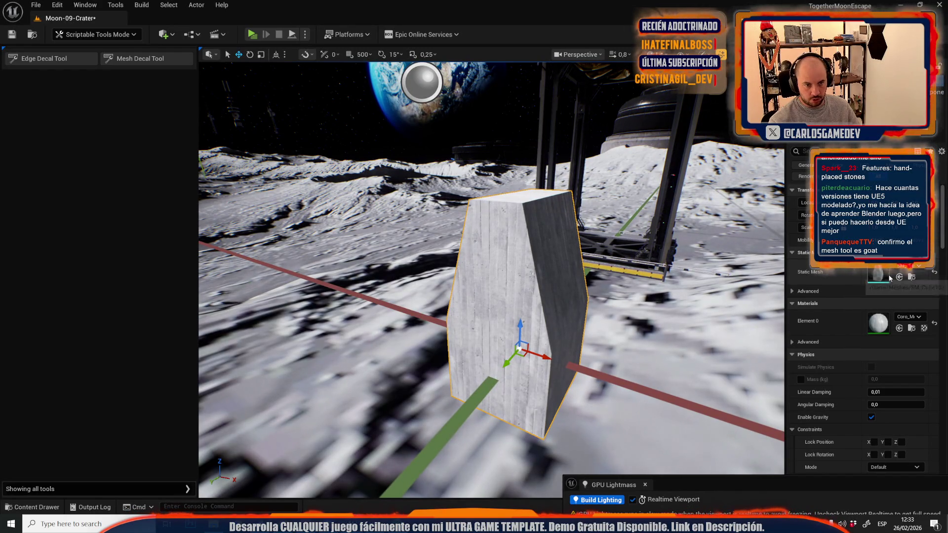
left_click(97, 34)
left_click(105, 154)
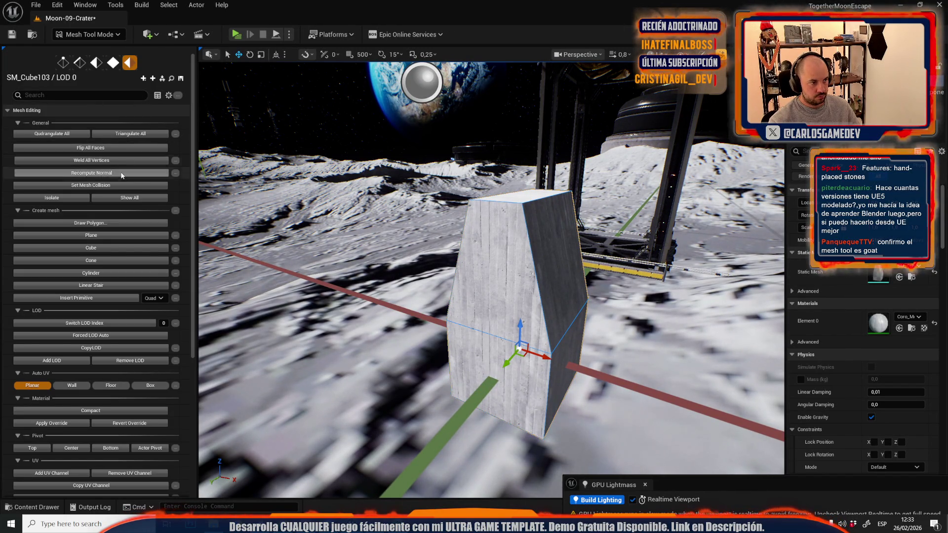
Return to Selection mode, then enter Scriptable Tools and start the Edge Decal Tool
left_click(92, 34)
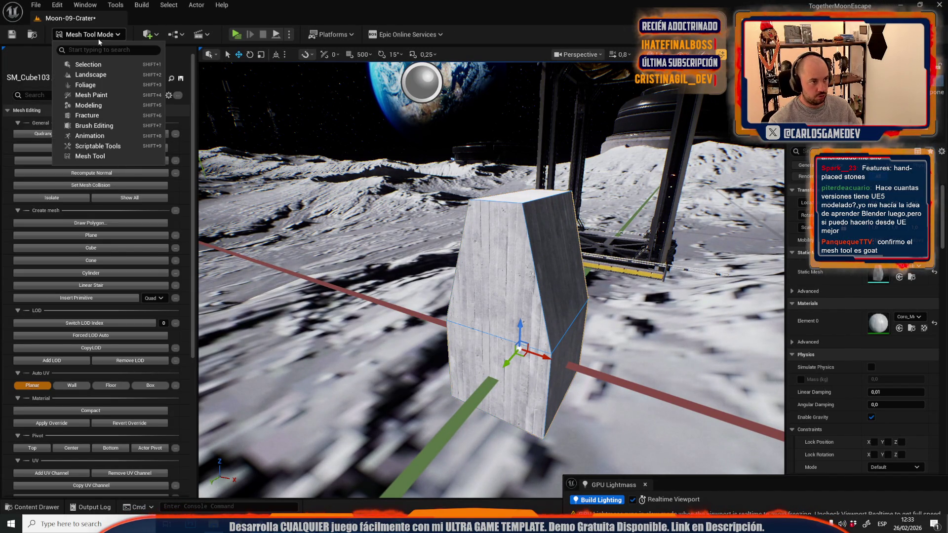
left_click(88, 64)
left_click(116, 33)
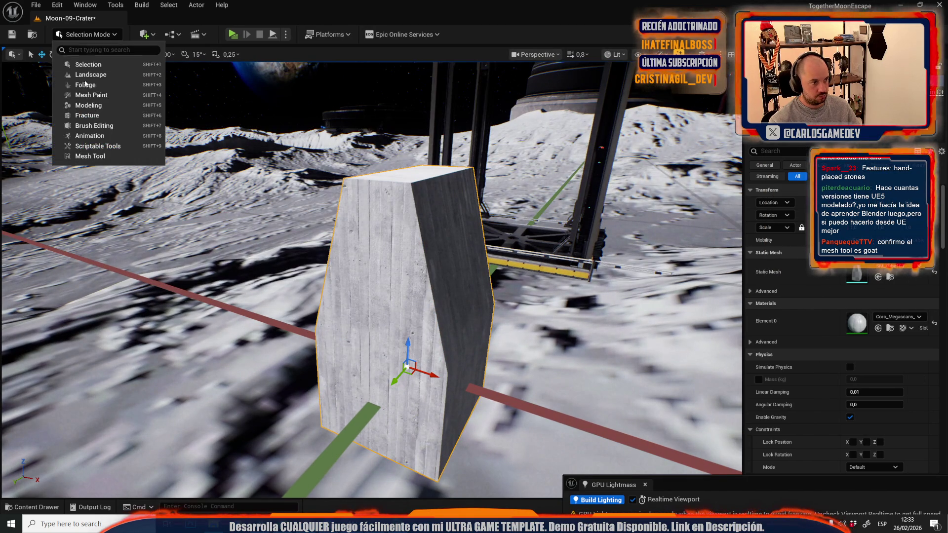
left_click(74, 144)
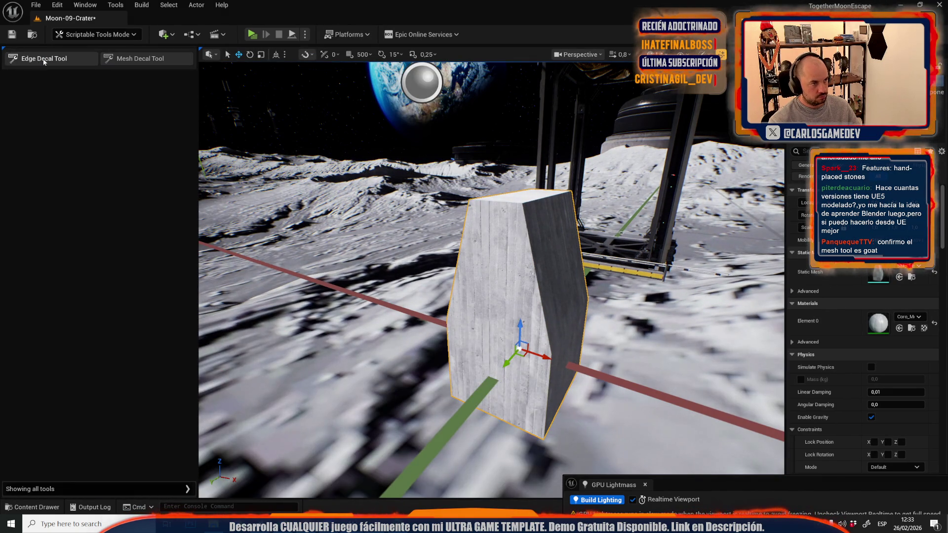
left_click(44, 59)
Set Decal Size X to 1 and Y to 1,5, and choose SlimEdgeDecal
left_click(103, 113)
type("1,5")
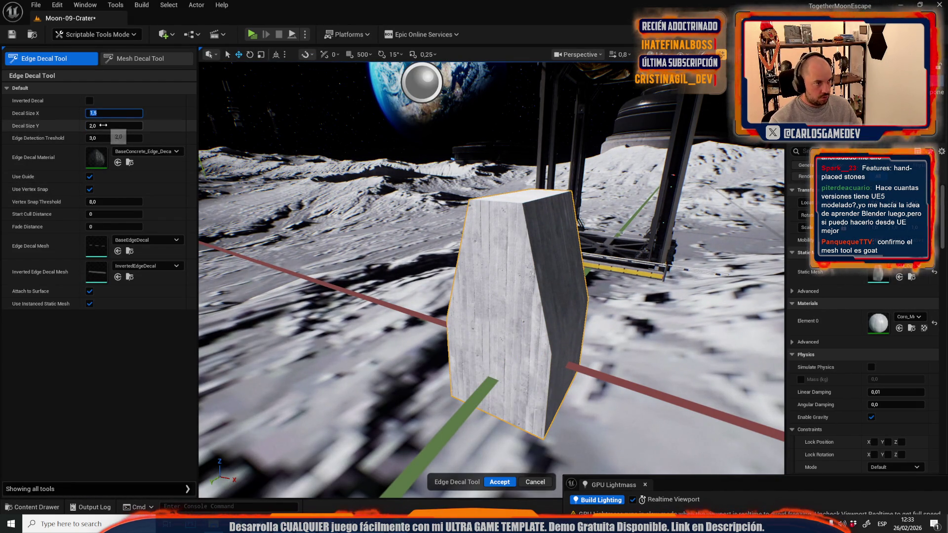
left_click(101, 126)
type("1,5")
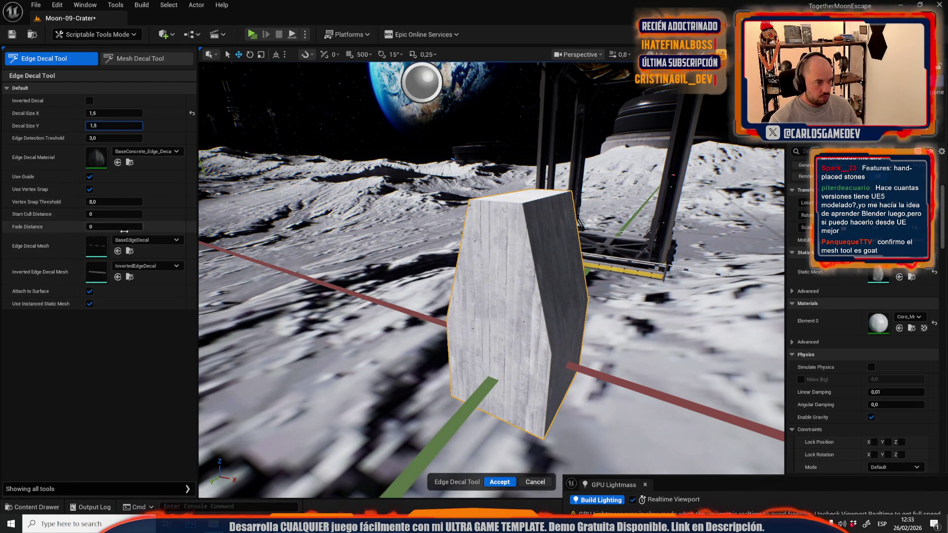
left_click(125, 240)
type("slim")
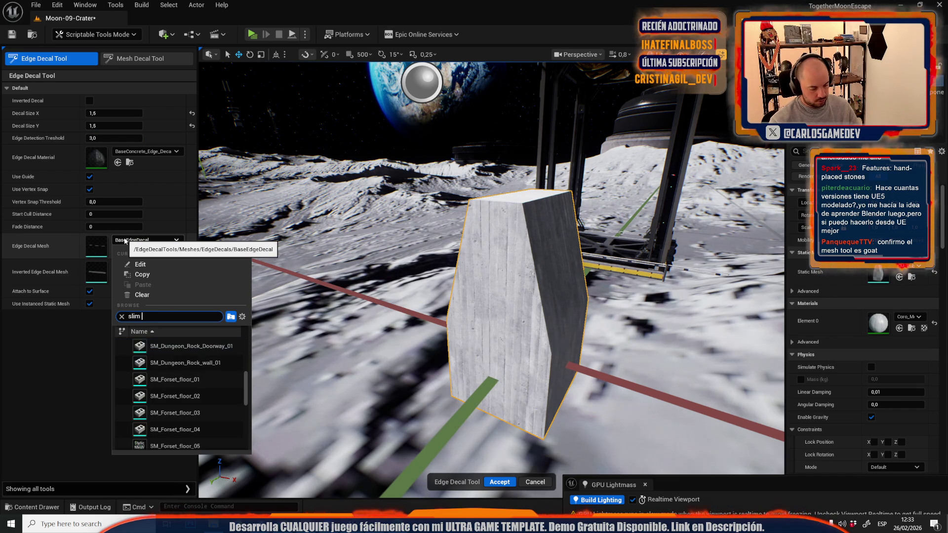
type("edge")
left_click(177, 345)
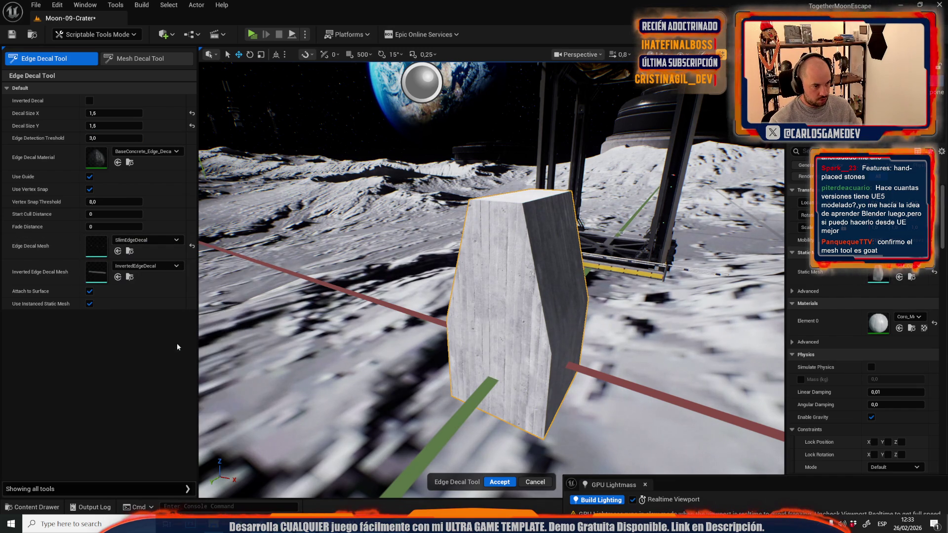
scroll(514, 215, "up", 5)
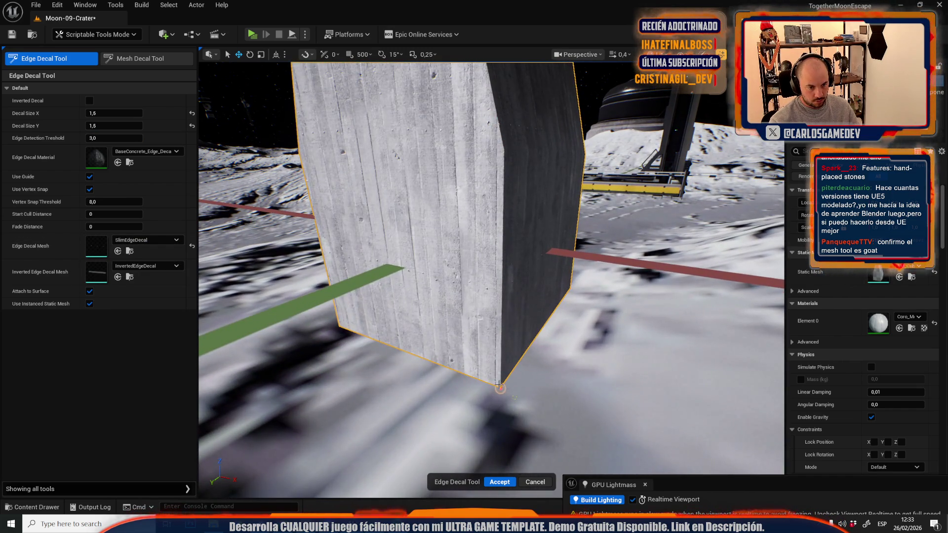
Reselect and frame the concrete block, orbit around it, then close the tool
left_click(498, 385)
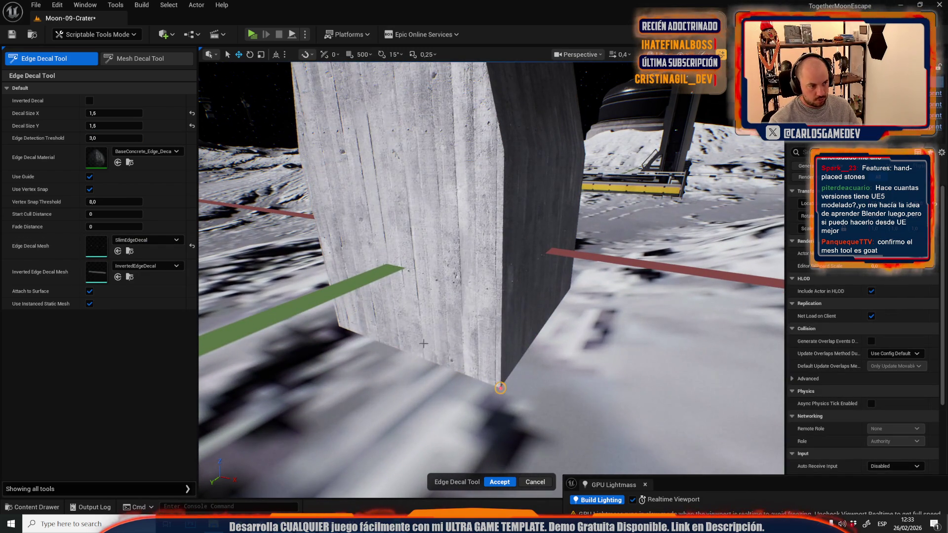
left_click(503, 151)
key("f")
mouse_move(460, 97)
left_mouse_down()
mouse_move(464, 138)
mouse_move(435, 173)
left_mouse_up()
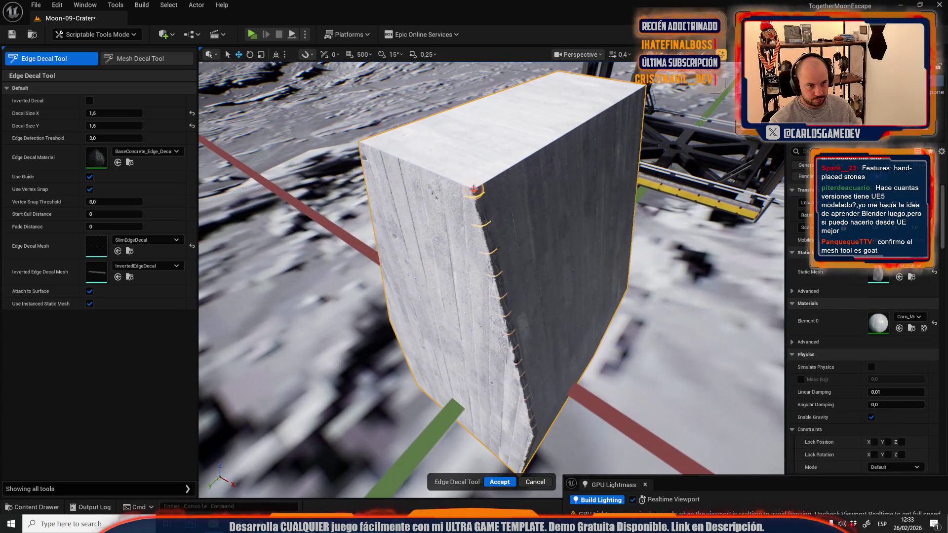
left_click(359, 143)
mouse_move(359, 144)
left_mouse_down()
mouse_move(421, 275)
mouse_move(461, 268)
mouse_move(469, 277)
mouse_move(503, 375)
left_mouse_up()
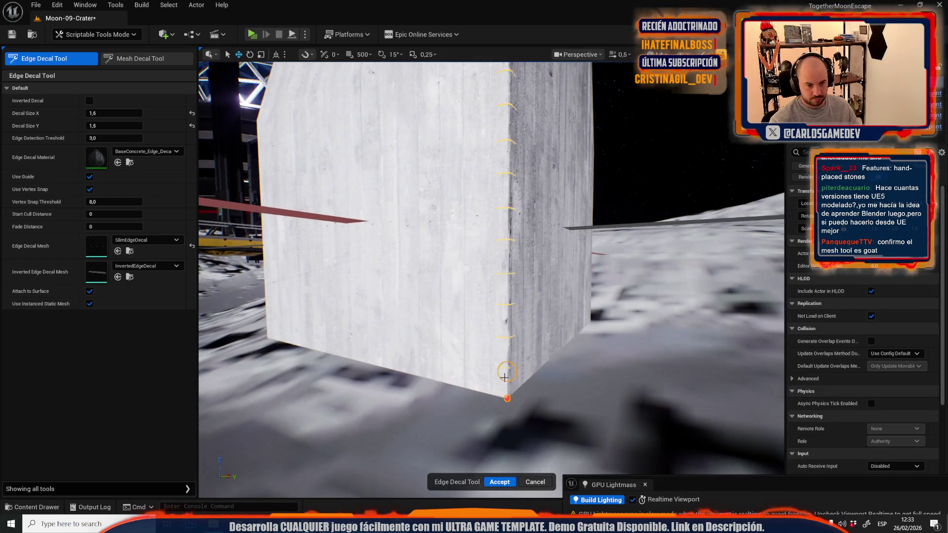
left_click(494, 481)
left_click_drag(494, 459, 533, 375)
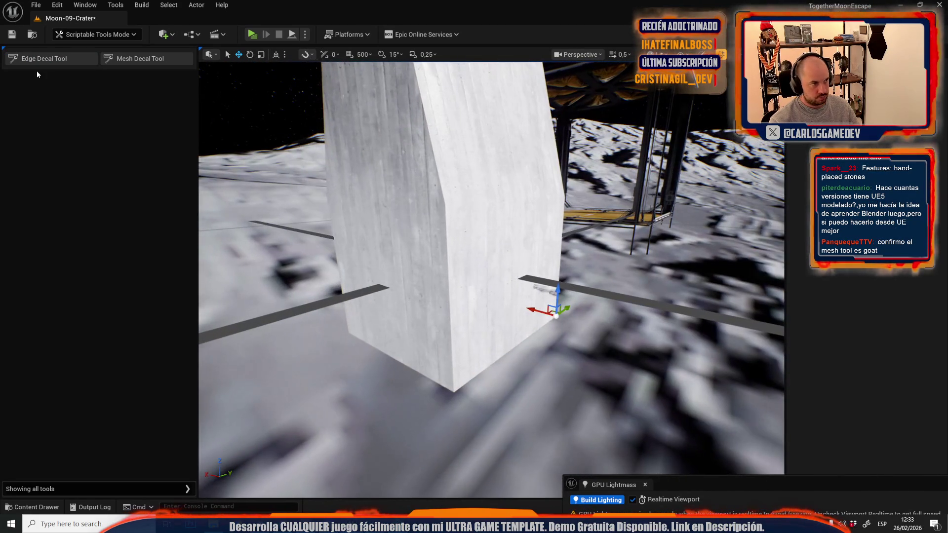
Restart the Edge Decal Tool on the block, view its top edge, and close it
left_click(44, 60)
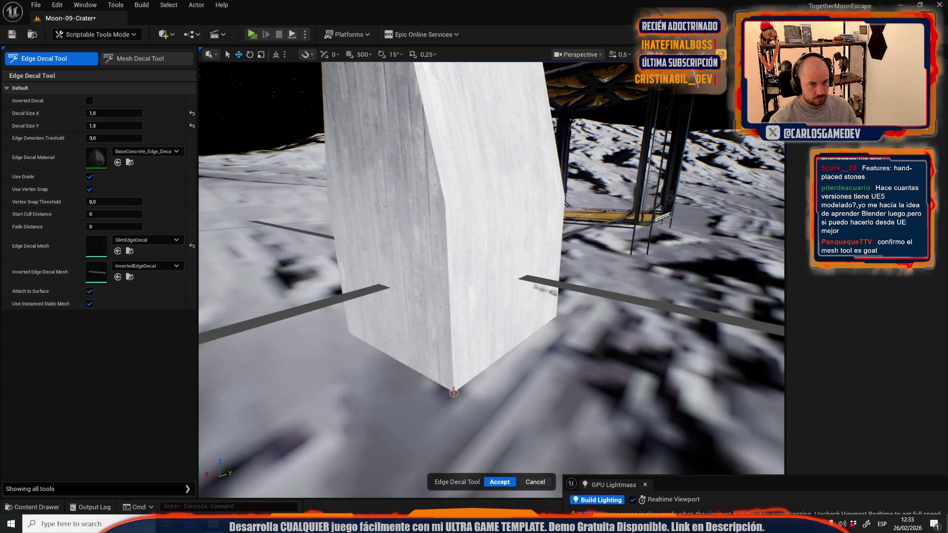
left_click(446, 384)
mouse_move(409, 276)
left_mouse_down()
mouse_move(409, 243)
mouse_move(458, 351)
mouse_move(446, 275)
mouse_move(442, 297)
left_mouse_up()
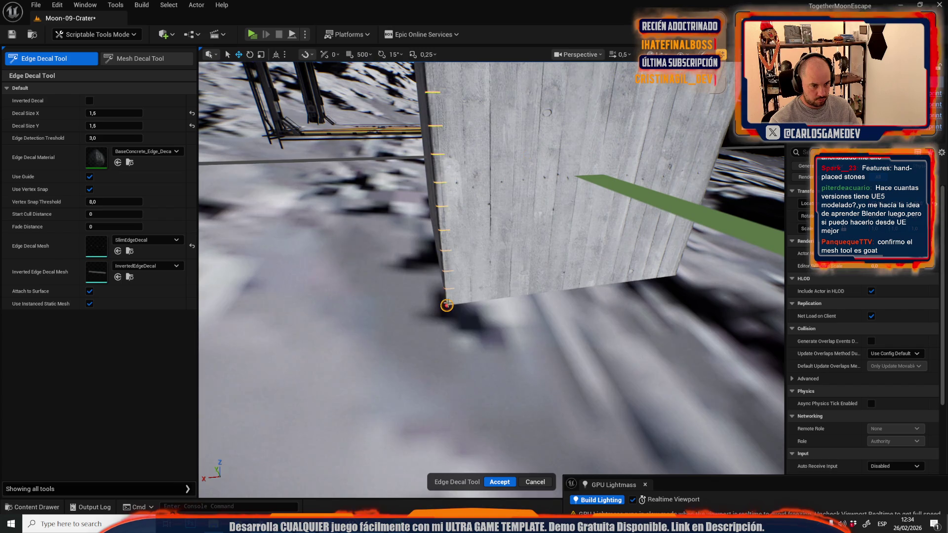
left_click(498, 482)
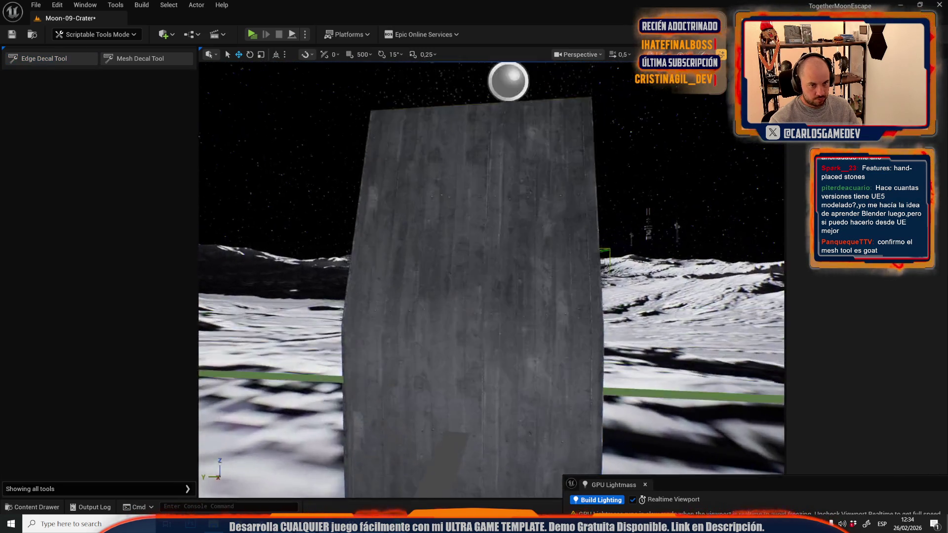
mouse_move(492, 279)
left_mouse_down()
mouse_move(491, 297)
mouse_move(516, 307)
left_mouse_up()
Lay and commit an edge decal along the block's top left edge
left_click(85, 65)
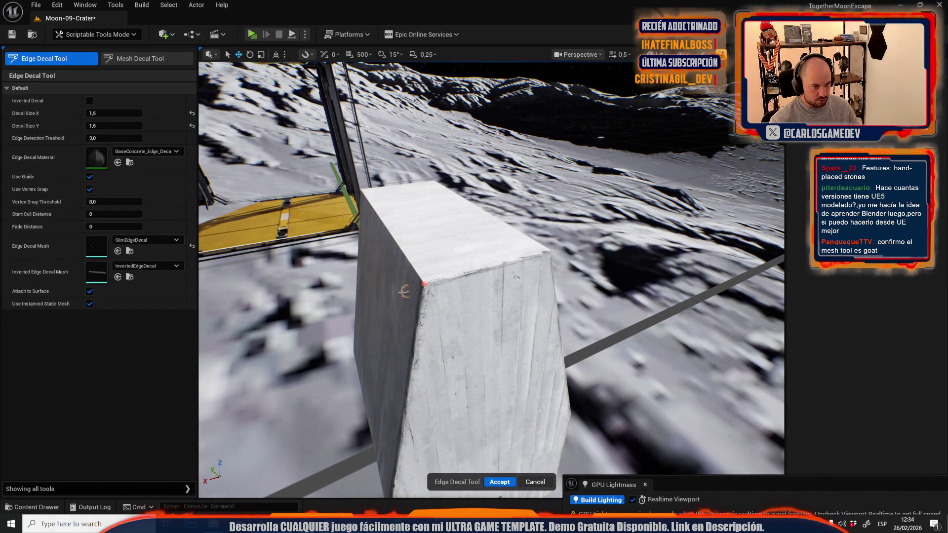
left_click(372, 201)
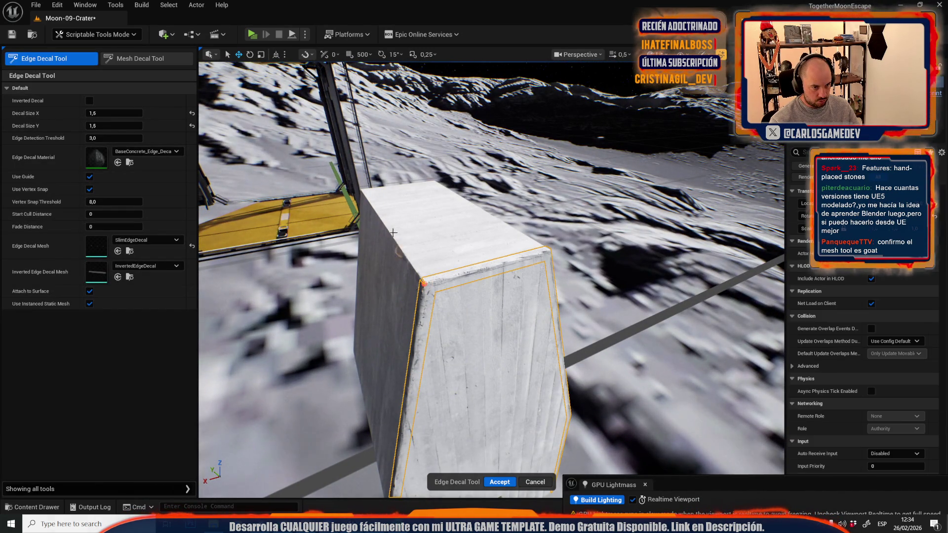
left_click(361, 189)
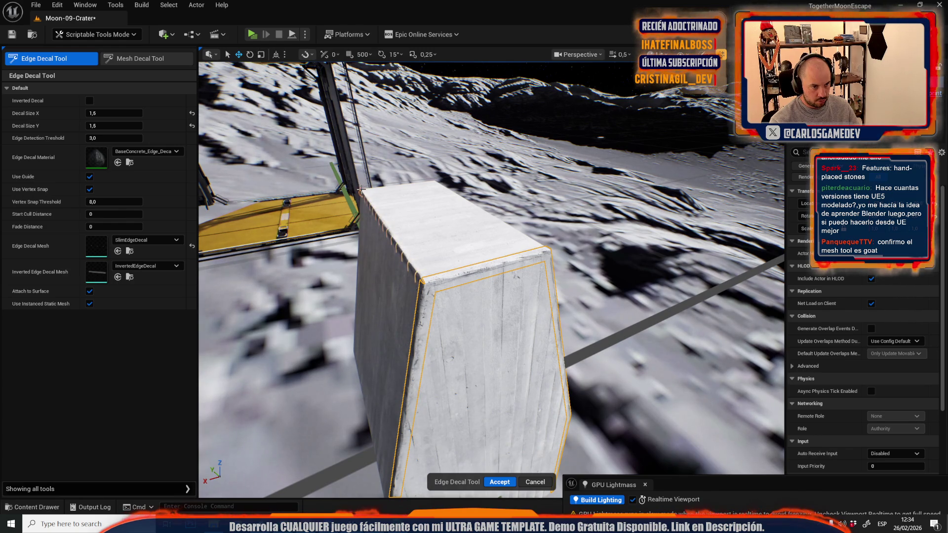
left_click_drag(360, 189, 448, 218)
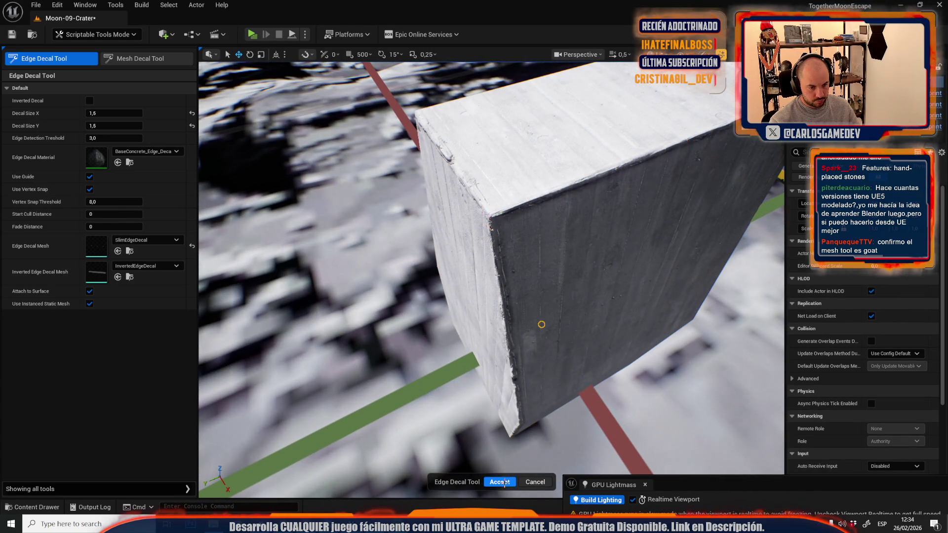
left_click(499, 482)
left_click_drag(524, 356, 524, 312)
Add and commit edge decals on the block's near edge and another edge
left_click(77, 62)
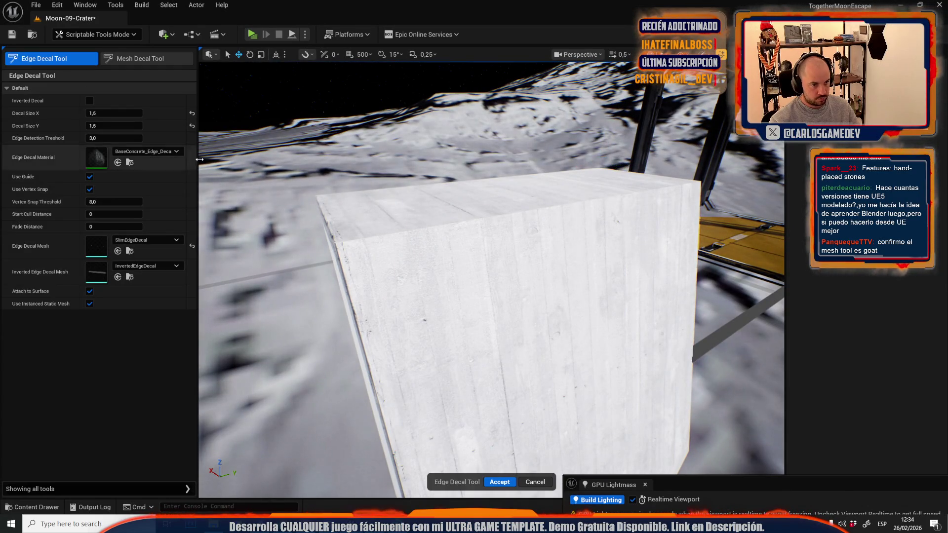
left_click(331, 241)
left_click_drag(528, 244, 462, 243)
left_click(462, 243)
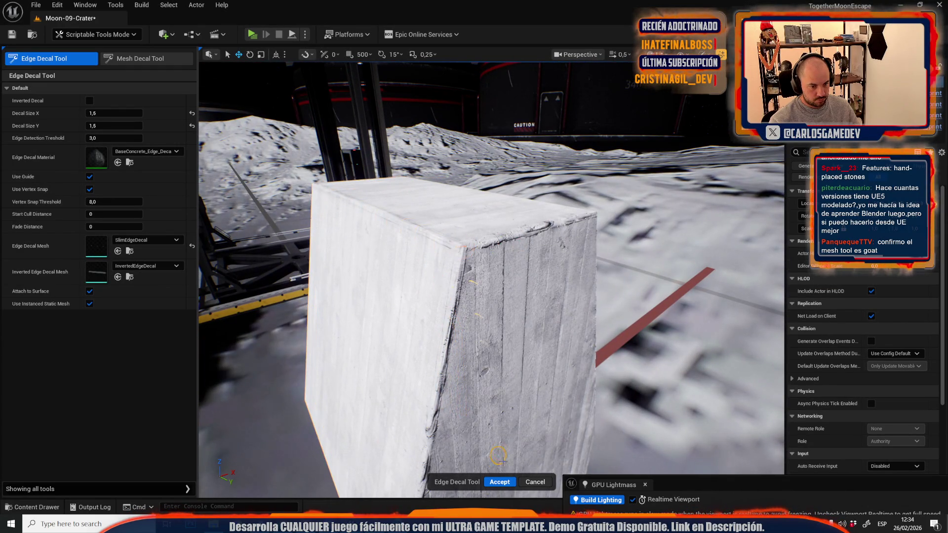
left_click(499, 482)
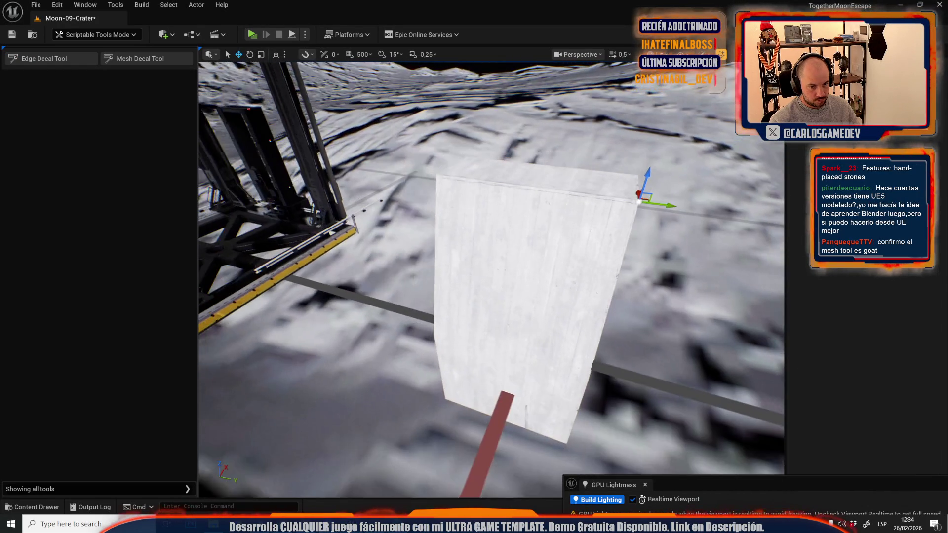
left_click_drag(474, 300, 517, 303)
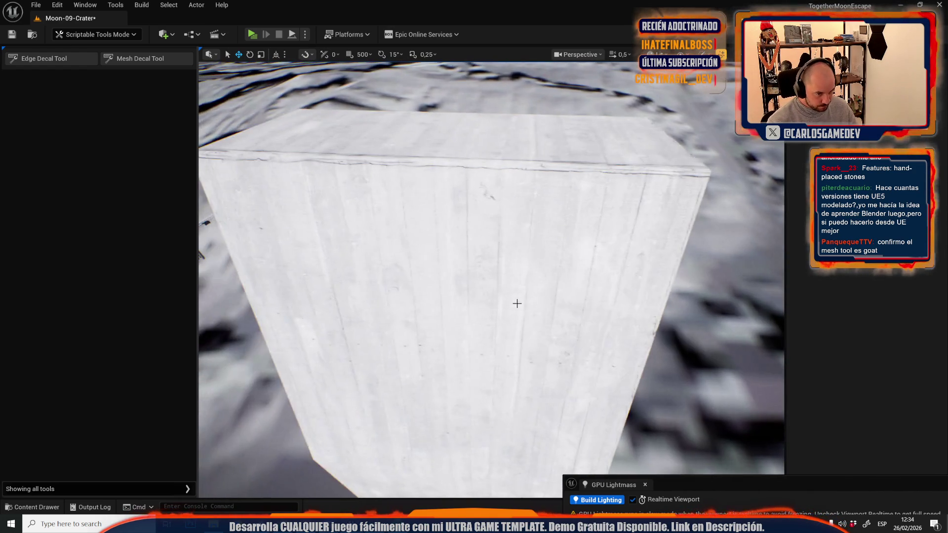
left_click(517, 302)
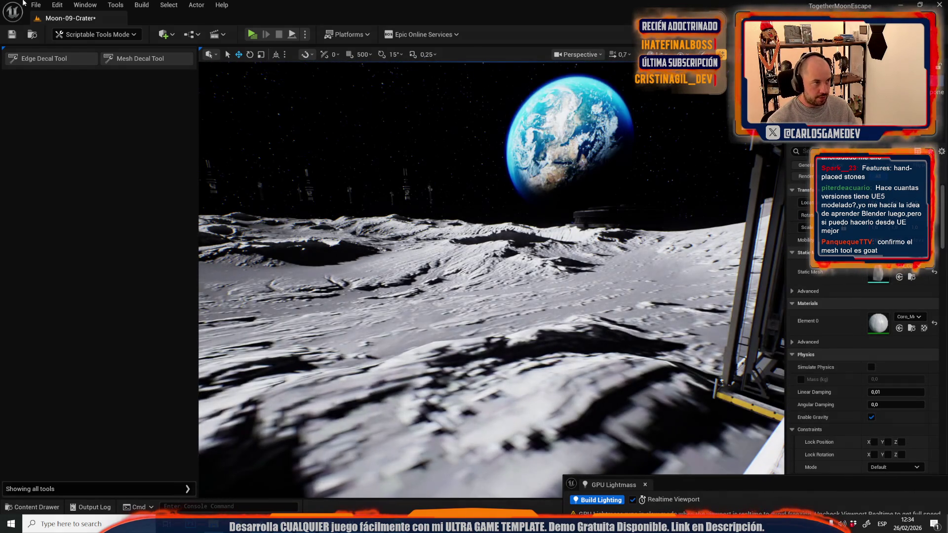
Return to Selection mode and open Moon-13-Broken-Elevator from Recent Levels, saving Moon-09-Crater
left_click(86, 37)
left_click(101, 63)
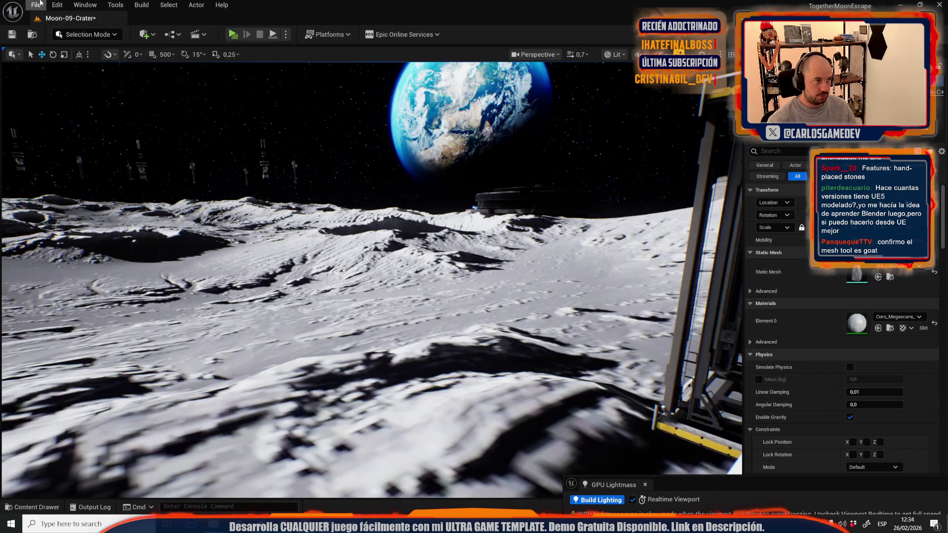
left_click(36, 5)
mouse_move(123, 72)
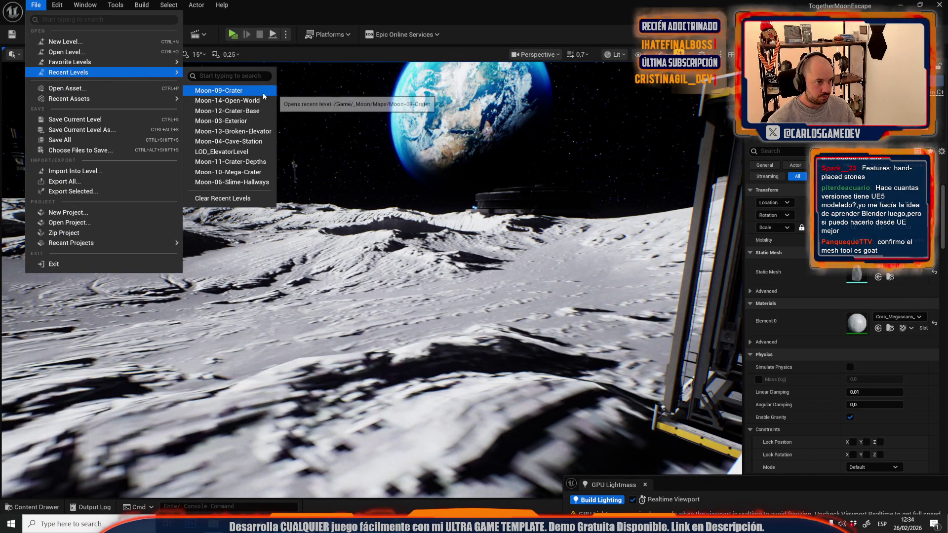
left_click(269, 121)
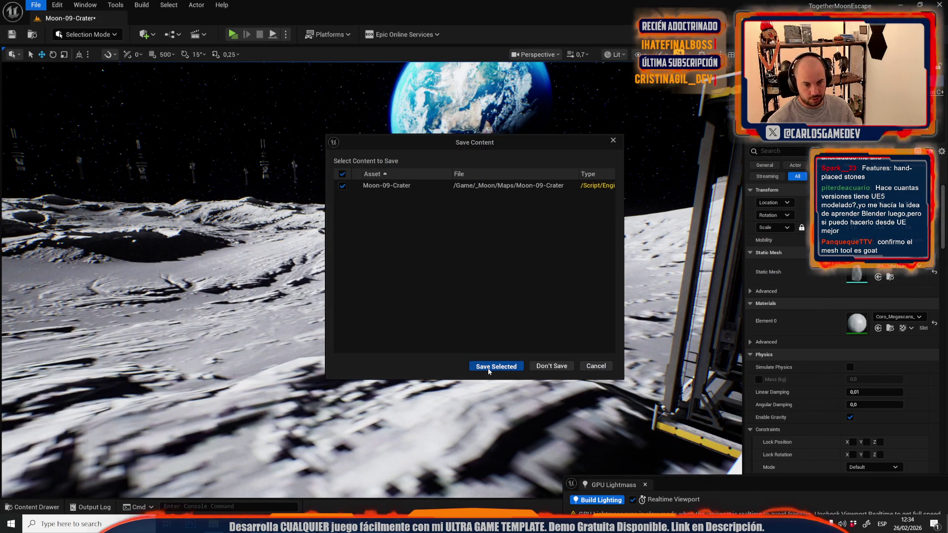
left_click(492, 367)
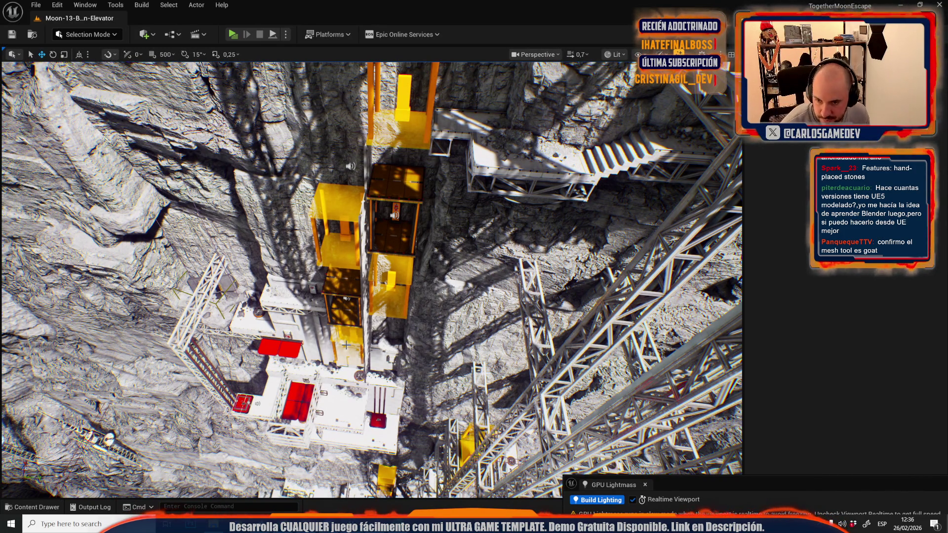
Inspect the elevator's control box, wall conduit, white box and the box under the tower
scroll(346, 344, "up", 3)
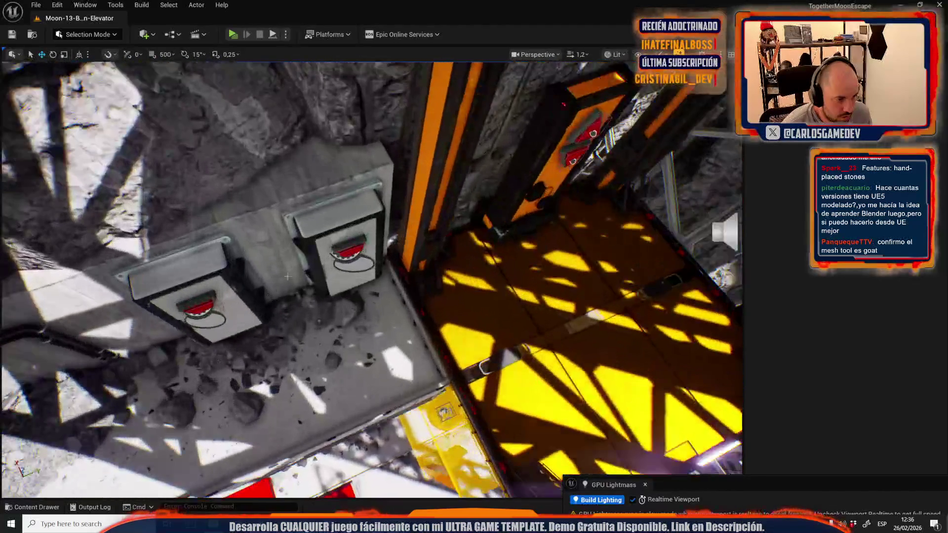
left_click(317, 254)
scroll(317, 254, "up", 3)
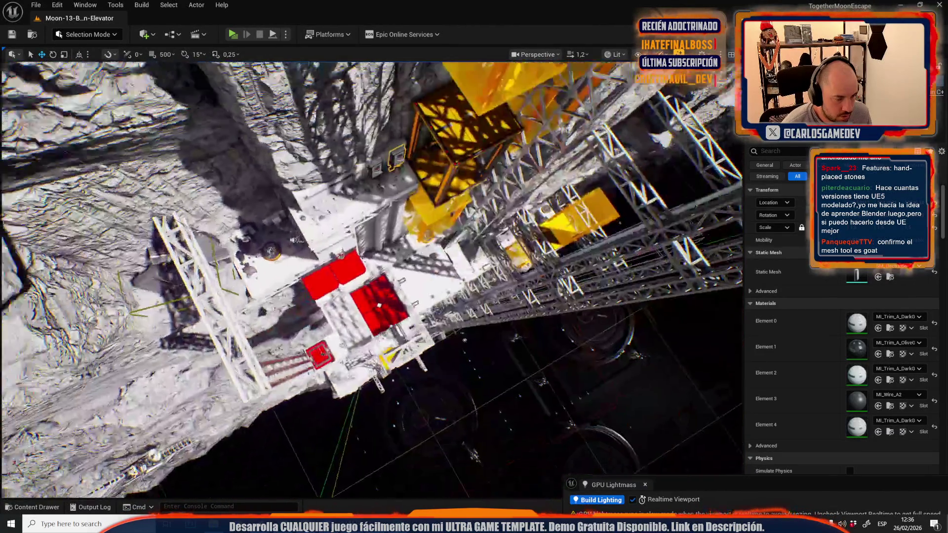
key("w")
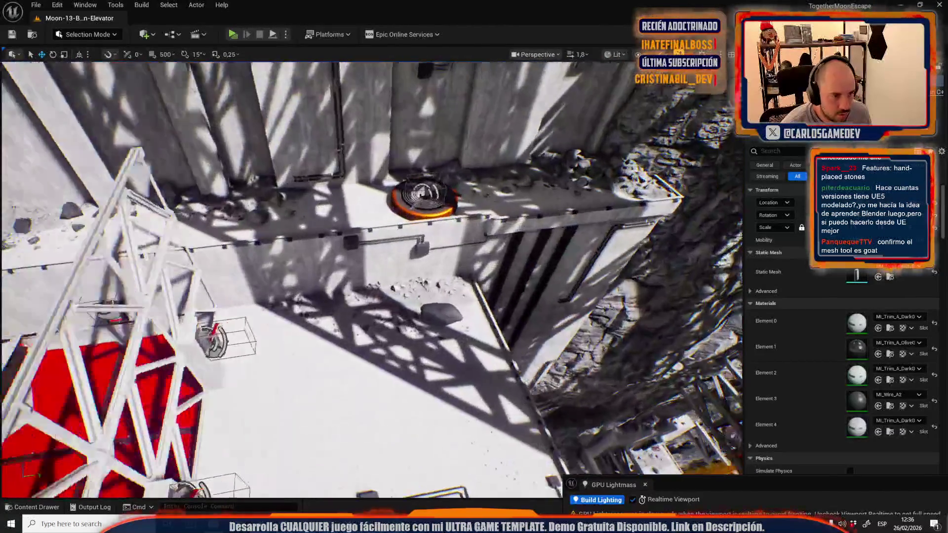
key("s")
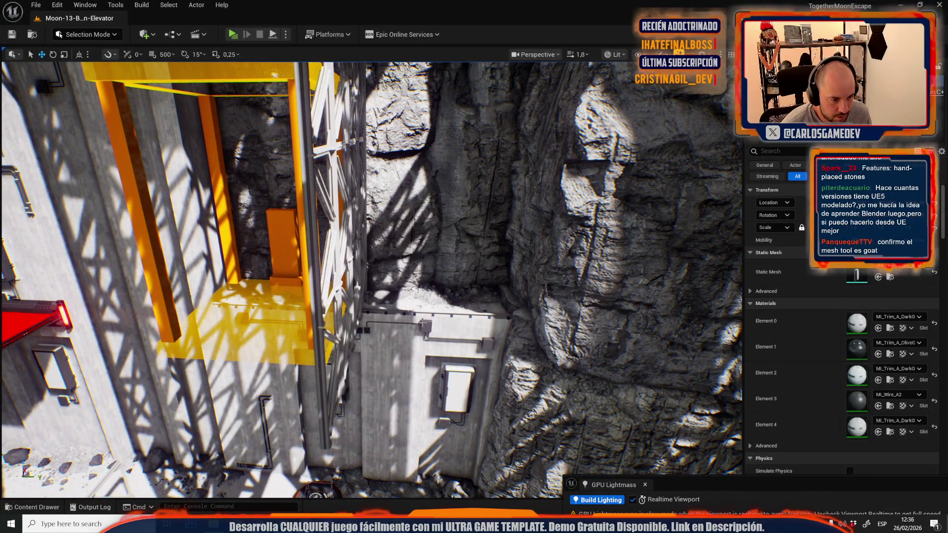
left_click(423, 322)
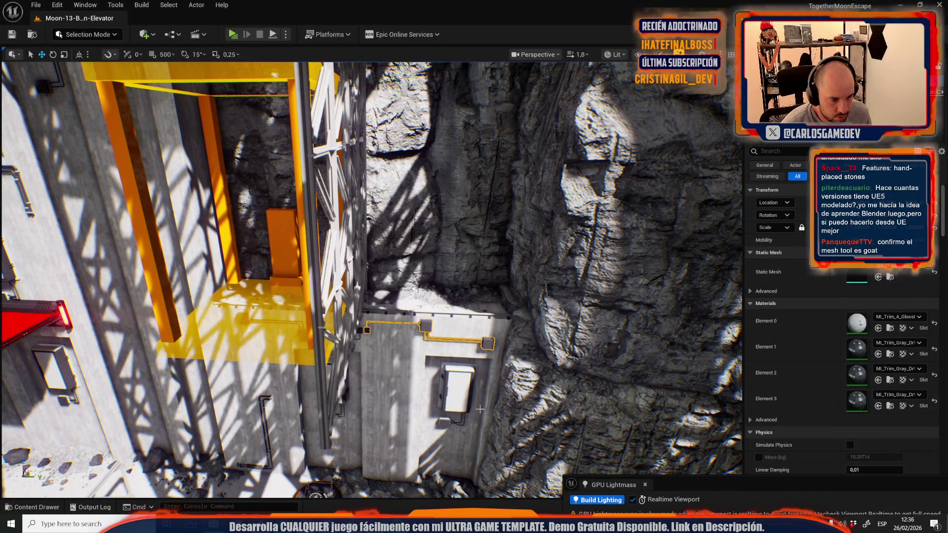
left_click(462, 386, "ctrl")
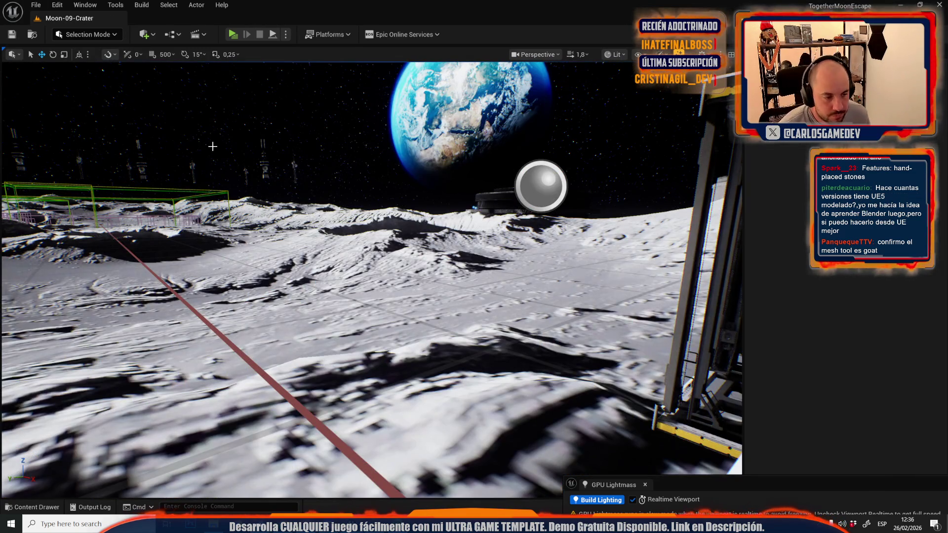
mouse_move(212, 146)
left_mouse_down()
mouse_move(378, 279)
mouse_move(367, 183)
mouse_move(364, 292)
mouse_move(335, 325)
mouse_move(358, 279)
mouse_move(325, 273)
mouse_move(523, 341)
mouse_move(468, 349)
mouse_move(427, 321)
mouse_move(415, 257)
mouse_move(395, 232)
mouse_move(416, 257)
left_mouse_up()
left_click(378, 279)
Undo the electrical box's rotation, raise it upright higher on its pillar, and save
left_click(364, 292)
key("ctrl+z")
key("w")
scroll(464, 348, "up", 1)
key("e")
key("w")
key("f")
key("ctrl+s")
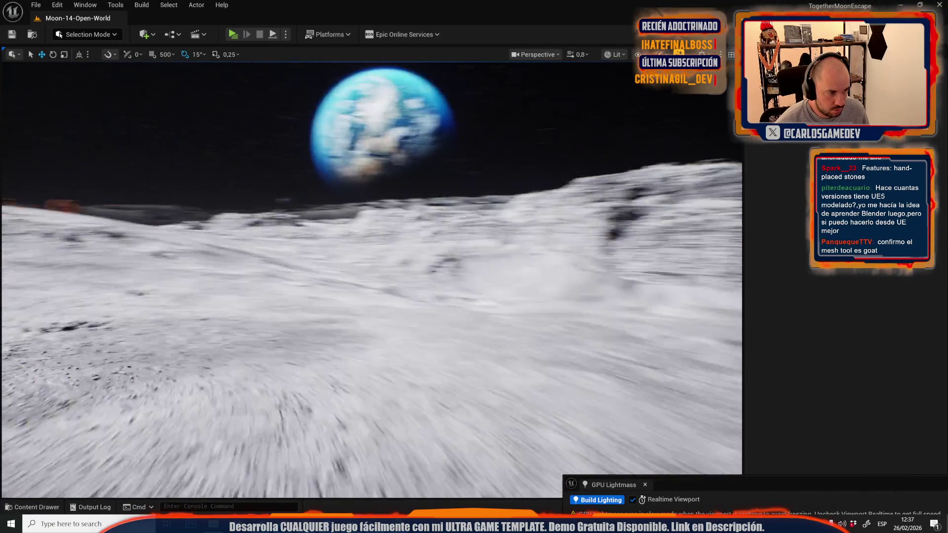
Select the turret's door-frame fitting and concrete pillar, then paste them into the Moon-09-Crater level
scroll(372, 280, "up", 3)
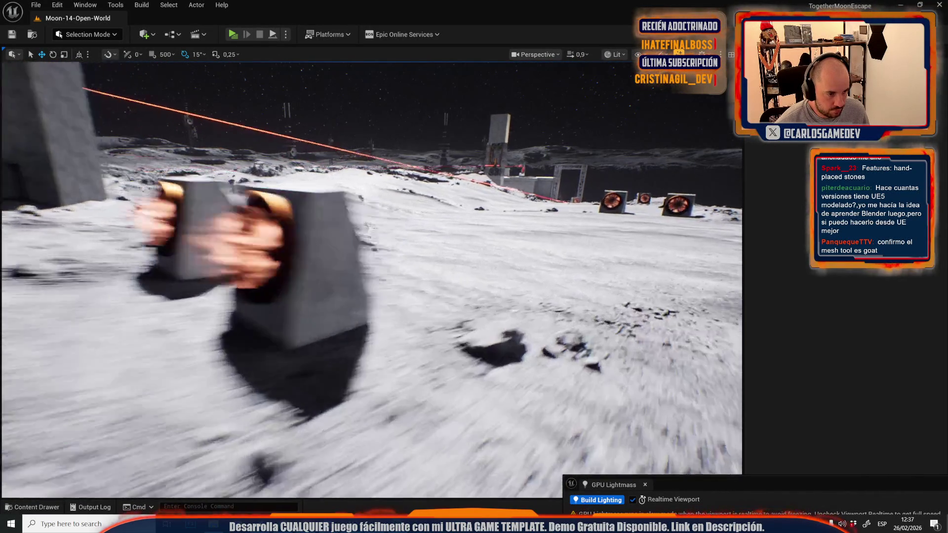
scroll(371, 280, "up", 2)
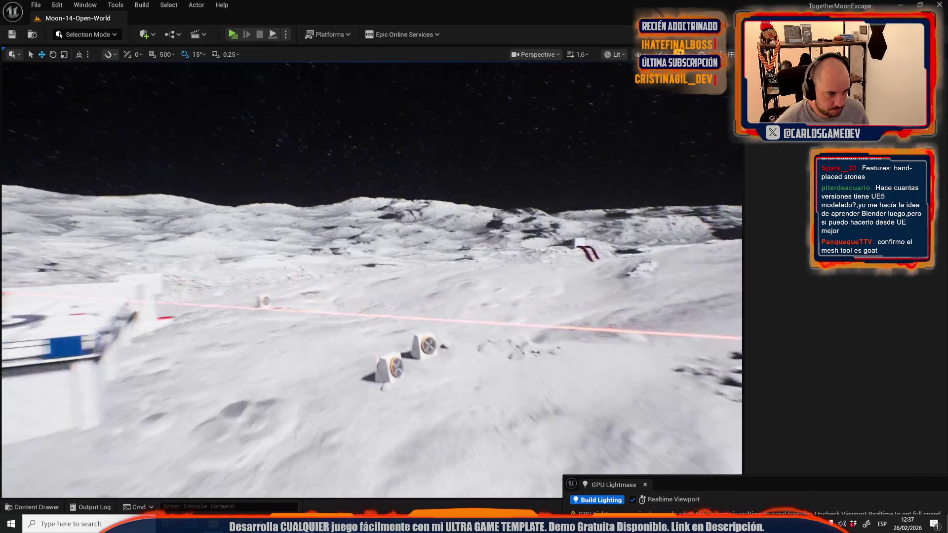
scroll(371, 280, "down", 3)
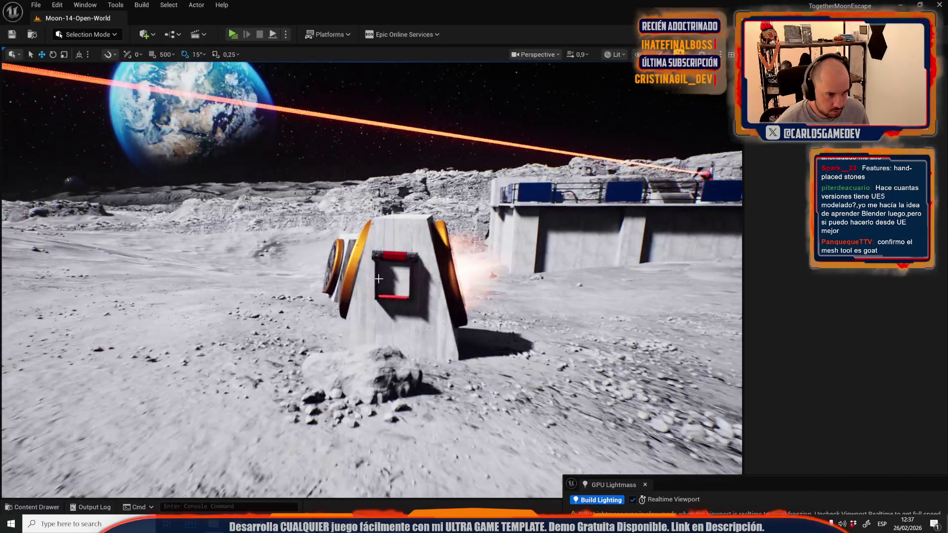
left_click(399, 230)
left_click(414, 230, "ctrl")
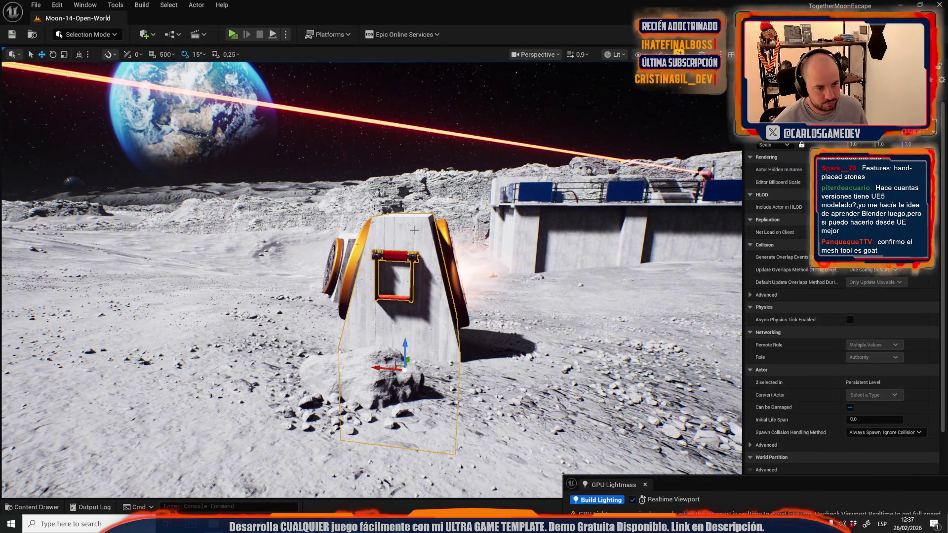
left_click(43, 4)
mouse_move(104, 75)
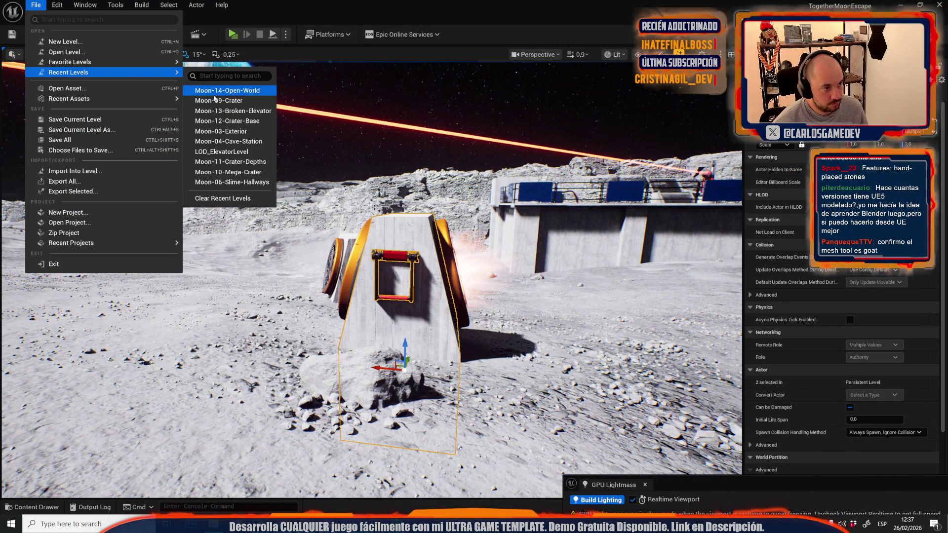
left_click(211, 93)
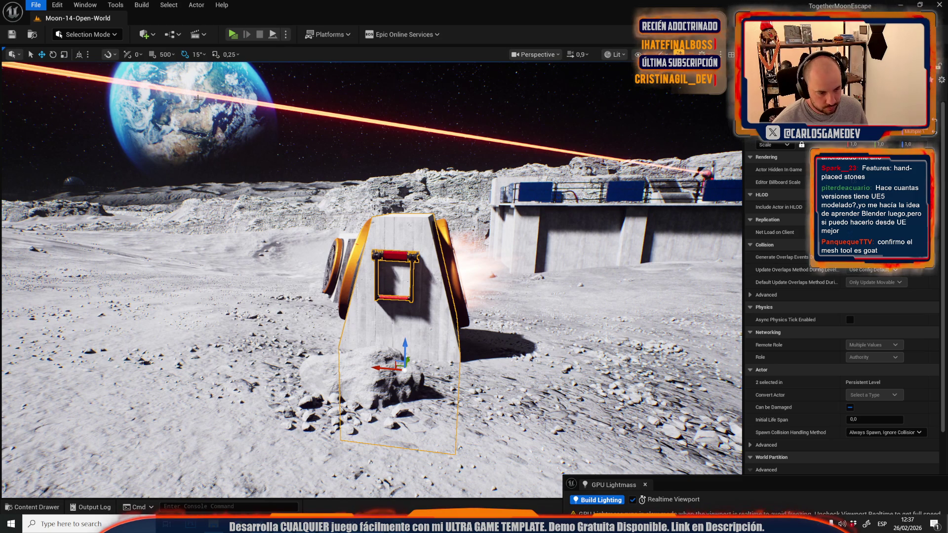
key("ctrl+v")
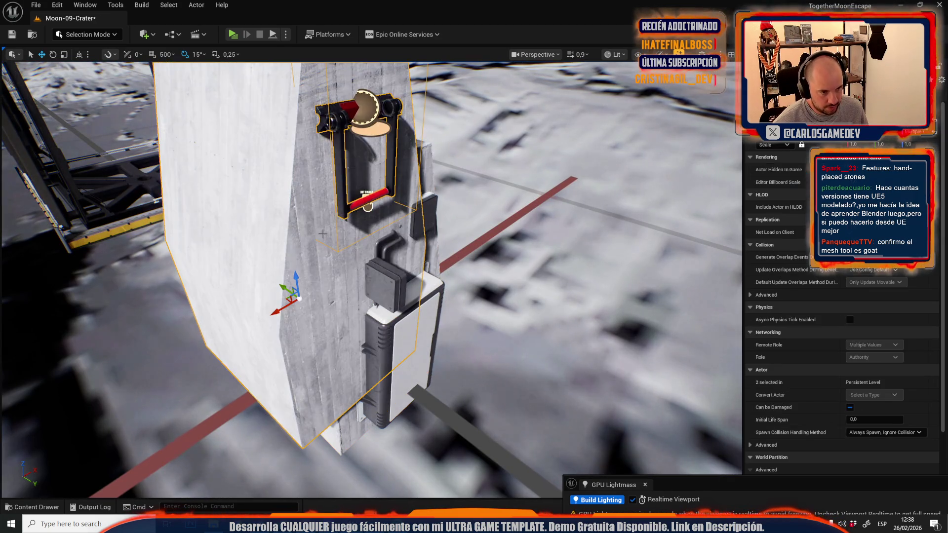
Slide the pasted block aside and trial-swap the electrical box's mesh to SM_ElectricBox_A, then undo
key("f")
mouse_move(365, 300)
left_mouse_down()
mouse_move(491, 311)
mouse_move(518, 346)
left_mouse_up()
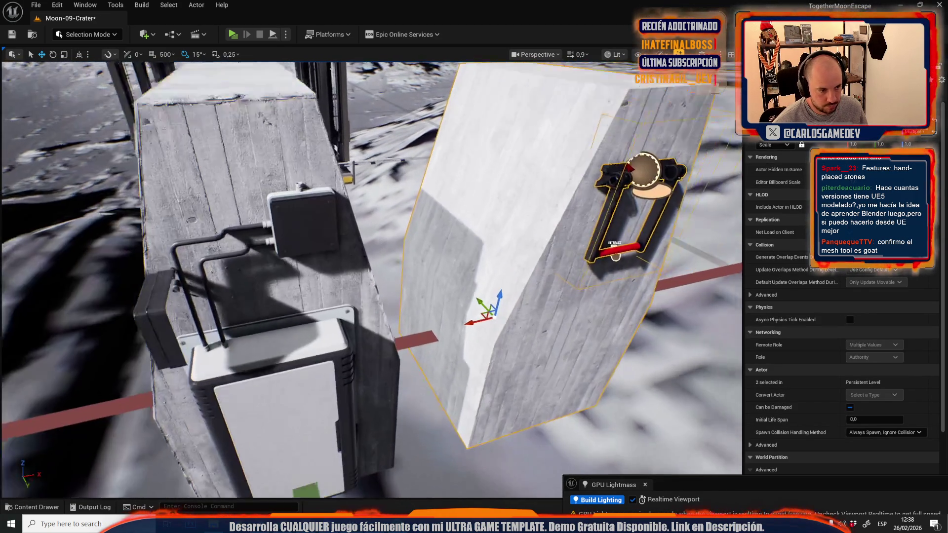
scroll(332, 282, "down", 2)
left_click(291, 395)
key("f")
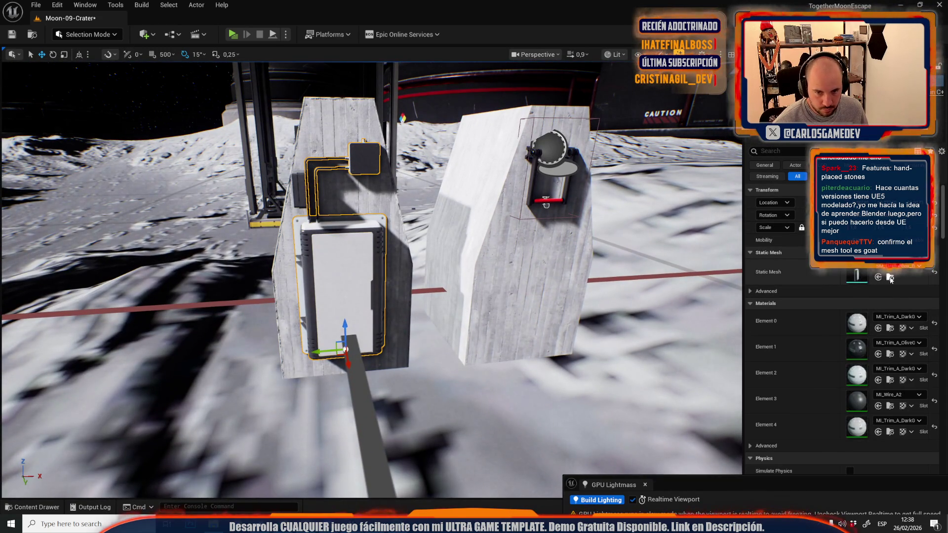
left_click(890, 277)
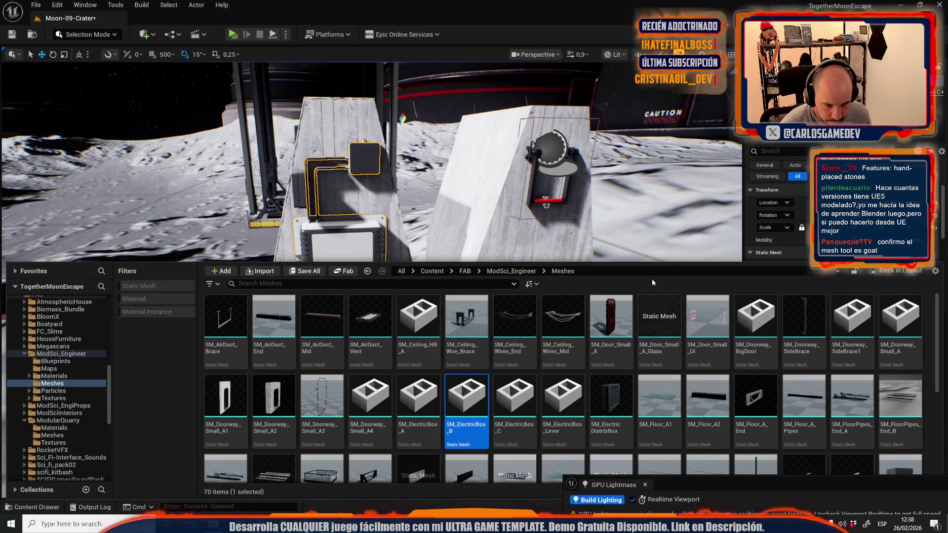
left_click(418, 404)
left_click(878, 277)
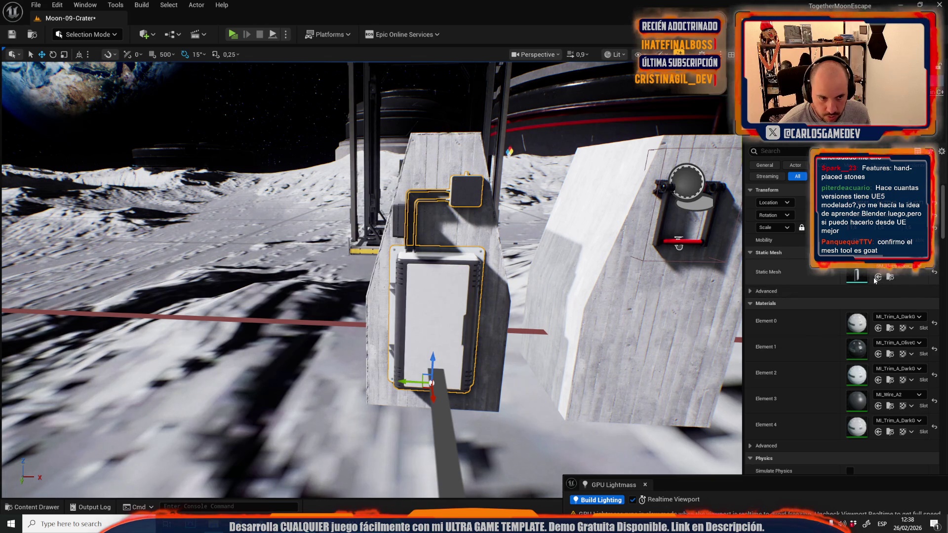
key("ctrl+z")
Slide the cabled box left along the block and reset its scale
left_click_drag(554, 263, 530, 274)
scroll(367, 401, "down", 2)
left_click_drag(363, 420, 345, 411)
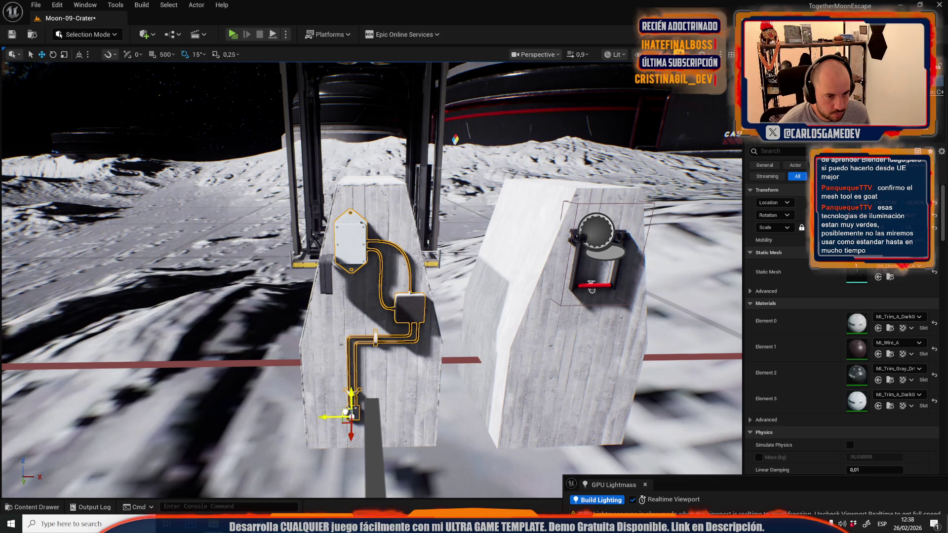
left_click(936, 228)
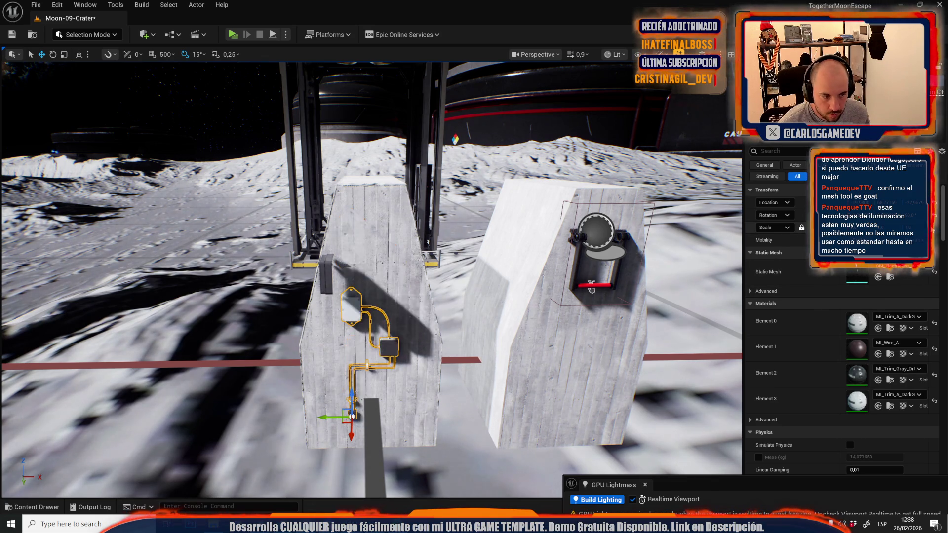
left_click_drag(351, 417, 350, 336)
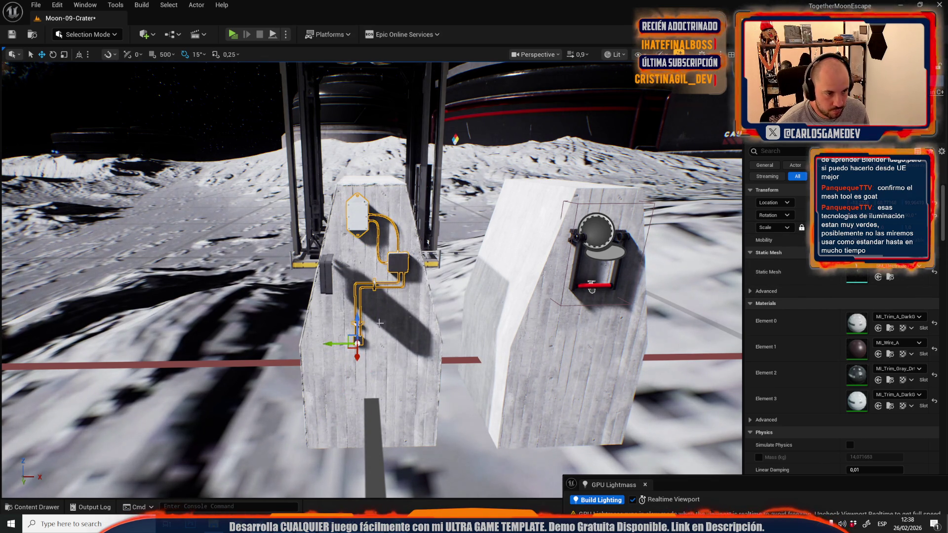
key("ctrl+z")
key("ctrl+z")
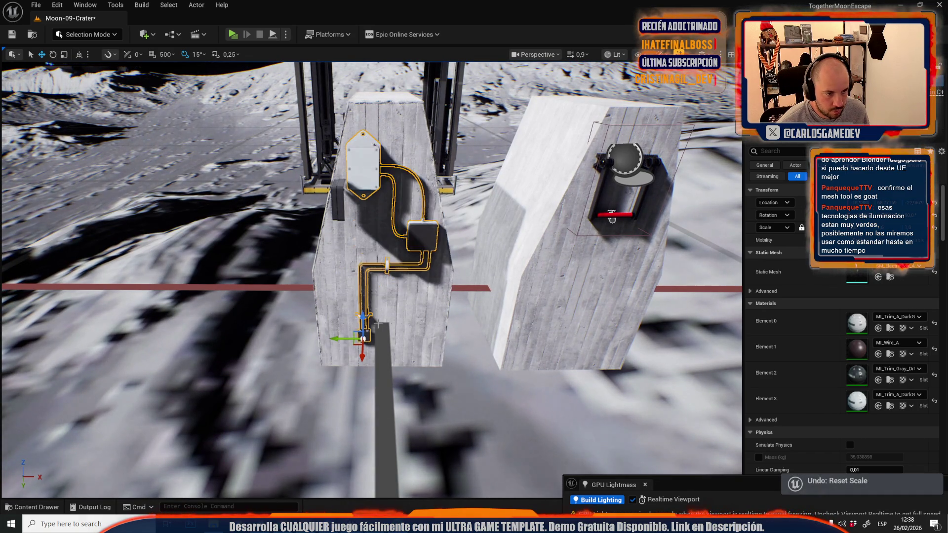
Move the cabled box into the crater and trial-swap its mesh to SM_ElectricBox_Lever, then undo
key("ctrl+space")
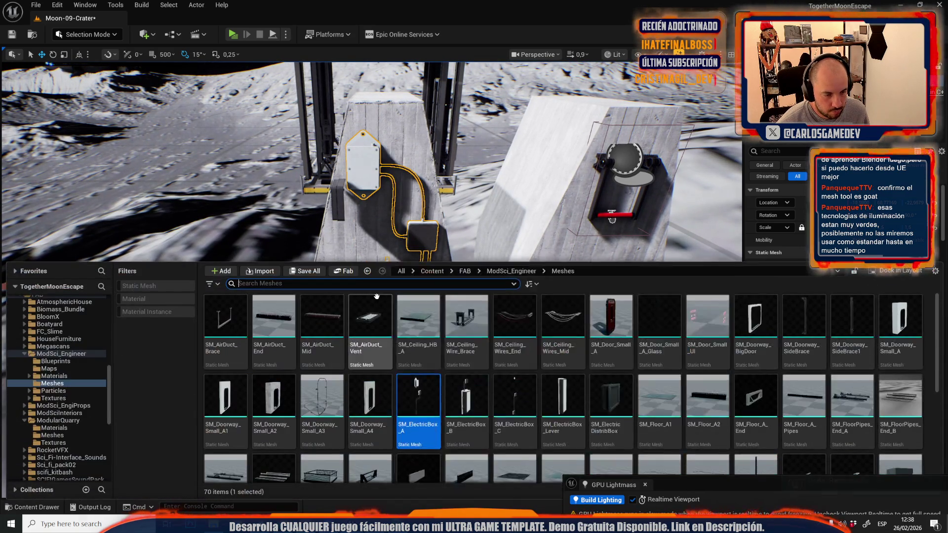
left_click(568, 393)
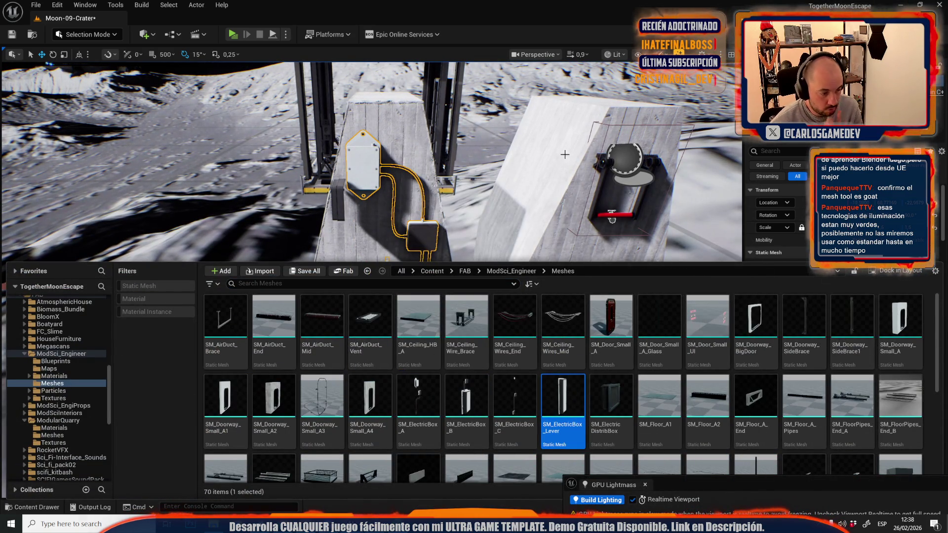
right_click(564, 154)
mouse_move(416, 369)
left_mouse_down()
mouse_move(274, 341)
mouse_move(553, 345)
mouse_move(444, 371)
left_mouse_up()
left_click(878, 277)
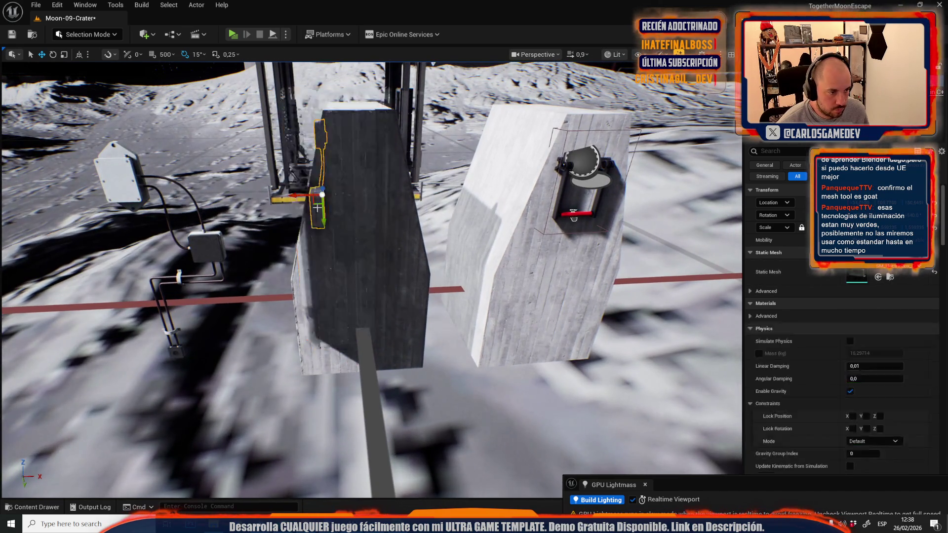
key("ctrl+z")
Reset the tall cabinet's scale and move it up the concrete wall
left_click(549, 230)
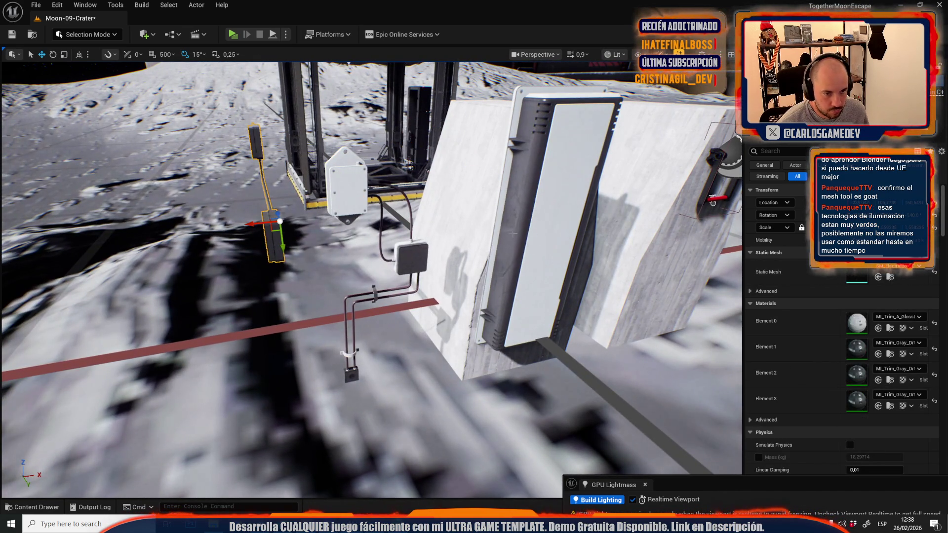
key("f")
key("e")
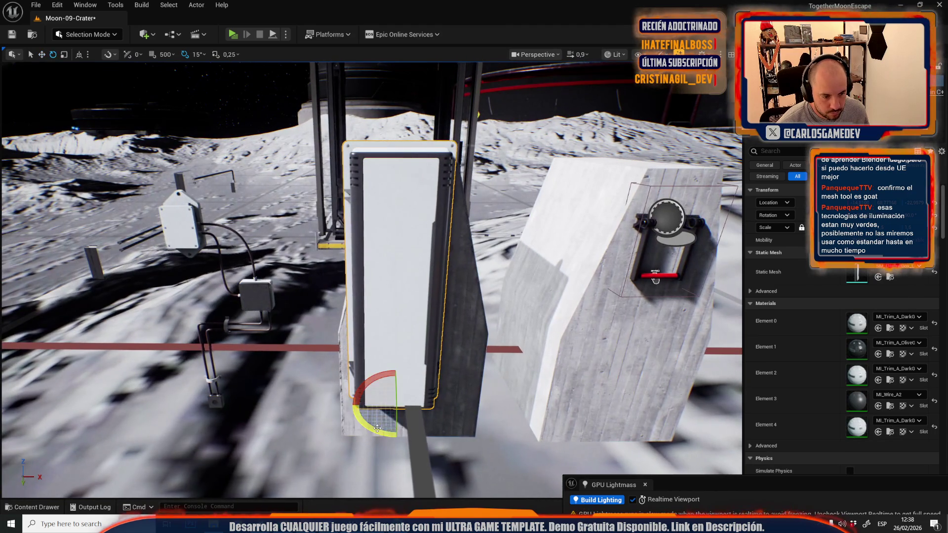
left_click(935, 228)
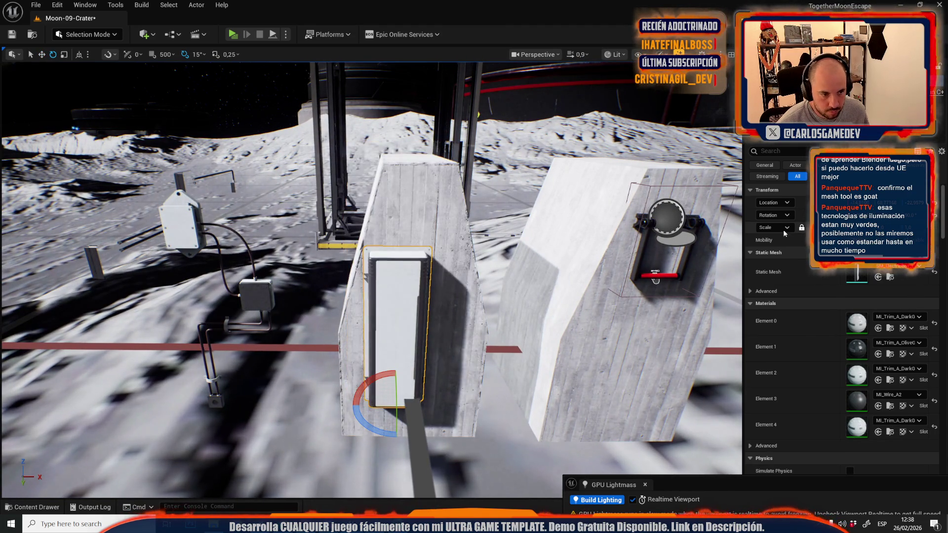
key("r")
mouse_move(414, 404)
left_mouse_down()
mouse_move(433, 387)
mouse_move(435, 351)
left_mouse_up()
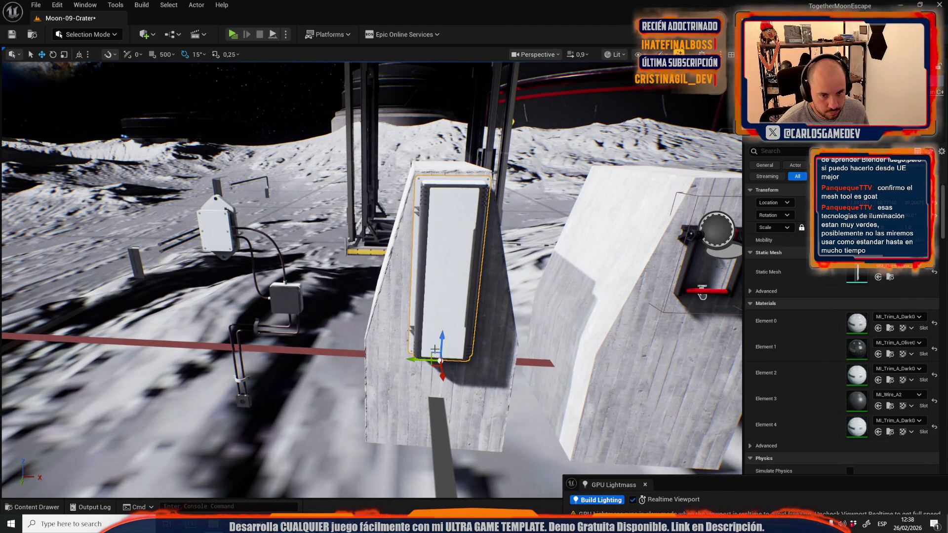
key("w")
scroll(435, 349, "down", 2)
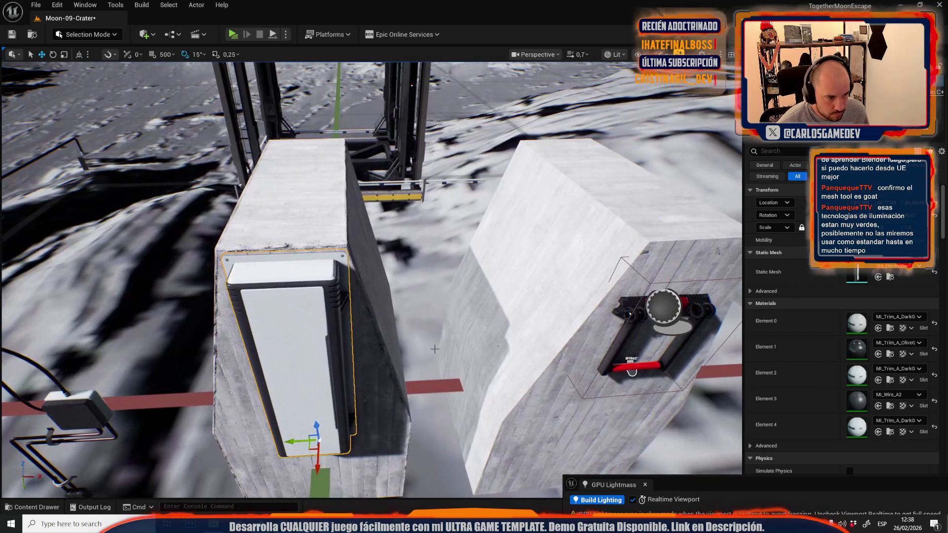
key("g")
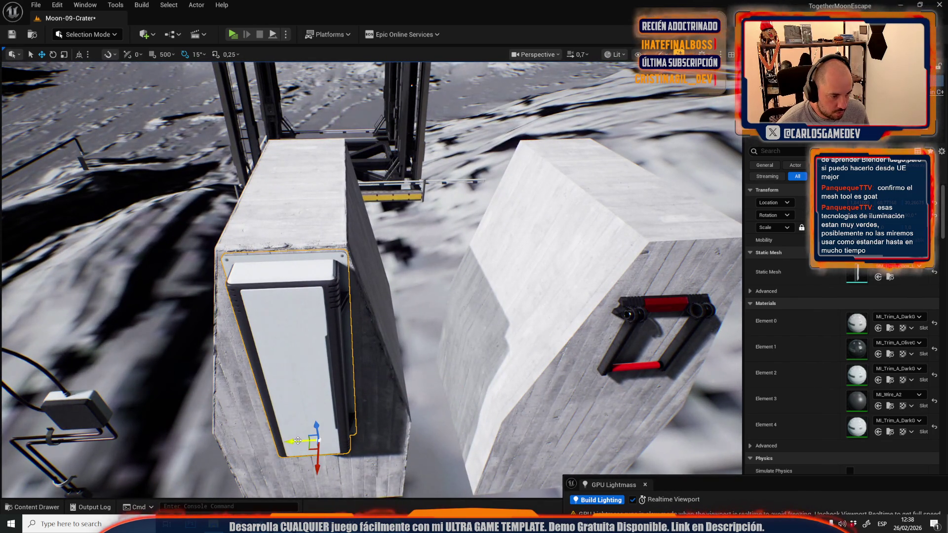
left_click_drag(298, 441, 296, 441)
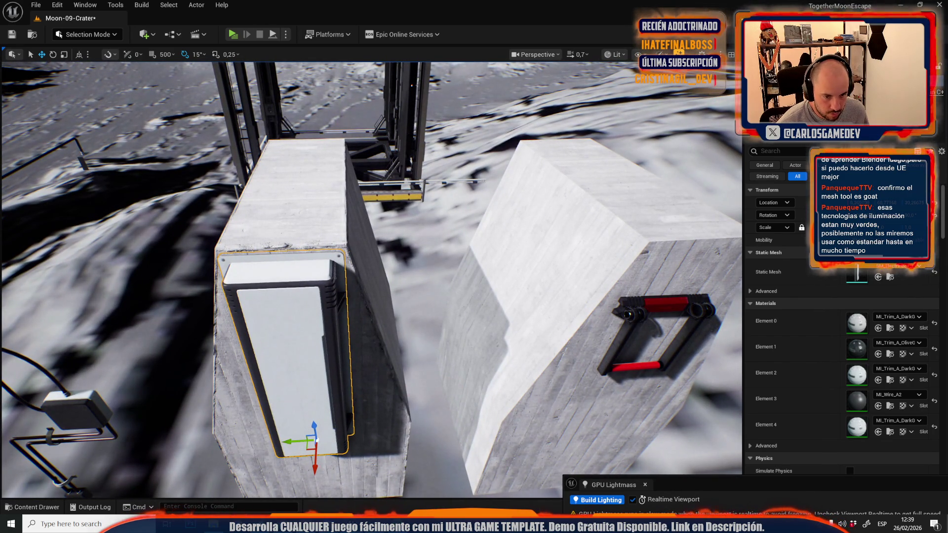
Move the red frame device onto the white cabinet's face
left_click(652, 320)
left_click_drag(651, 321, 257, 358)
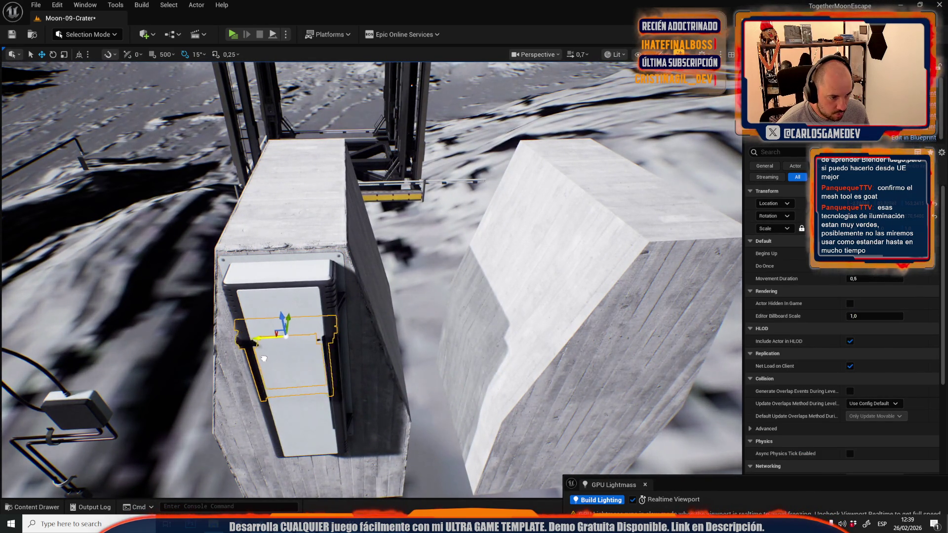
scroll(265, 358, "down", 3)
left_click_drag(429, 289, 397, 310)
scroll(397, 310, "down", 1)
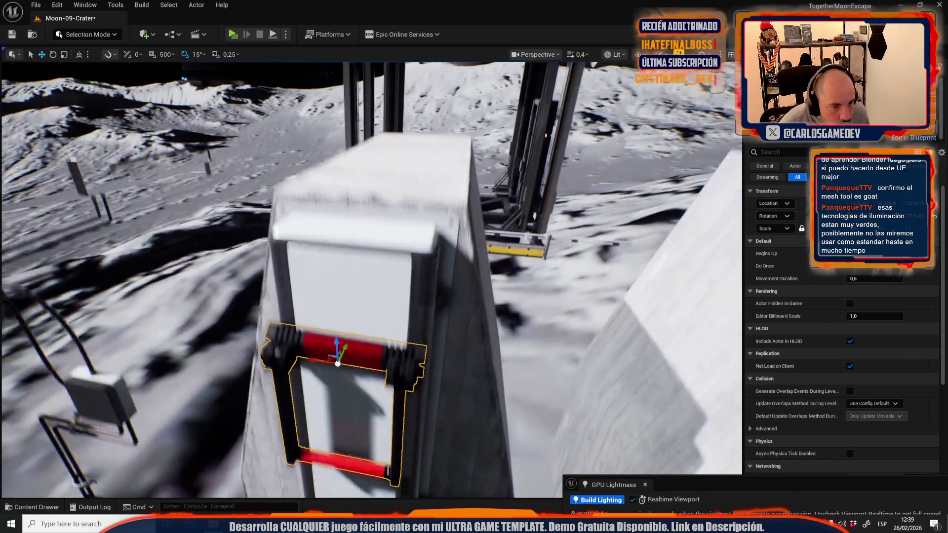
key("a")
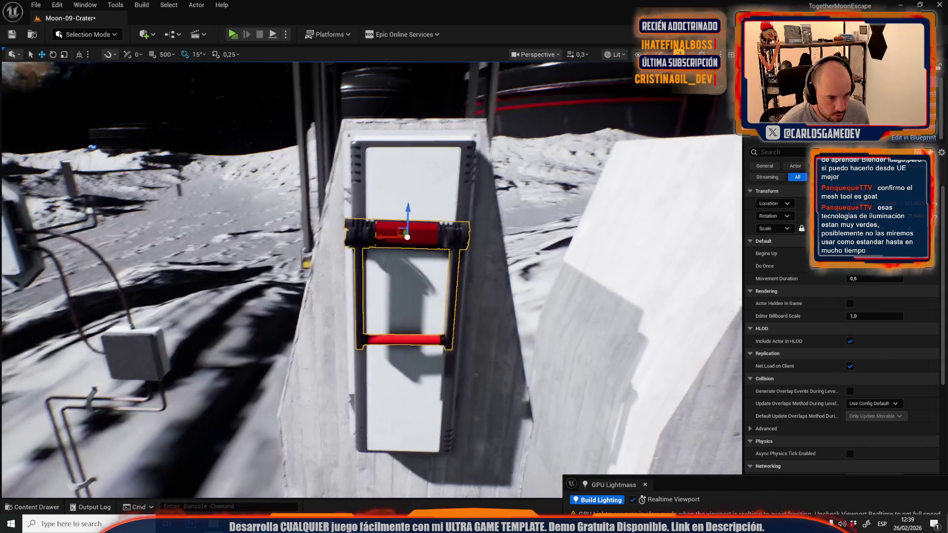
left_click_drag(387, 239, 384, 240)
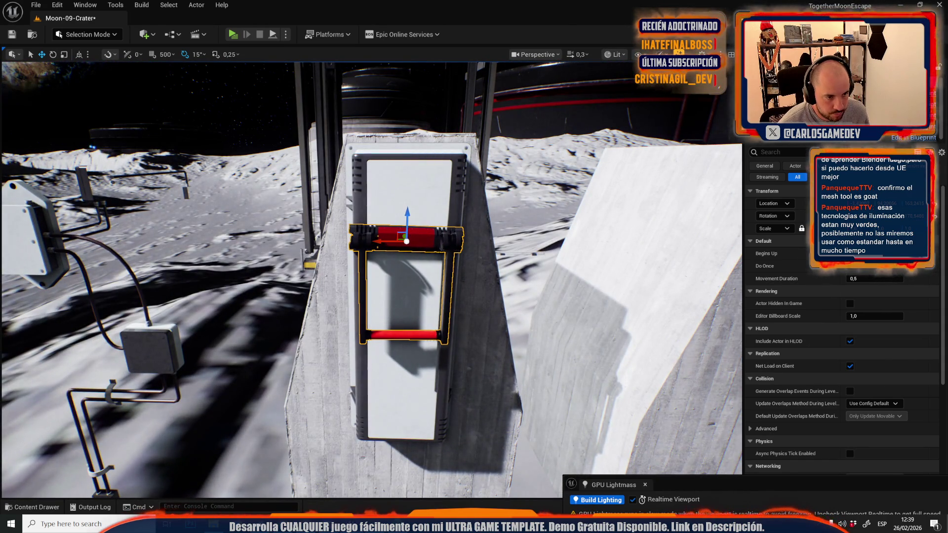
Slide the white cabinet down the pillar and enlarge it
left_click(394, 201)
left_click_drag(403, 410, 401, 454)
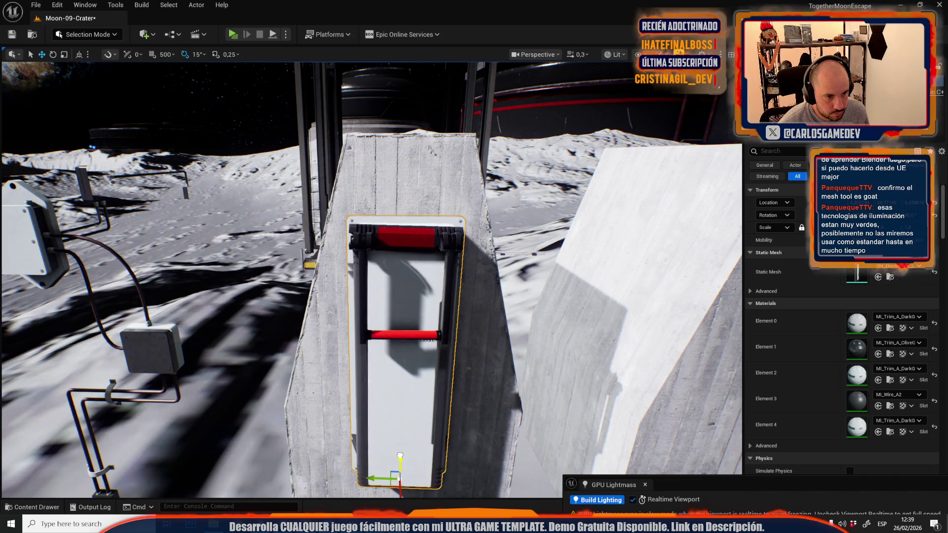
scroll(400, 449, "down", 2)
key("r")
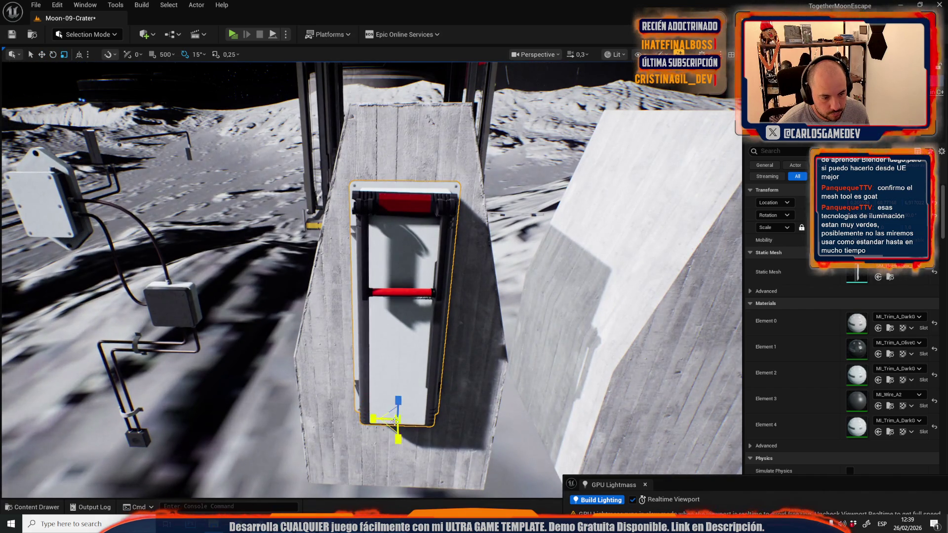
mouse_move(398, 417)
left_mouse_down()
mouse_move(402, 409)
mouse_move(311, 410)
mouse_move(394, 440)
mouse_move(386, 453)
mouse_move(374, 433)
left_mouse_up()
key("e")
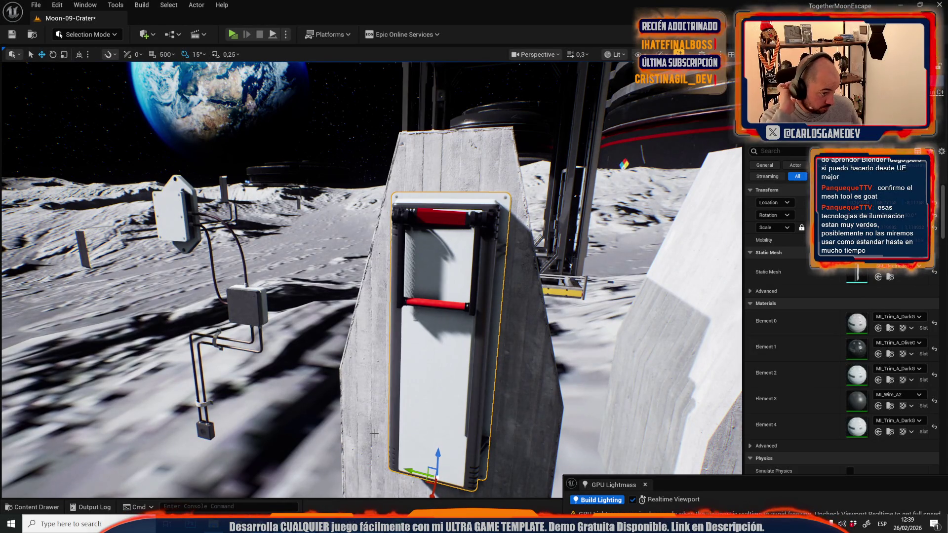
Remove the red frame device from the cabinet
left_click(458, 227)
key("f")
key("Escape")
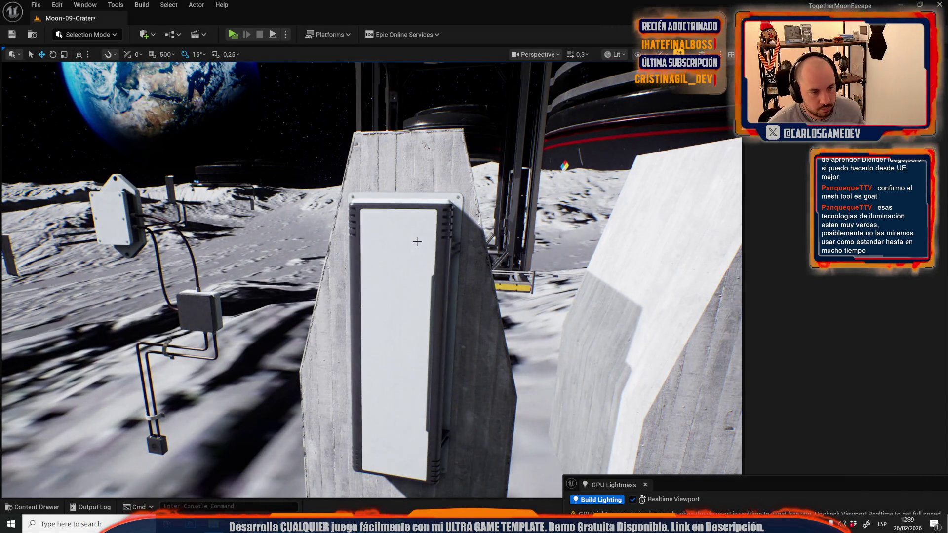
left_click_drag(416, 242, 395, 225)
Turn the cable-and-box assembly to lie on the block top and shrink it
left_click(435, 316)
left_click_drag(434, 316, 422, 252)
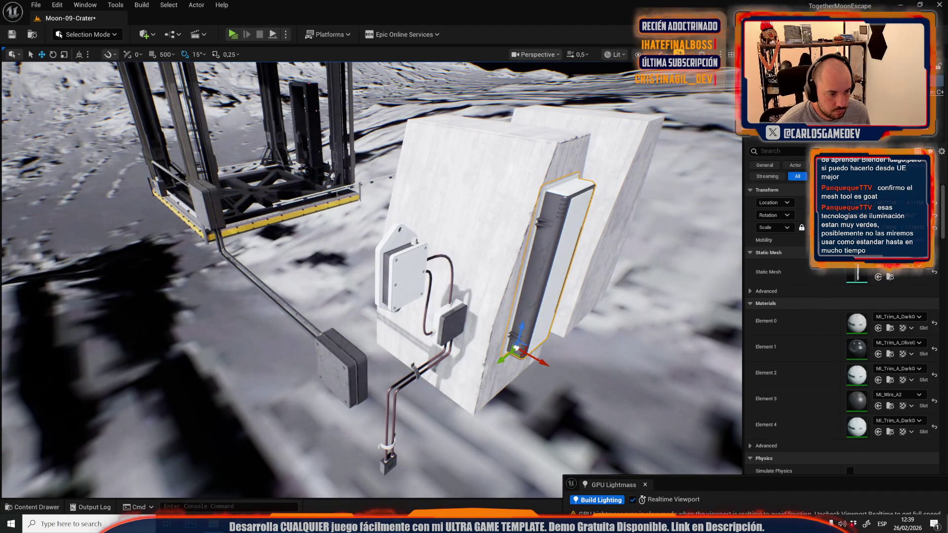
left_click(286, 304)
mouse_move(287, 304)
left_mouse_down()
mouse_move(488, 337)
mouse_move(499, 319)
left_mouse_up()
key("ctrl+z")
left_click_drag(395, 345, 395, 257)
key("r")
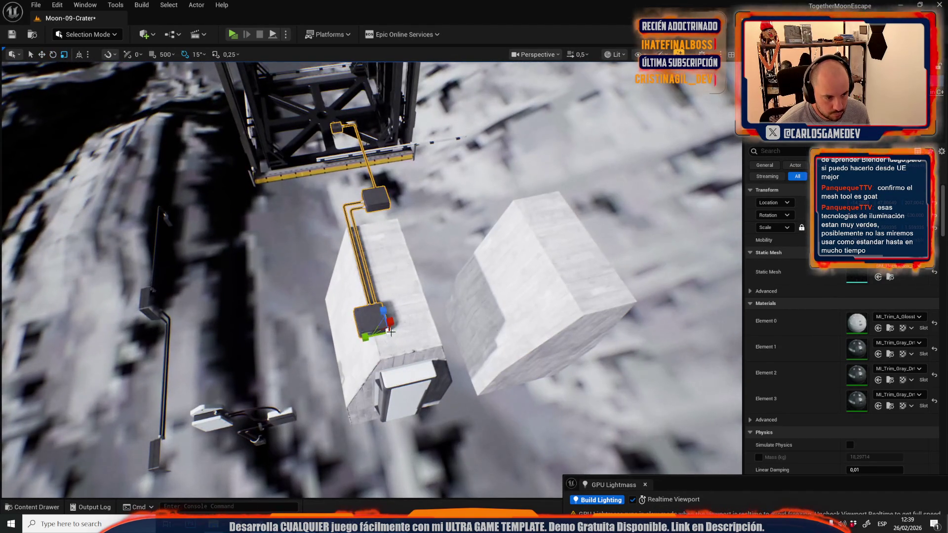
left_click_drag(388, 333, 375, 346)
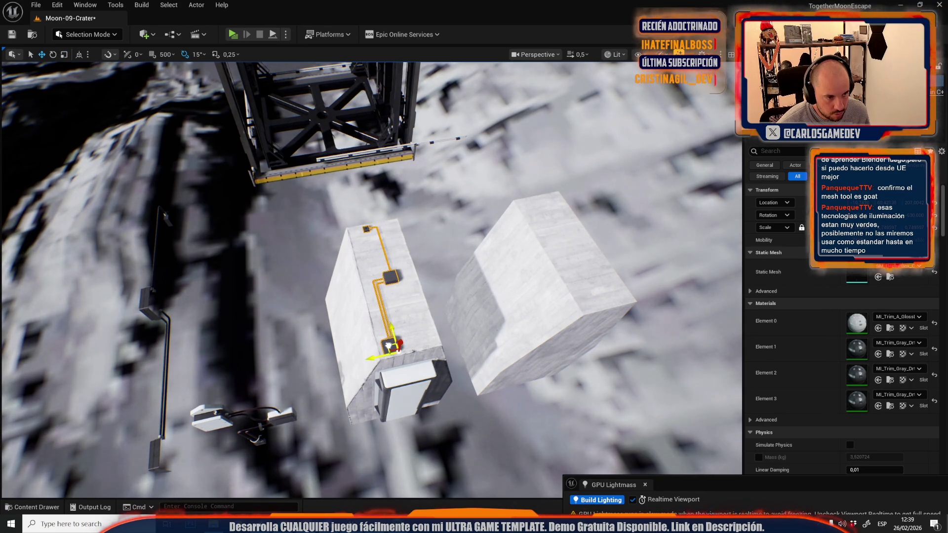
key("f")
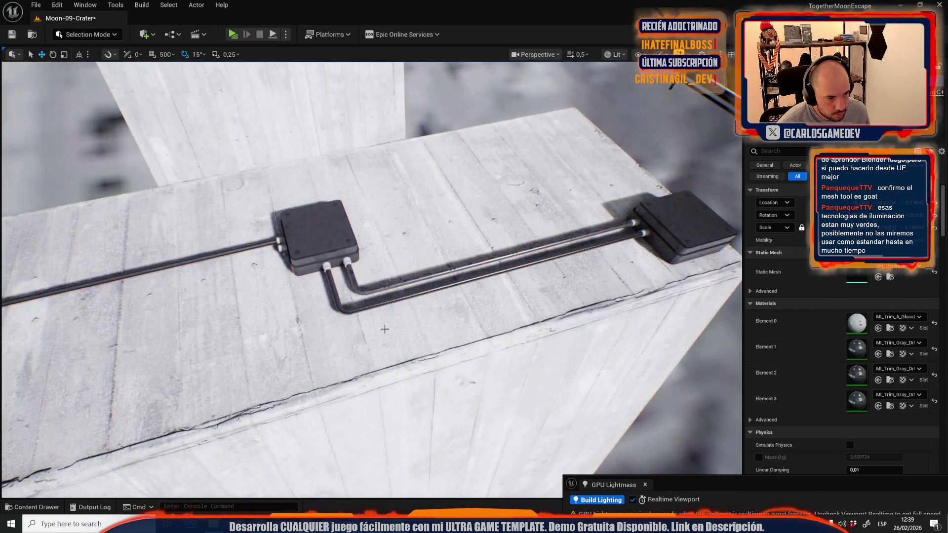
scroll(383, 328, "up", 2)
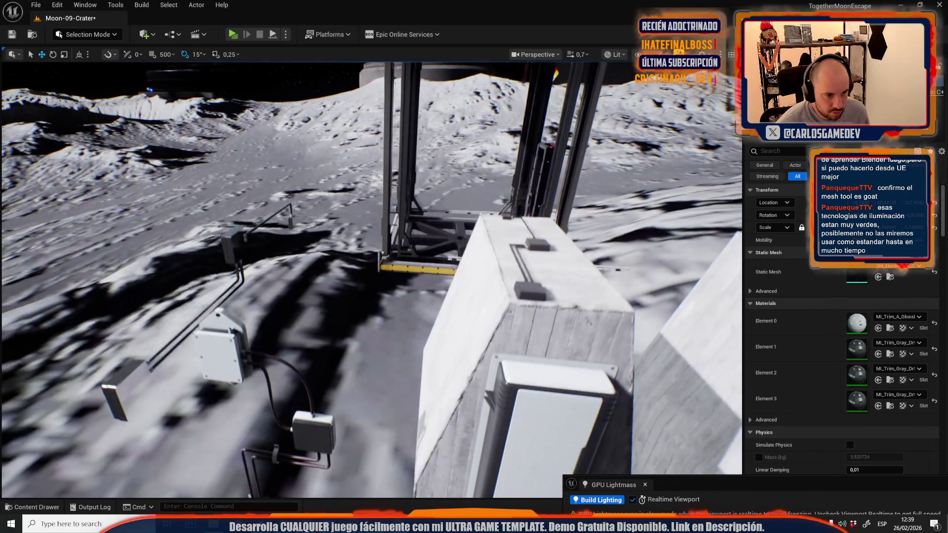
Rotate the cable-and-box mesh 180 degrees and move it onto the right pillar's face
left_click(530, 409)
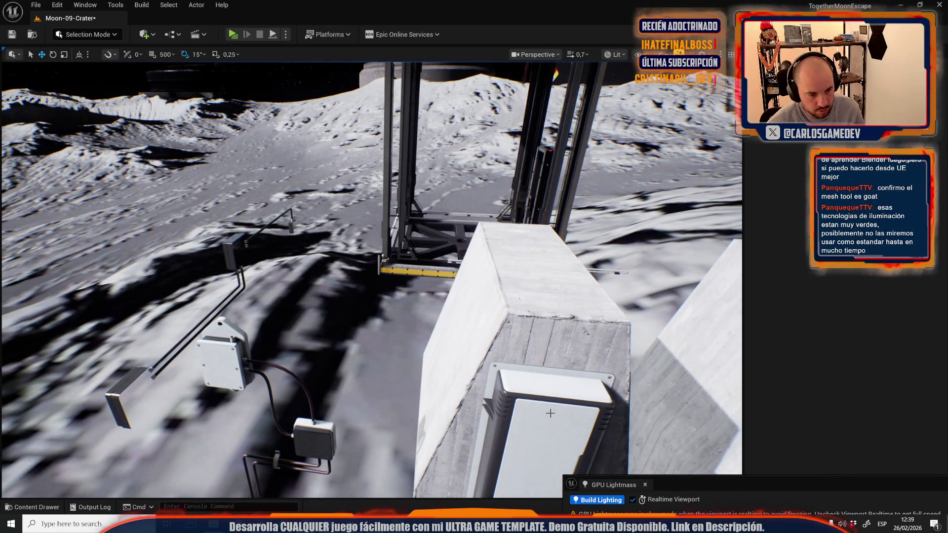
left_click(230, 366)
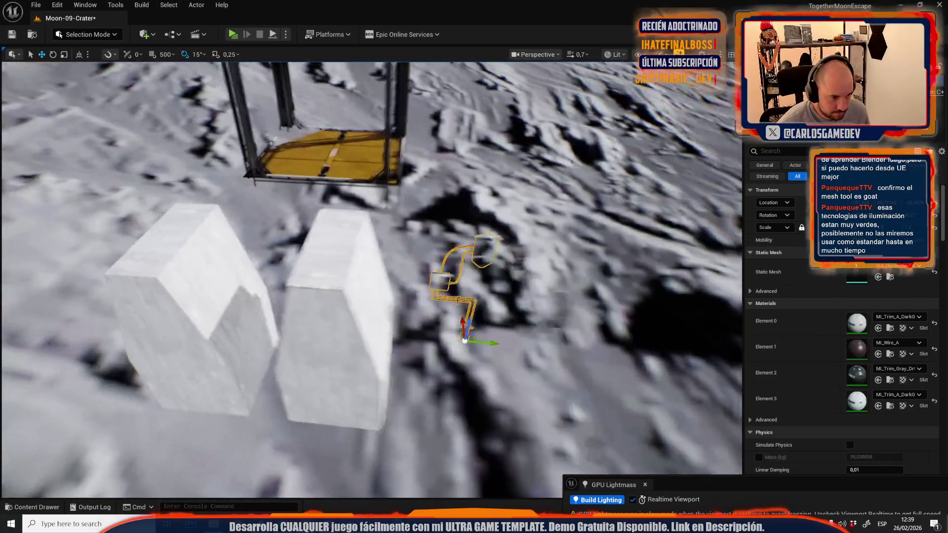
key("e")
left_click_drag(473, 361, 508, 381)
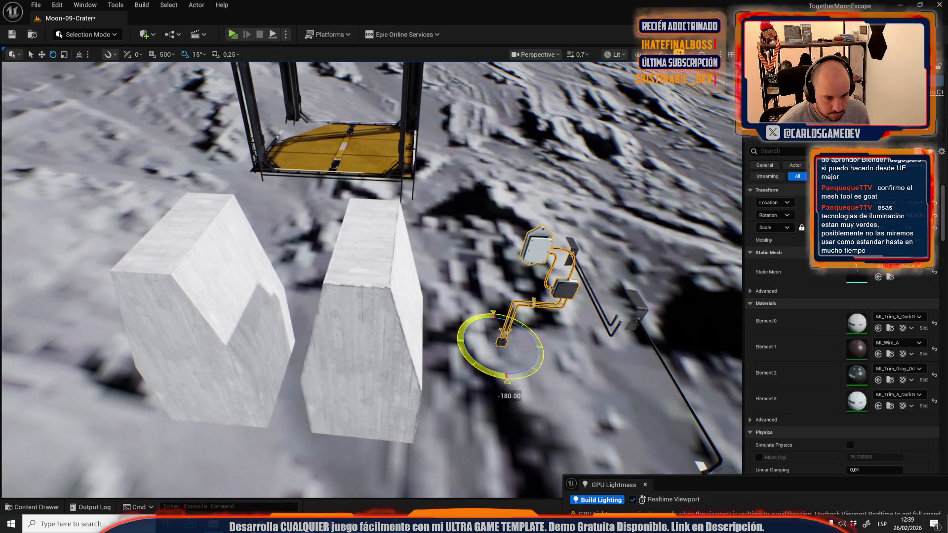
mouse_move(488, 349)
left_mouse_down()
mouse_move(295, 430)
mouse_move(329, 425)
left_mouse_up()
scroll(329, 425, "down", 3)
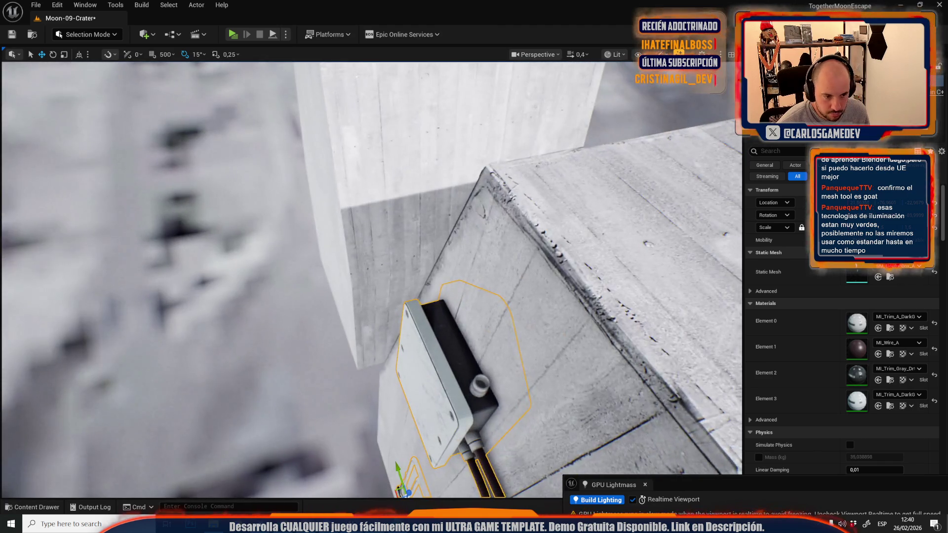
left_click_drag(329, 426, 437, 349)
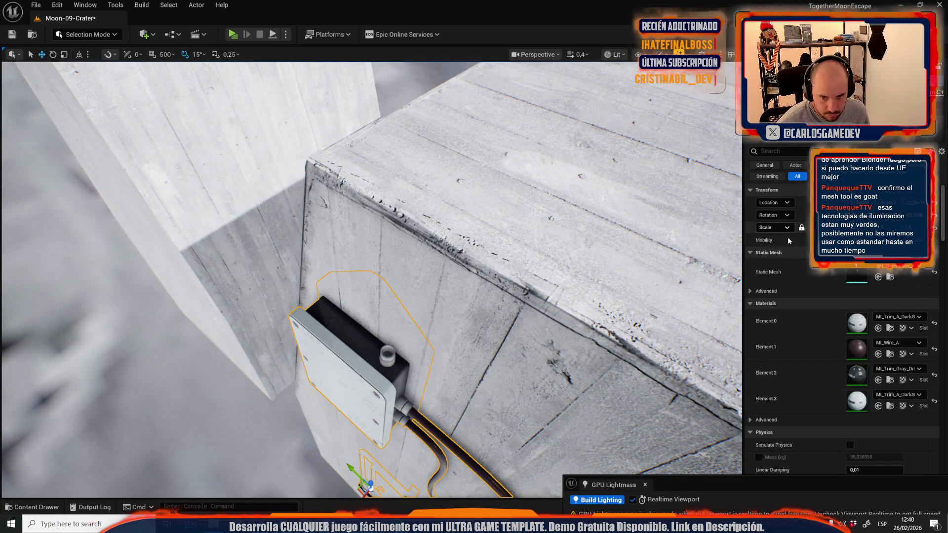
Set the box-and-cable mesh's scale to 1,25 and raise it up the pillar
type("1,25")
key("Return")
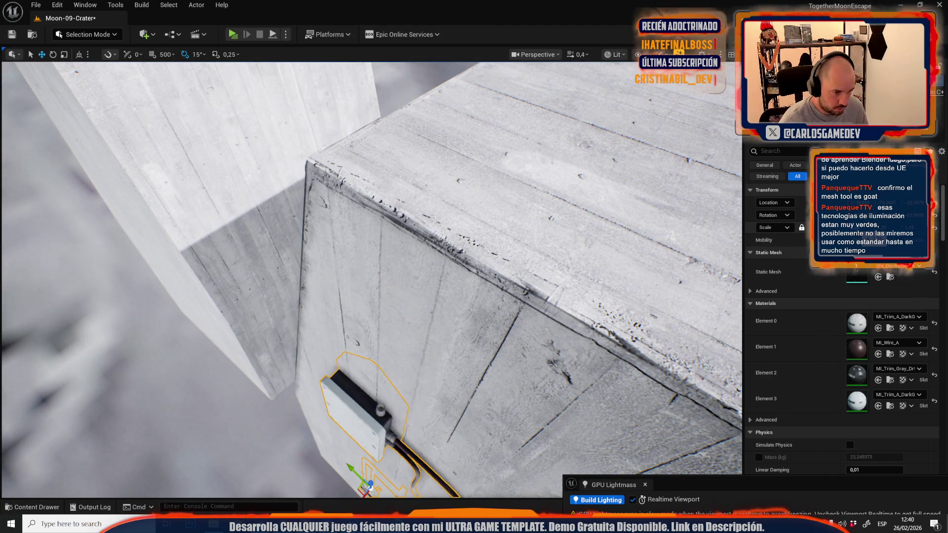
key("f")
key("r")
mouse_move(414, 302)
left_mouse_down()
mouse_move(392, 318)
mouse_move(413, 296)
left_mouse_up()
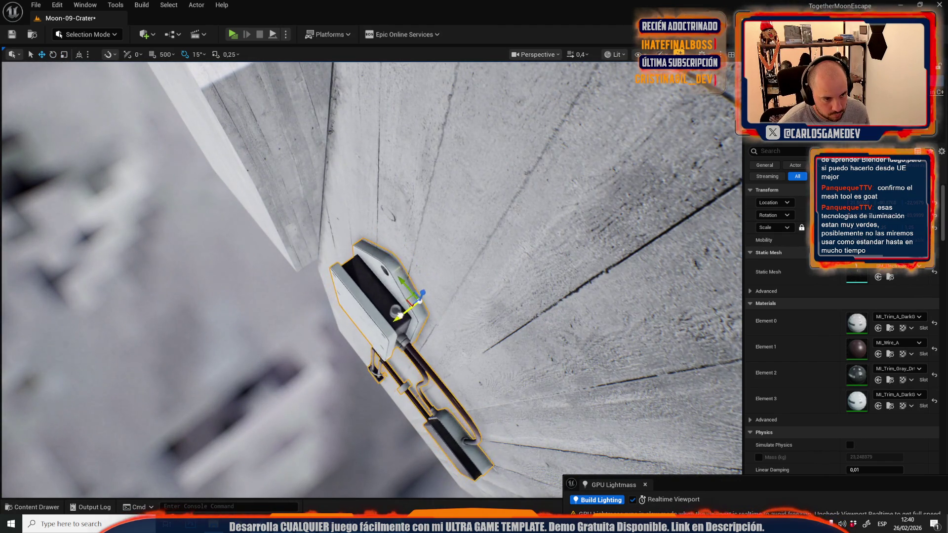
scroll(364, 403, "up", 1)
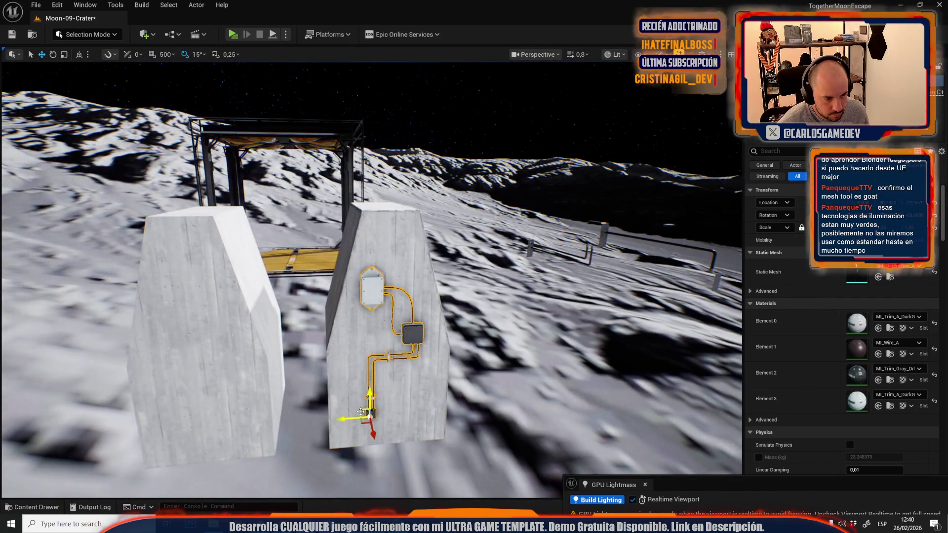
mouse_move(361, 411)
left_mouse_down()
mouse_move(362, 375)
mouse_move(375, 365)
mouse_move(346, 361)
mouse_move(363, 374)
mouse_move(341, 374)
mouse_move(365, 370)
mouse_move(476, 249)
mouse_move(494, 271)
left_mouse_up()
left_click(476, 249)
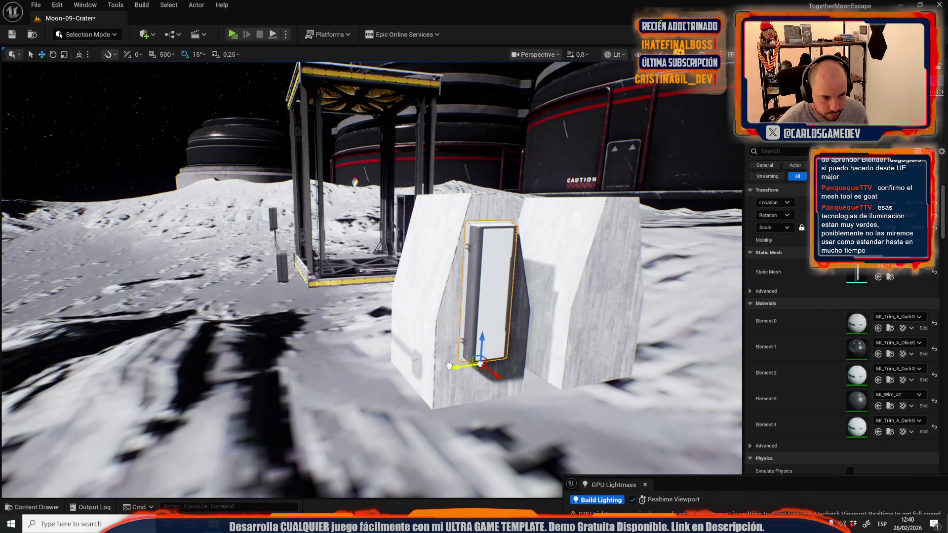
Swap the selected box's mesh to SM_ElectricBox_B and move it onto the block wall
left_click(890, 277)
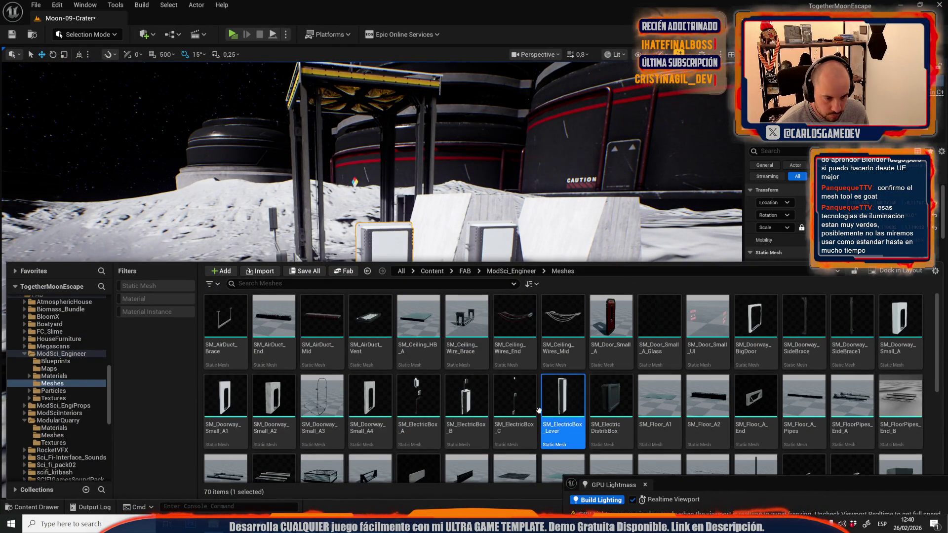
left_click(455, 408)
left_click(878, 277)
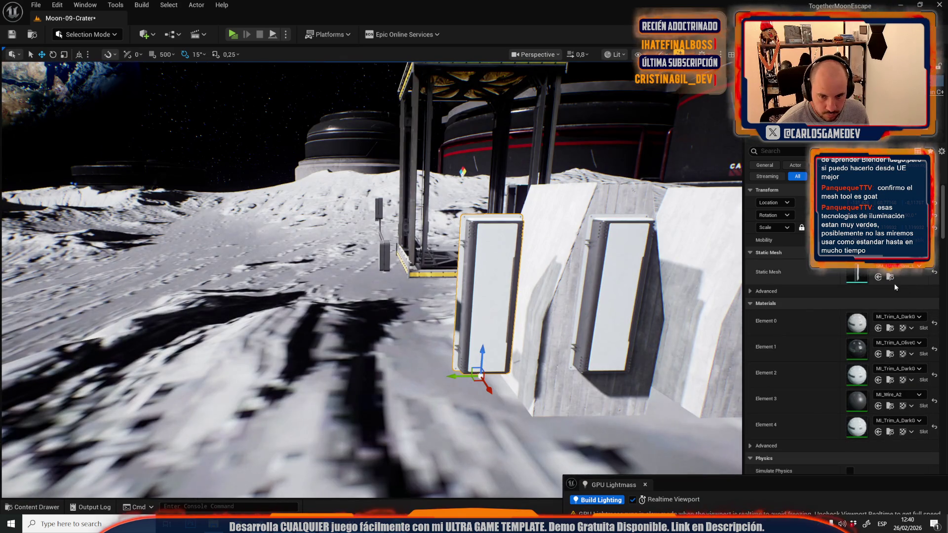
mouse_move(482, 365)
left_mouse_down()
mouse_move(482, 356)
mouse_move(482, 365)
left_mouse_up()
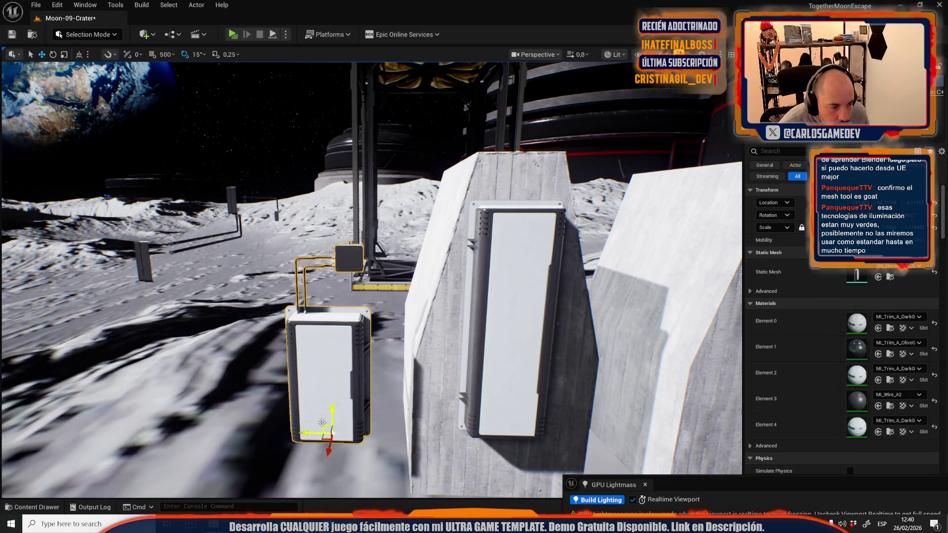
left_click_drag(322, 426, 498, 340)
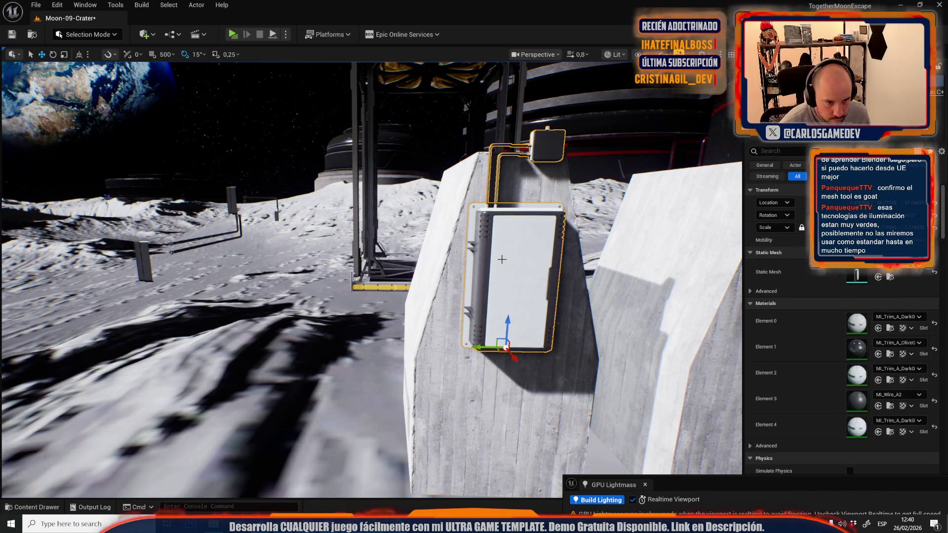
key("d")
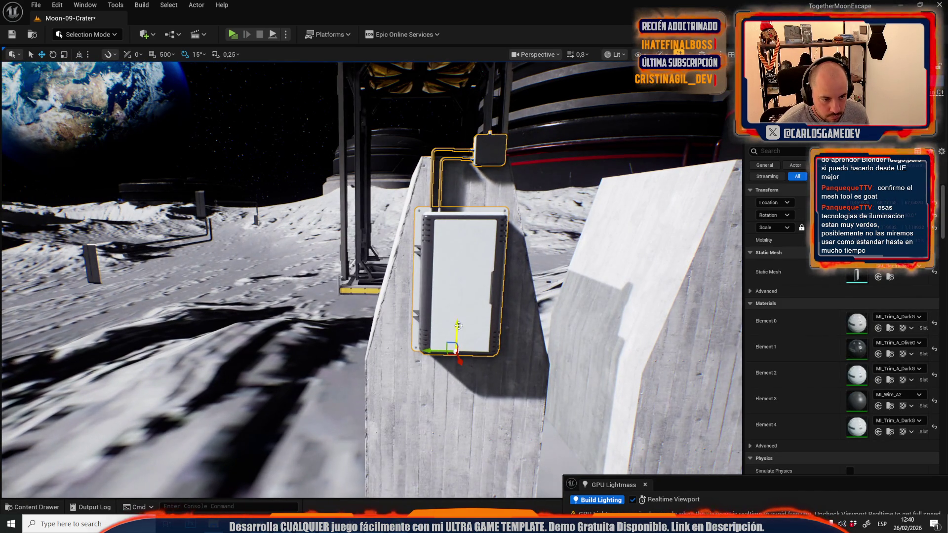
left_click_drag(459, 324, 463, 353)
key("ctrl+z")
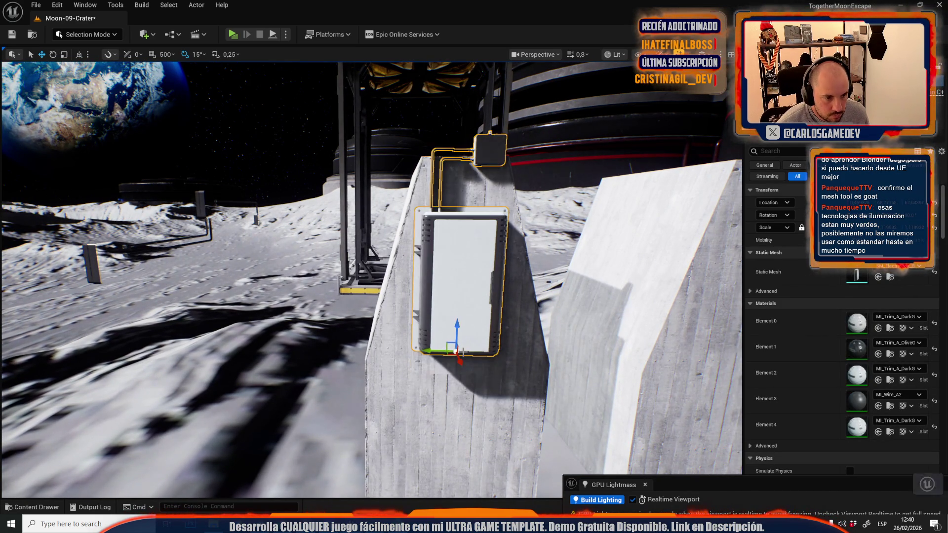
Restore the deleted electric box, duplicate it, flip the copy 180 degrees and raise it up the face
key("ctrl+z")
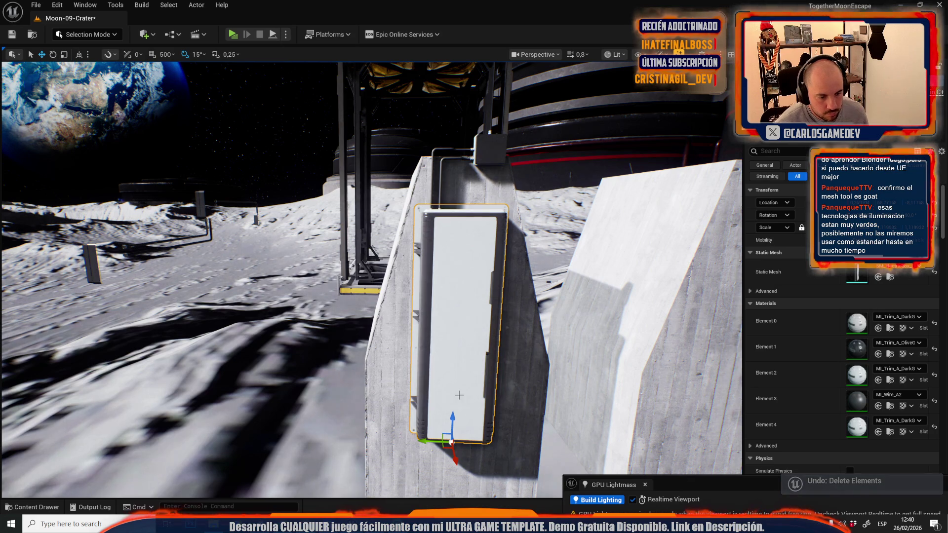
left_click_drag(421, 442, 239, 423)
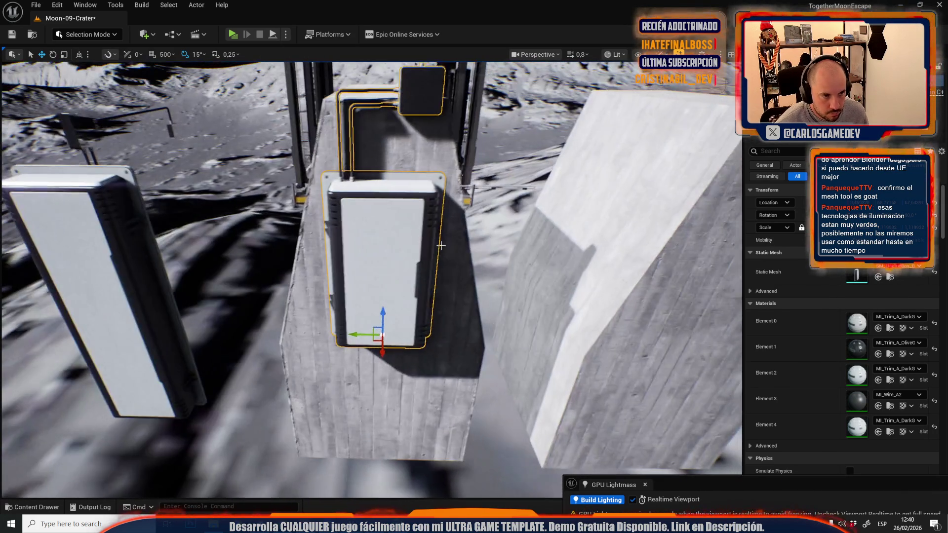
key("e")
left_click_drag(388, 304, 346, 312)
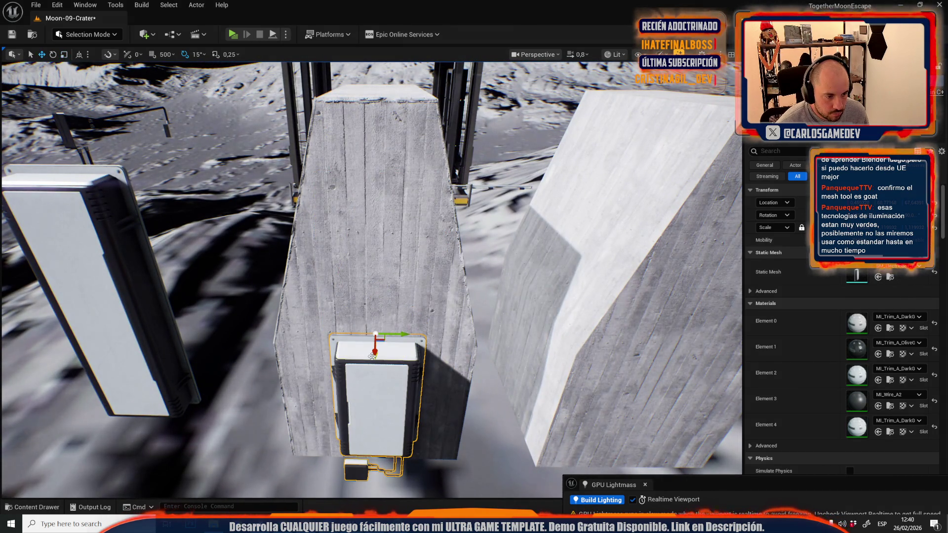
left_click_drag(373, 359, 356, 174)
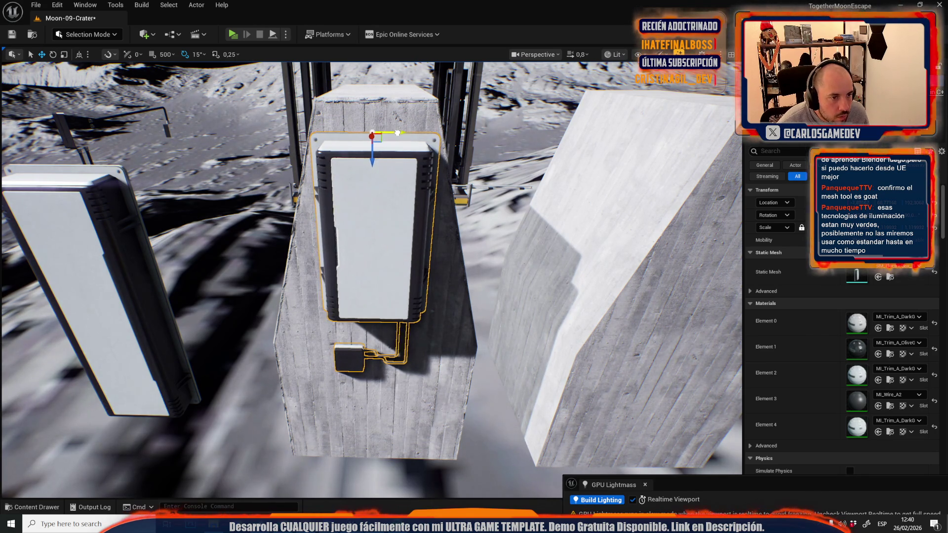
scroll(398, 133, "down", 2)
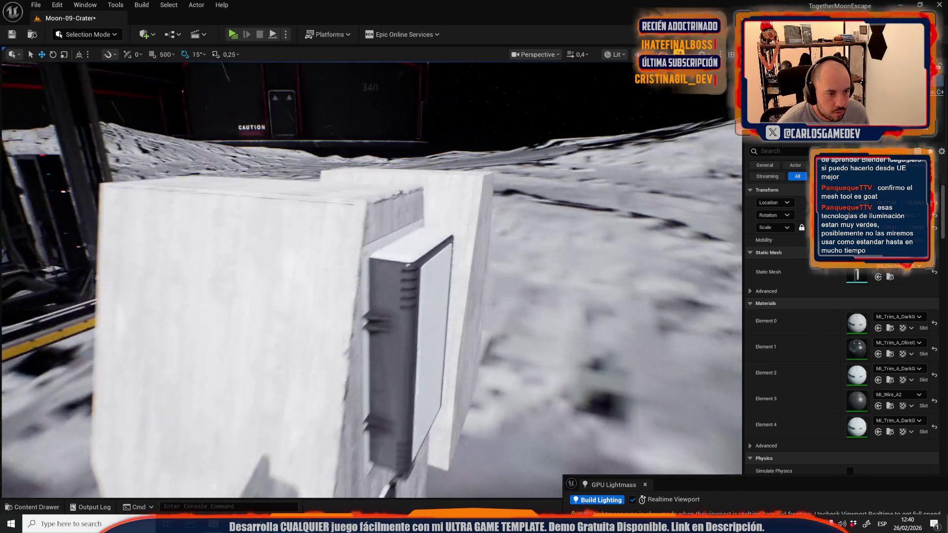
mouse_move(375, 232)
left_mouse_down()
mouse_move(345, 230)
mouse_move(328, 182)
mouse_move(336, 137)
mouse_move(267, 163)
mouse_move(301, 168)
left_mouse_up()
left_click(464, 148)
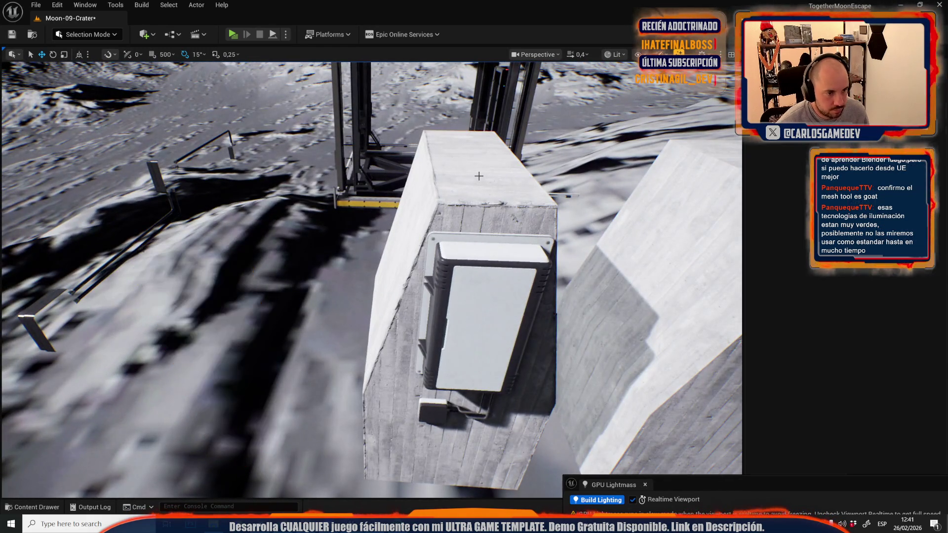
Turn the electrical box 90 degrees to lie across the generator block's top
left_click(489, 306)
left_click_drag(488, 306, 484, 296)
key("e")
left_click_drag(346, 256, 377, 297)
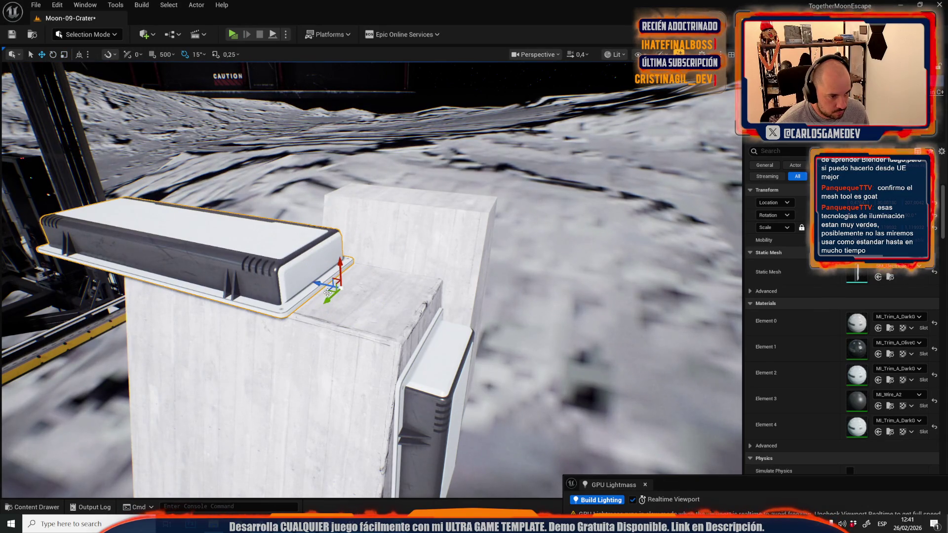
key("e")
left_click_drag(428, 310, 461, 215)
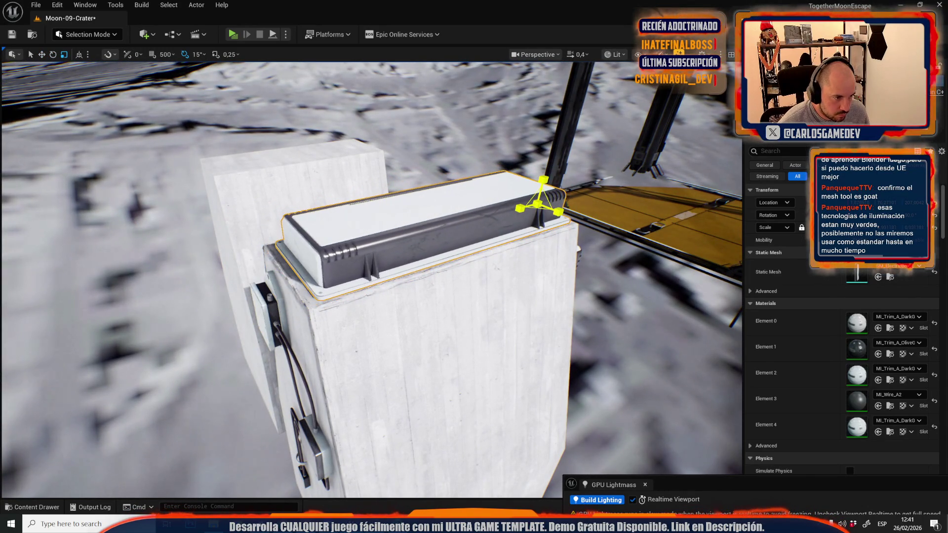
scroll(370, 277, "down", 3)
key("w")
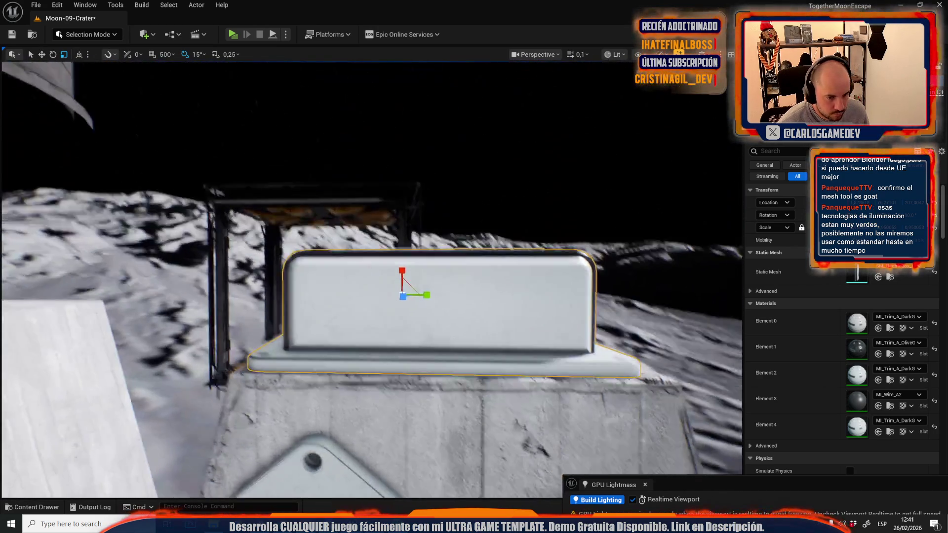
scroll(370, 277, "up", 2)
mouse_move(371, 277)
left_mouse_down()
mouse_move(484, 274)
mouse_move(525, 208)
mouse_move(459, 222)
left_mouse_up()
scroll(484, 274, "down", 3)
scroll(525, 208, "up", 2)
Lower the dark box flush onto the block top
left_click(375, 295)
mouse_move(236, 291)
left_mouse_down()
mouse_move(265, 289)
mouse_move(264, 313)
left_mouse_up()
mouse_move(415, 281)
left_mouse_down()
mouse_move(435, 272)
mouse_move(400, 260)
left_mouse_up()
Enlarge the box-and-cable mesh slightly
left_click(290, 234)
key("e")
key("r")
mouse_move(289, 430)
left_mouse_down()
mouse_move(309, 420)
mouse_move(212, 412)
left_mouse_up()
key("w")
key("Escape")
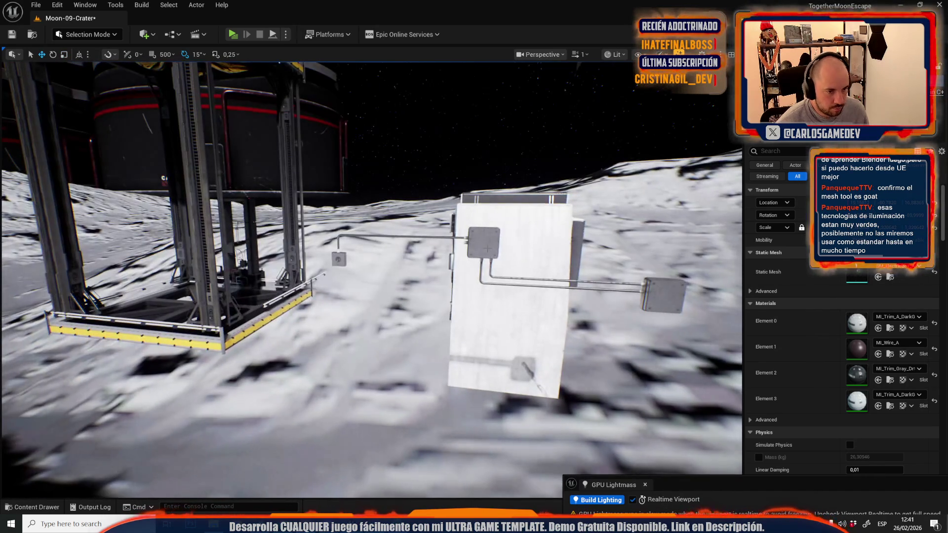
Delete the old box-and-cable mesh and leftover cable from the white panel
left_click(488, 249)
key("Delete")
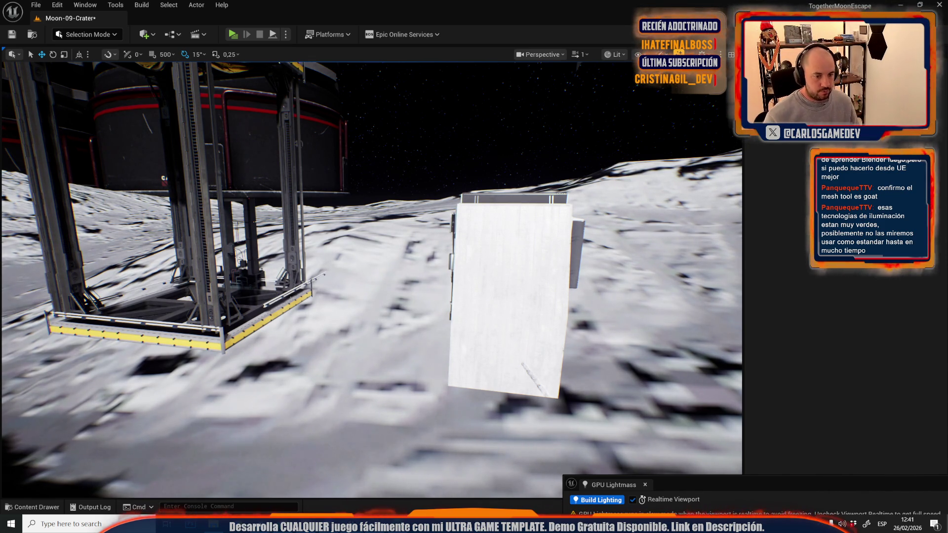
left_click(536, 380)
key("Delete")
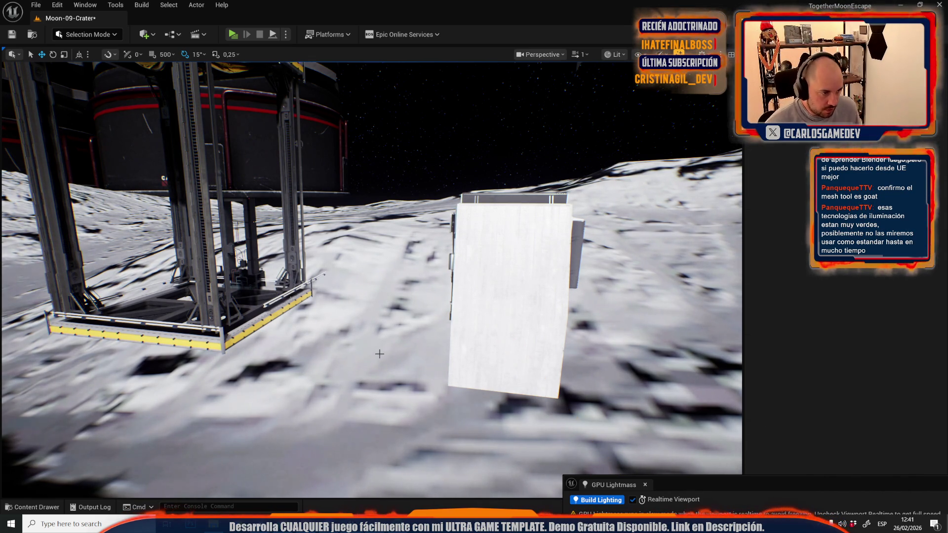
scroll(379, 354, "down", 2)
key("s")
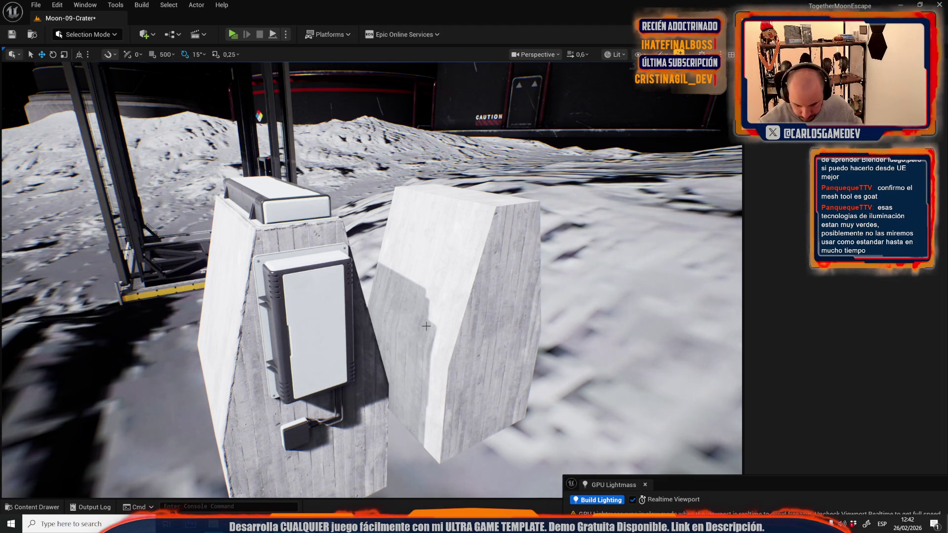
Select the wall-mounted electric box together with the top box
left_click_drag(269, 265, 319, 288)
left_click(319, 288)
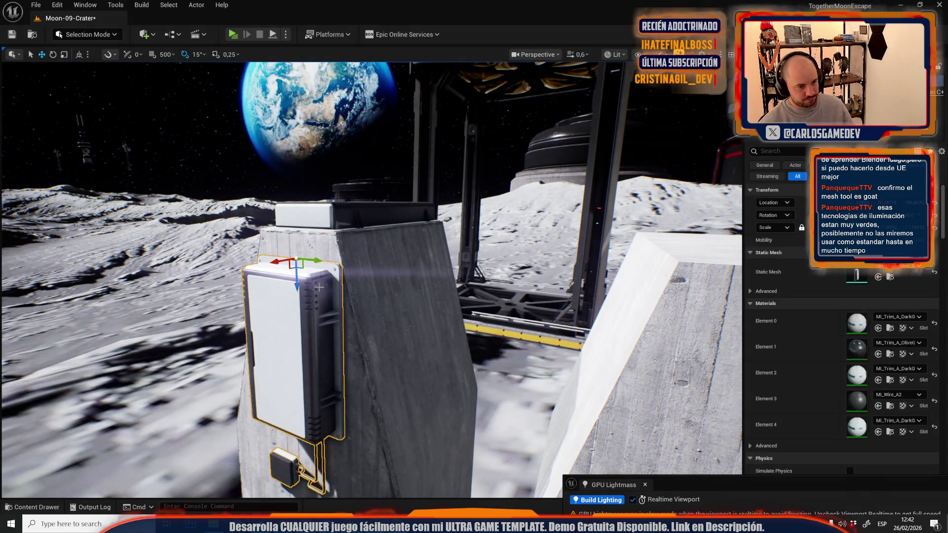
left_click(354, 200, "ctrl")
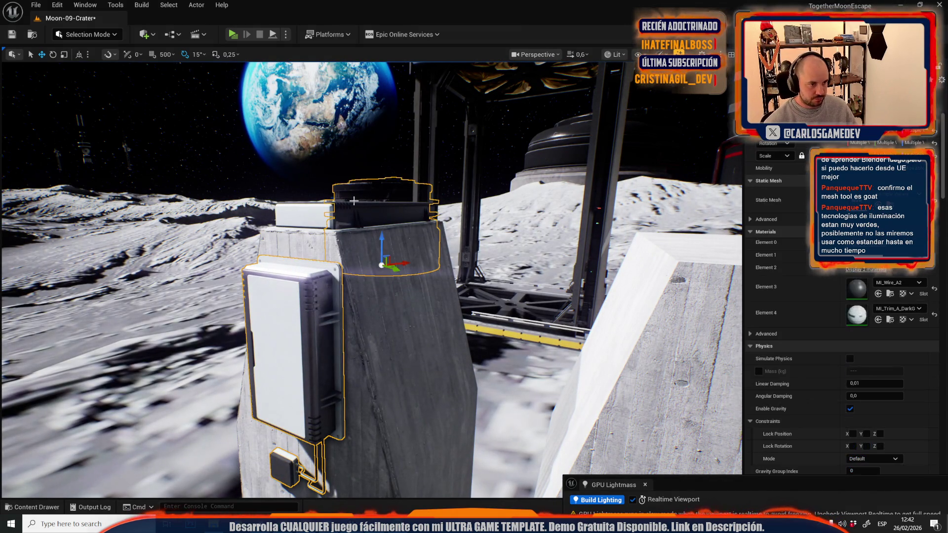
Select the four edge-decal pieces on the concrete pillar and frame them in view
left_click(354, 330)
left_click_drag(355, 330, 388, 377)
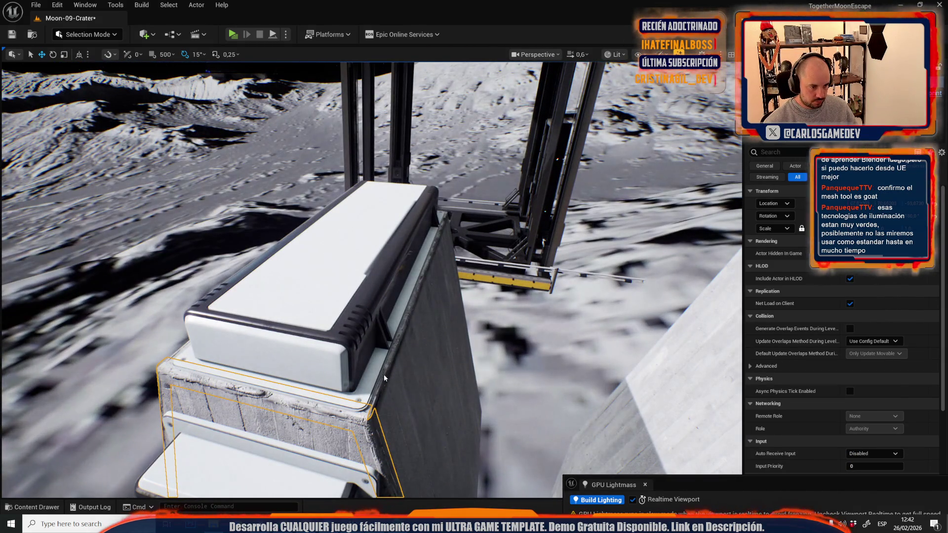
left_click(385, 378)
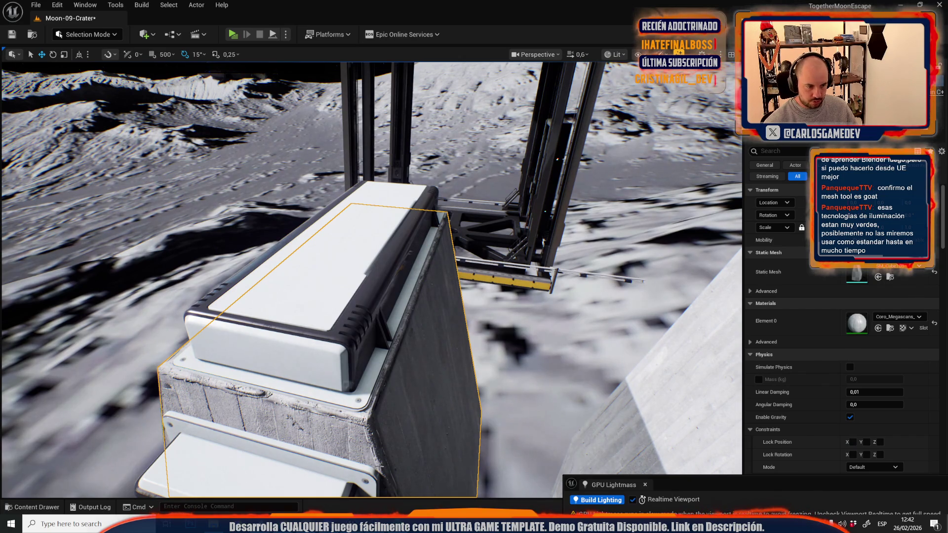
left_click(377, 424)
left_click(380, 394, "ctrl")
key("f")
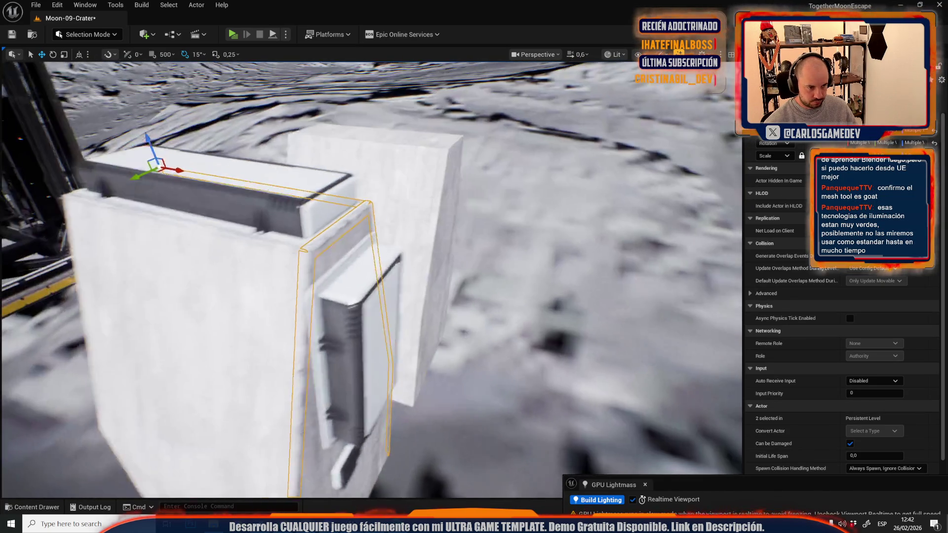
left_click(319, 240, "ctrl")
key("f")
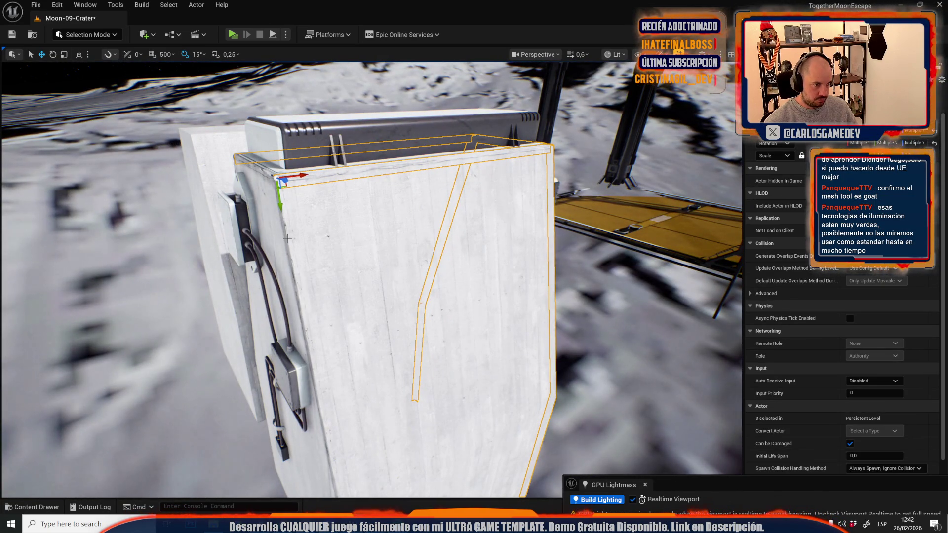
left_click(287, 238, "ctrl")
key("f")
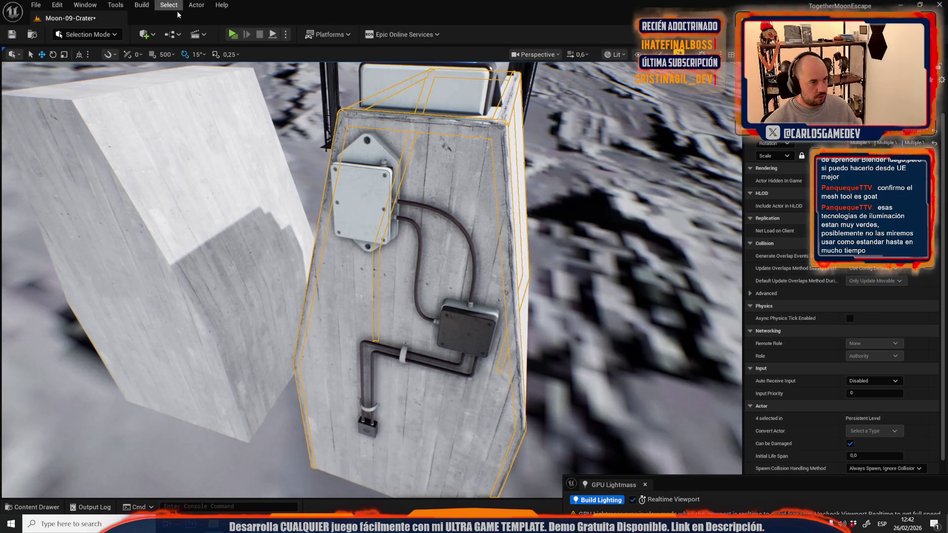
Merge the selected pieces into static mesh MERGED_EdgeDecsdasdaal_C_1 and save it in Content
left_click(115, 5)
left_click(152, 179)
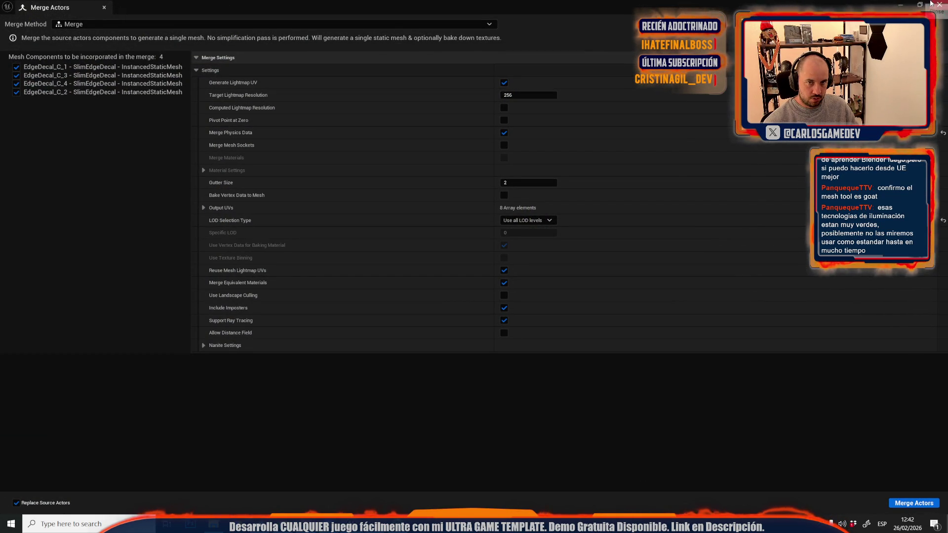
left_click(905, 503)
left_click(292, 401)
type("sdasdaal_C_1")
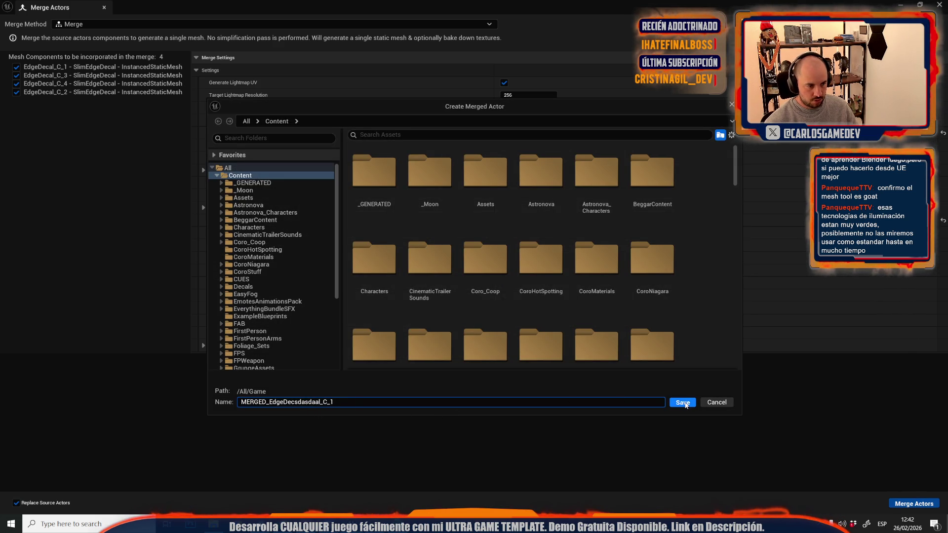
left_click(683, 402)
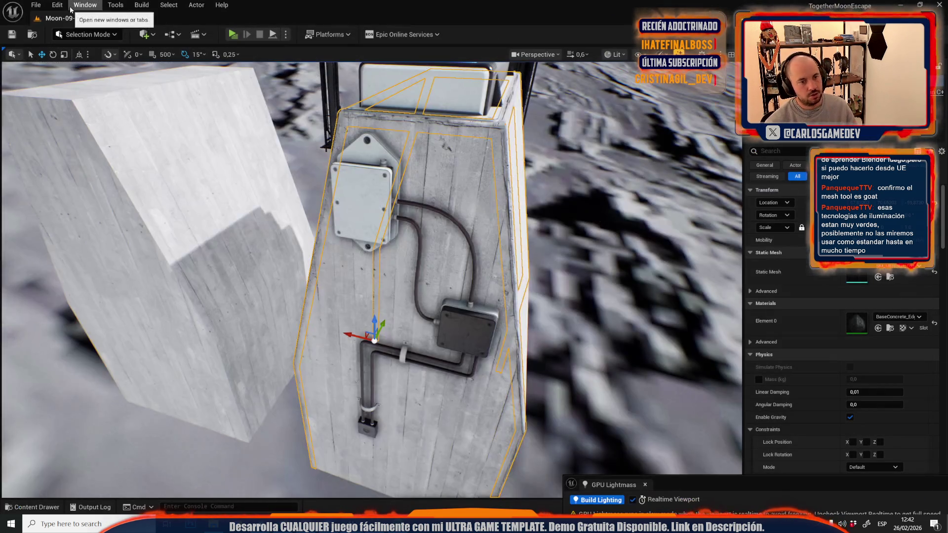
Select the merged concrete mesh and set its pivot to World Origin in Modeling Mode
mouse_move(346, 247)
left_mouse_down()
mouse_move(340, 296)
mouse_move(360, 316)
left_mouse_up()
left_click(93, 38)
left_click_drag(346, 247, 330, 262)
left_click_drag(433, 246, 433, 247)
left_click(422, 248)
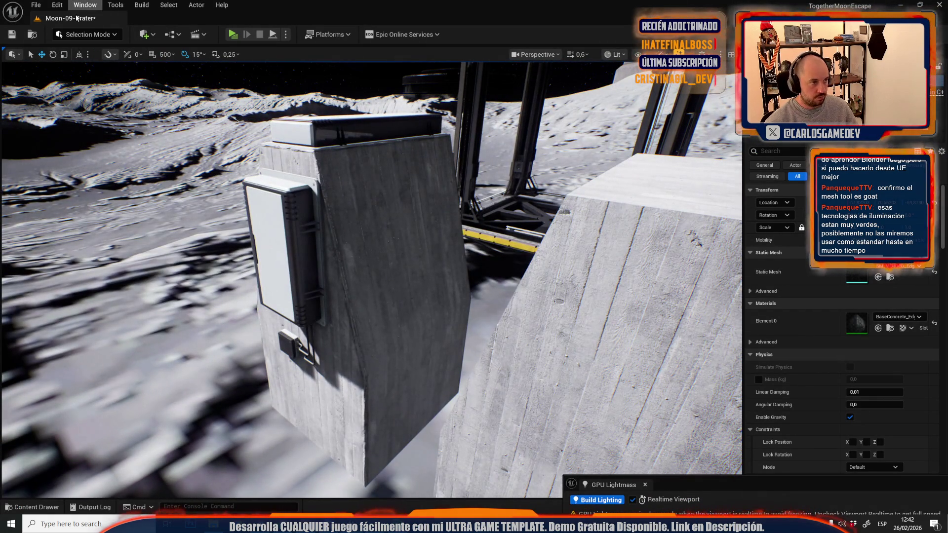
left_click(86, 34)
left_click(92, 105)
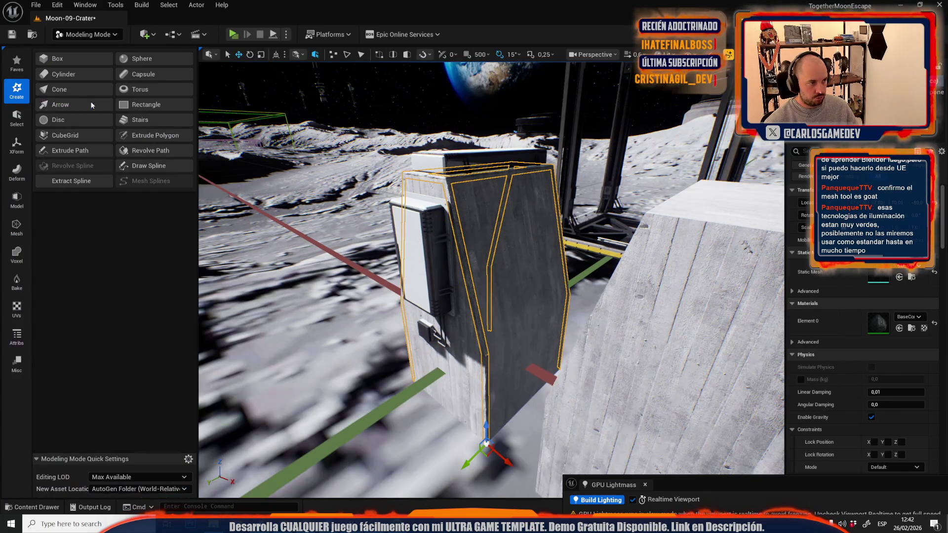
left_click(17, 145)
left_click(57, 86)
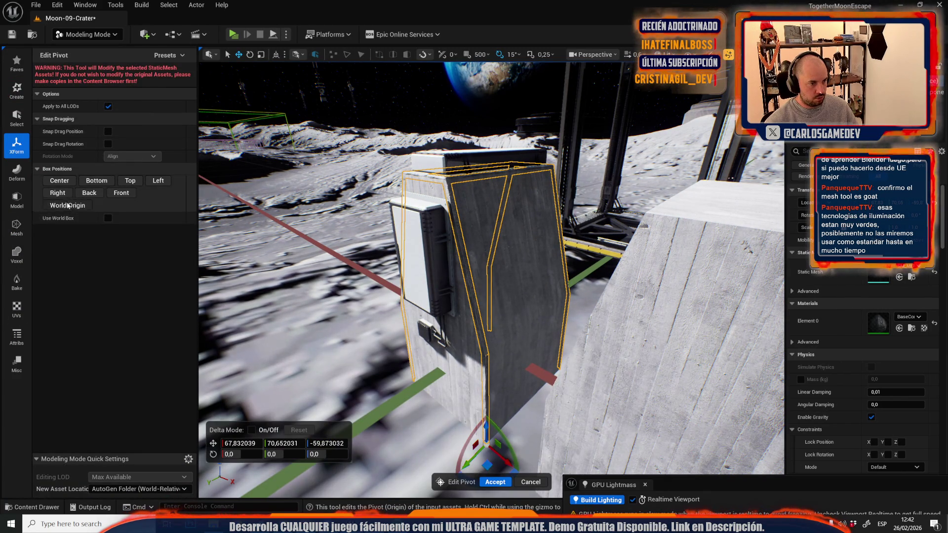
left_click(69, 205)
left_click(495, 482)
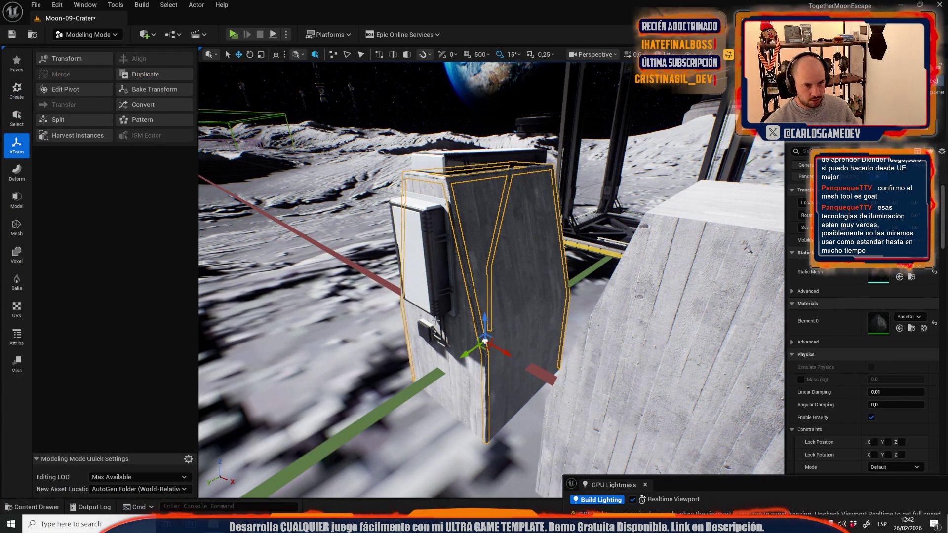
Select the wall-mounted electric box together with its cable
left_click(420, 257)
mouse_move(420, 256)
left_mouse_down()
mouse_move(326, 262)
mouse_move(475, 202)
left_mouse_up()
left_click(475, 203, "ctrl")
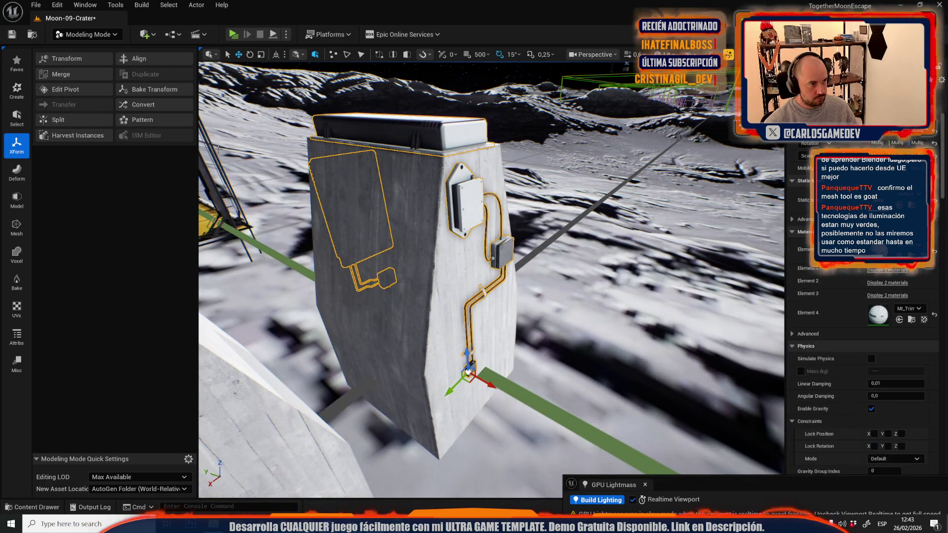
Combine the selected wall box and cable into one mesh named 'asdgfgrew'
left_click(62, 78)
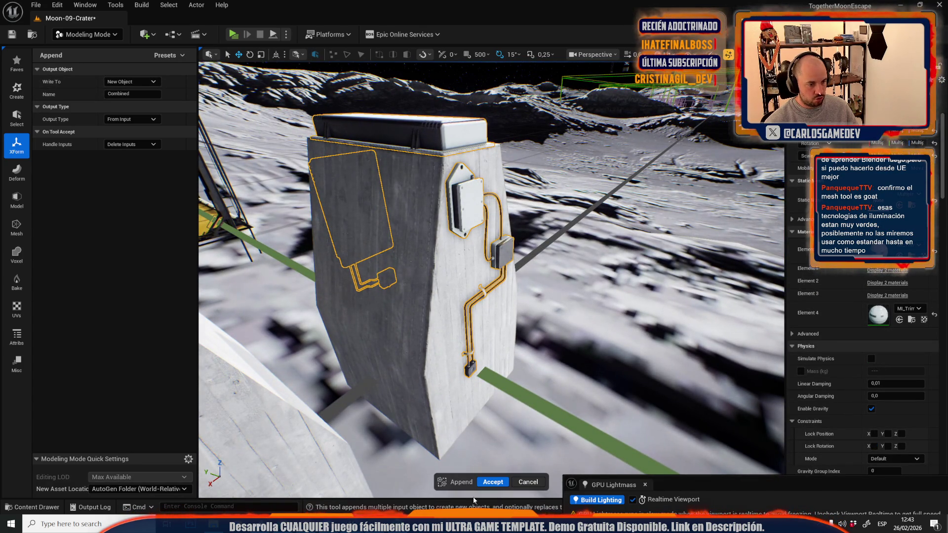
left_click(135, 94)
type("asdgfgr")
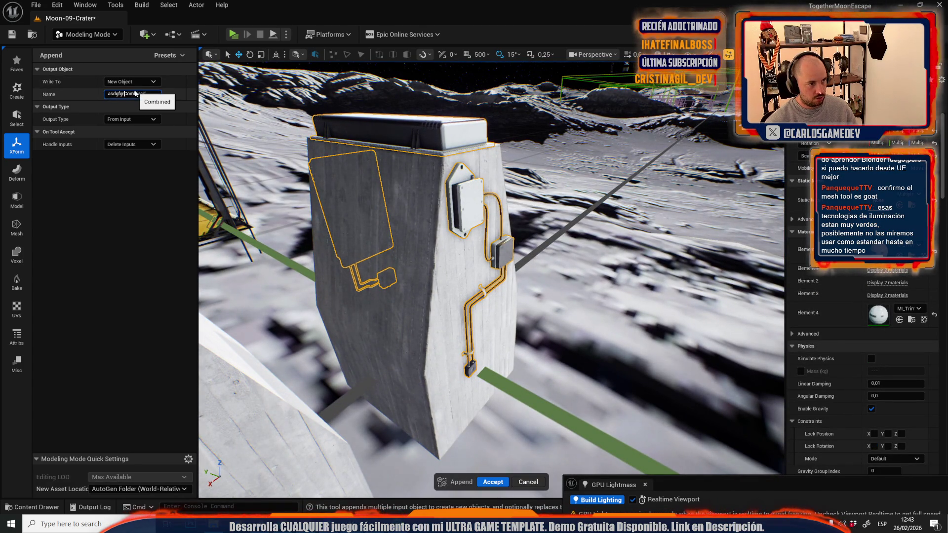
type("ew")
left_click(492, 483)
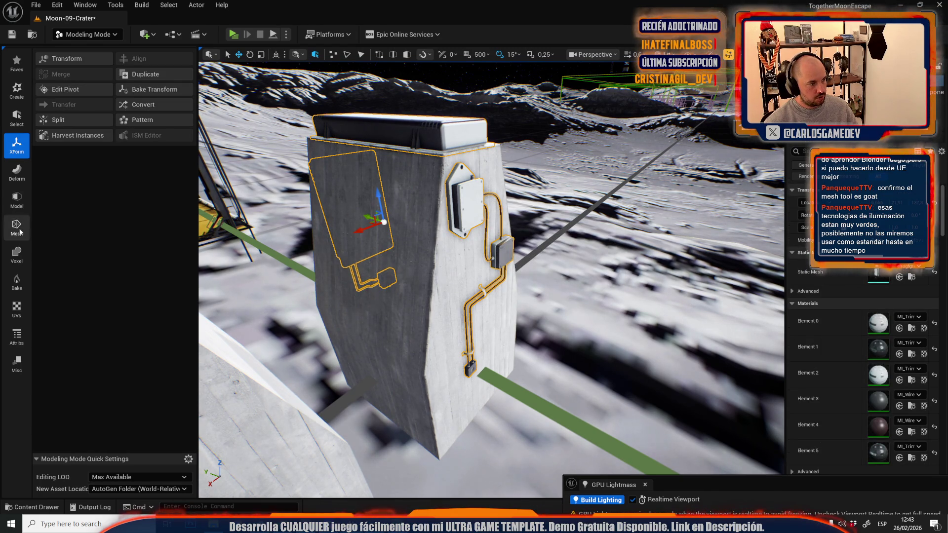
Snap the combined electric box's pivot to the Center box position and accept
left_click(56, 88)
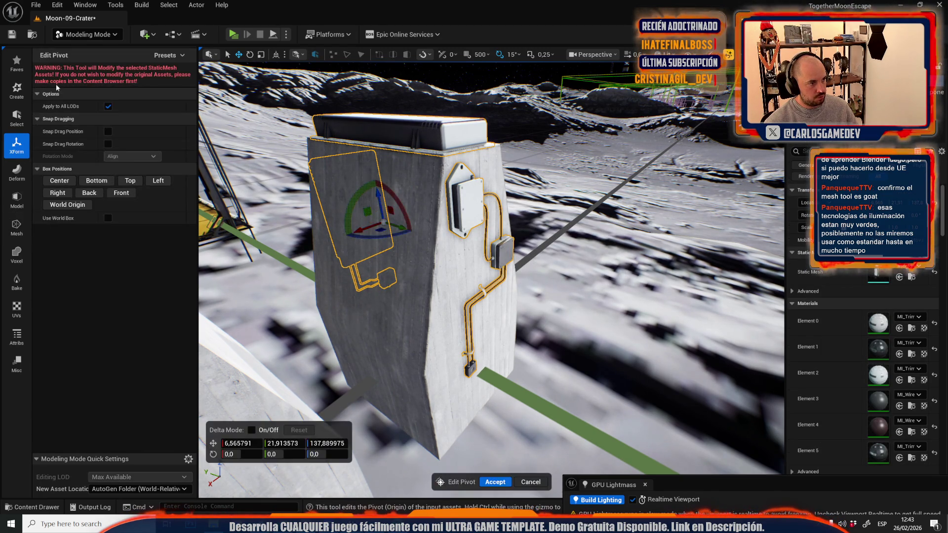
left_click(68, 181)
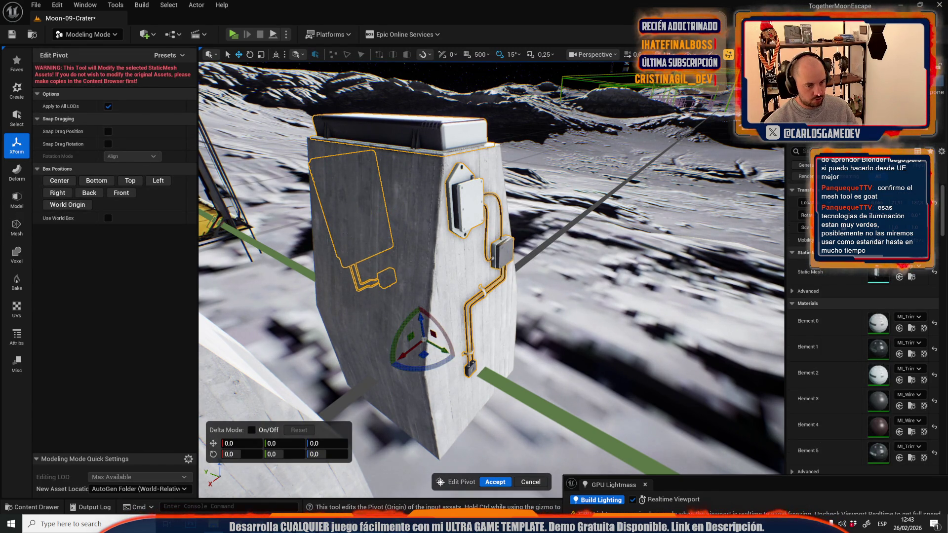
left_click(504, 482)
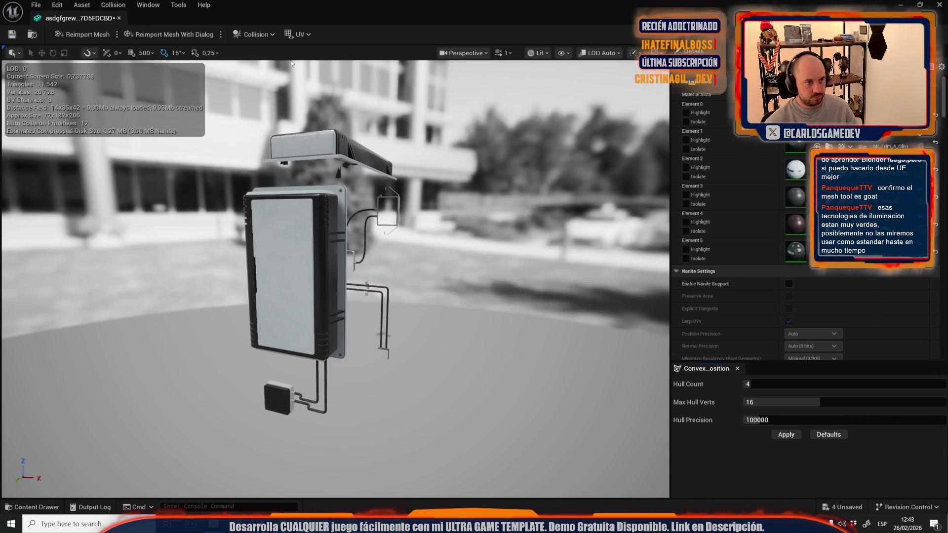
Generate lightmap UVs into destination index 3, apply, and preview the UV channel 3 layout
left_click(306, 35)
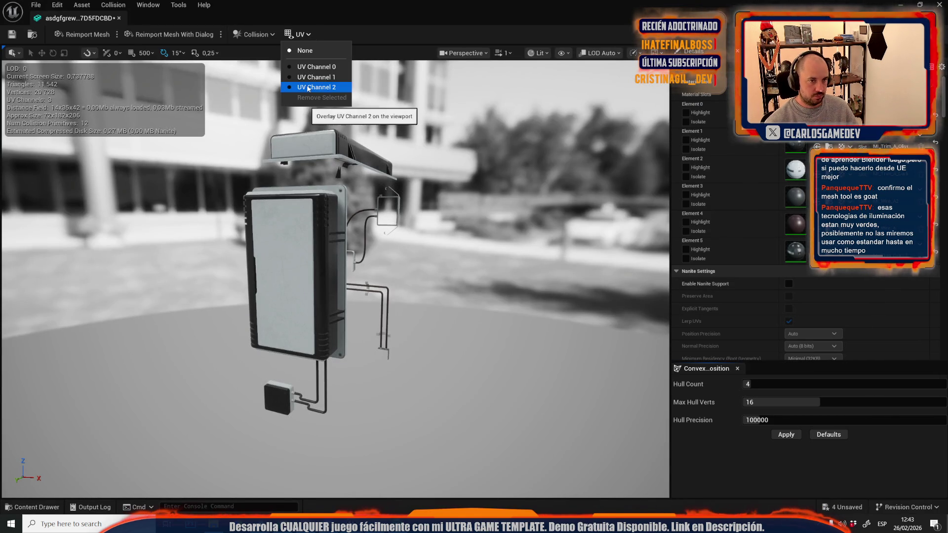
scroll(861, 286, "up", 5)
scroll(860, 285, "down", 8)
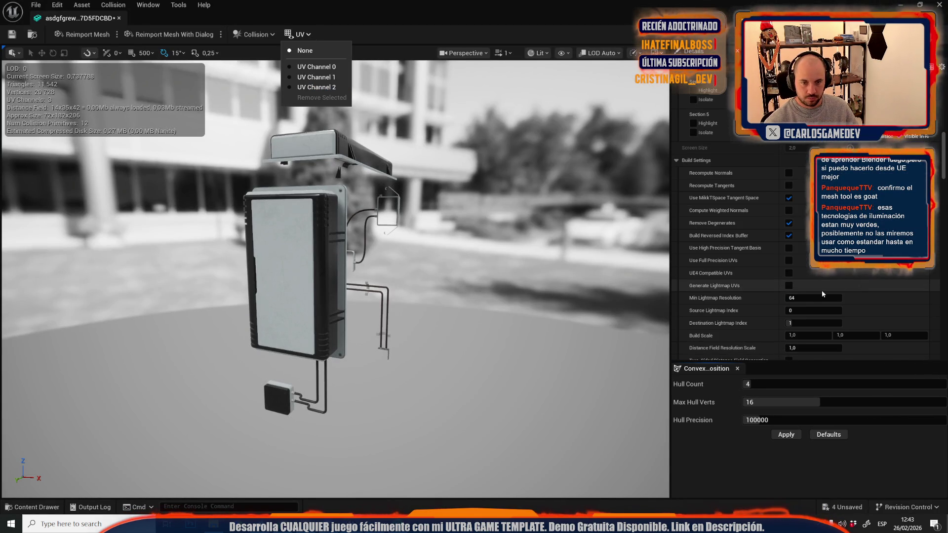
left_click_drag(795, 323, 800, 322)
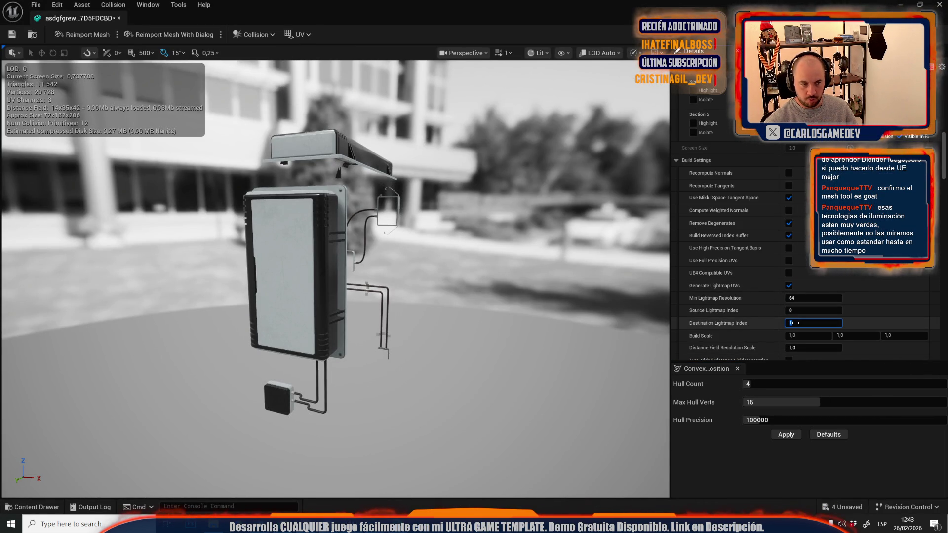
scroll(758, 324, "down", 4)
left_click(807, 309)
left_click(299, 34)
left_click(314, 97)
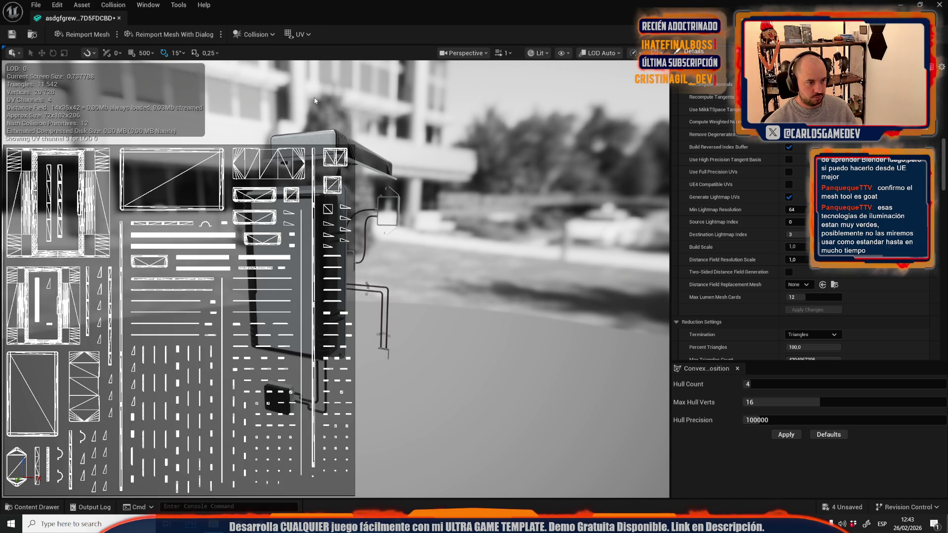
Set Light Map Resolution 64 and Coordinate Index 3, then return to Moon-09-Crater
scroll(802, 204, "down", 6)
scroll(802, 207, "down", 4)
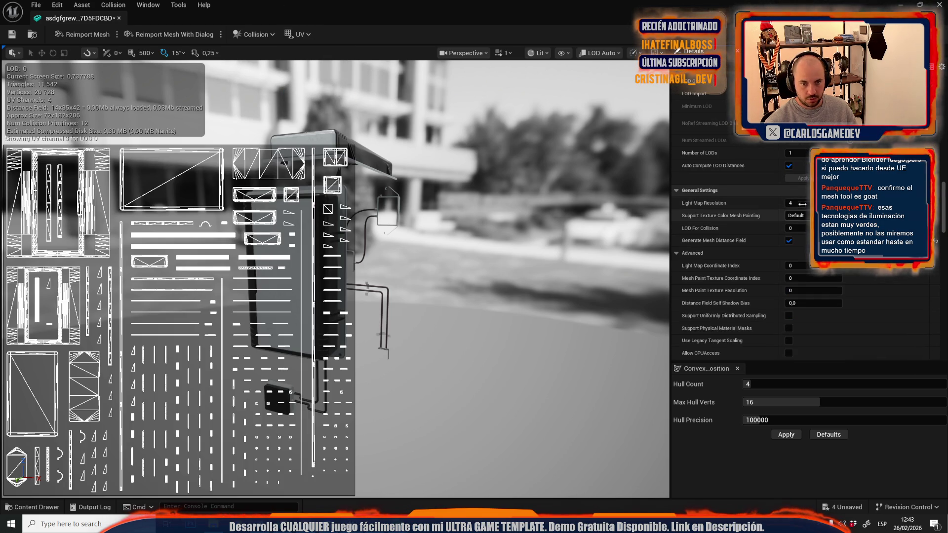
type("64")
key("Return")
left_click(800, 266)
type("3")
key("Return")
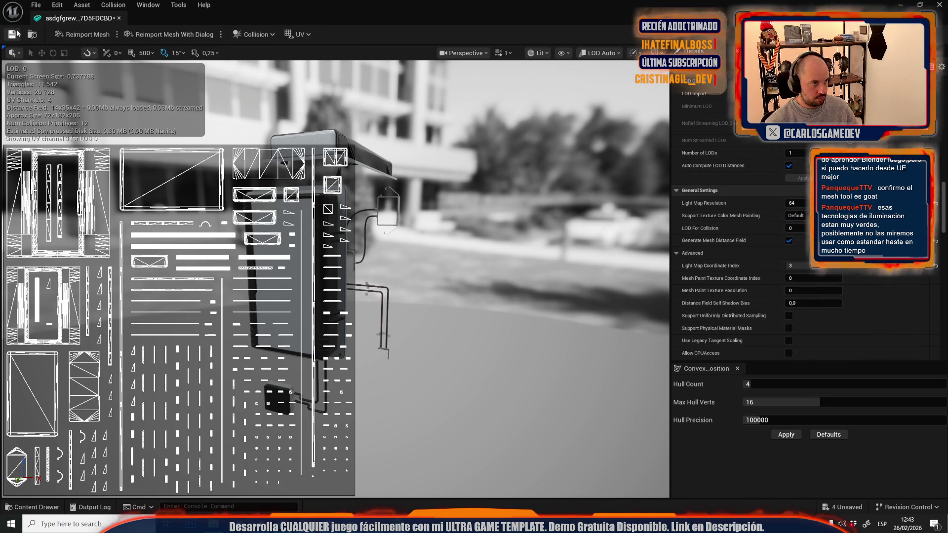
left_click(119, 18)
left_click_drag(518, 222, 440, 243)
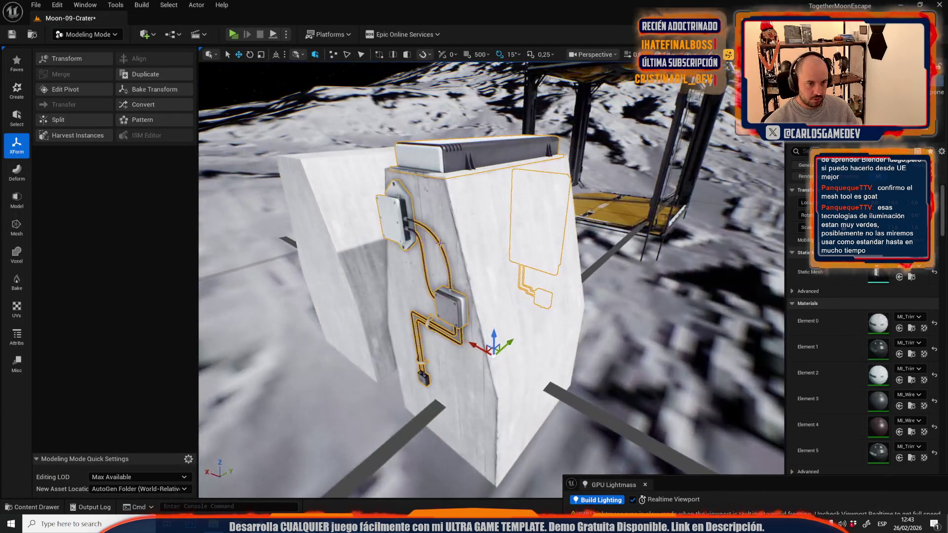
Add the concrete block to the selection and switch back to Selection mode
left_click(455, 223, "ctrl")
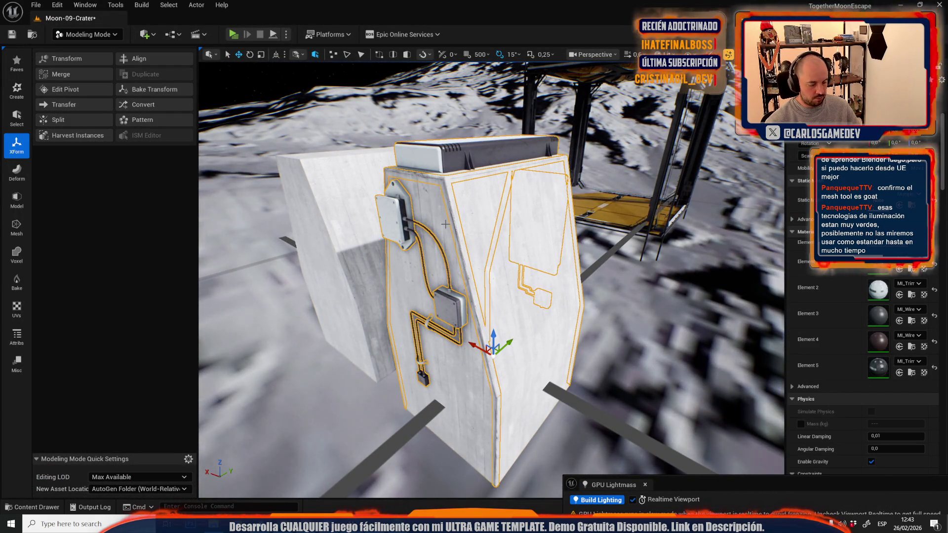
left_click(85, 34)
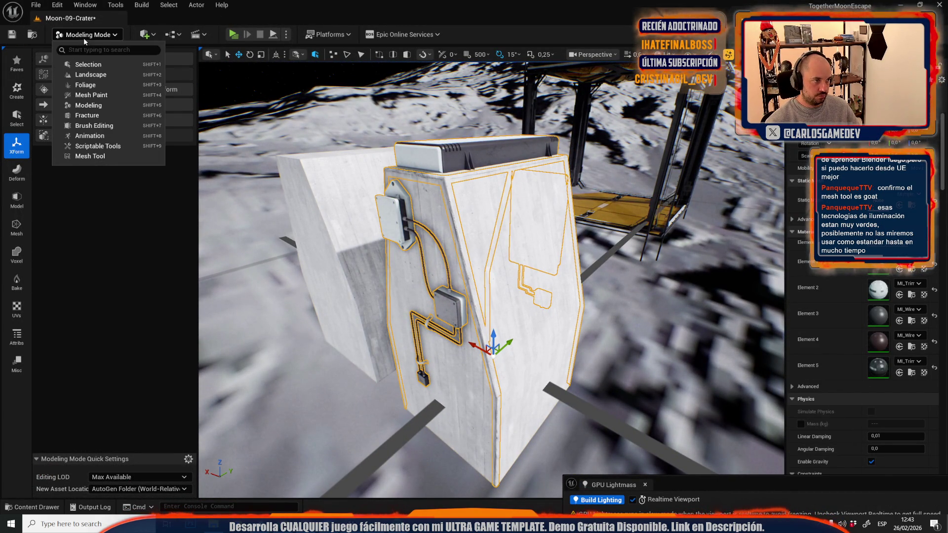
left_click(117, 65)
Save the current Moon-09-Crater level
left_click(35, 4)
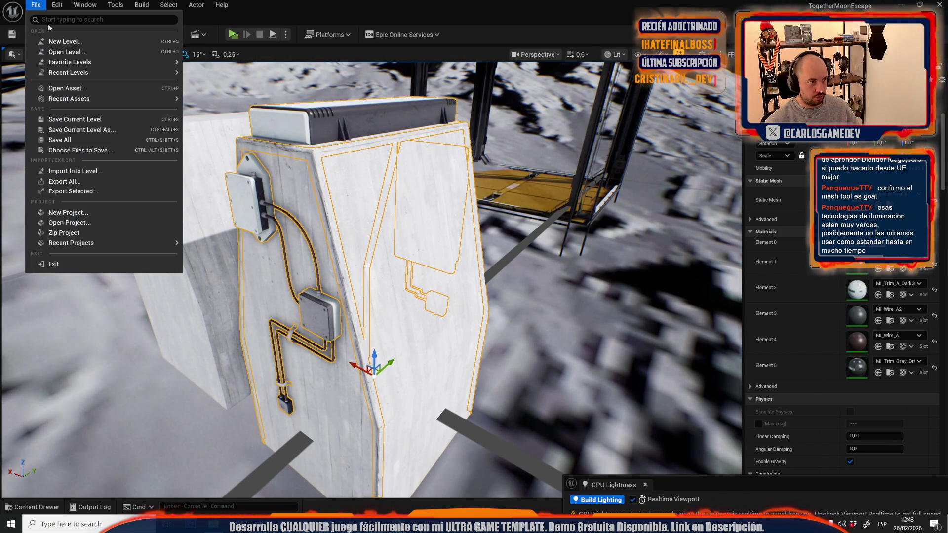
mouse_move(74, 69)
left_click(247, 102)
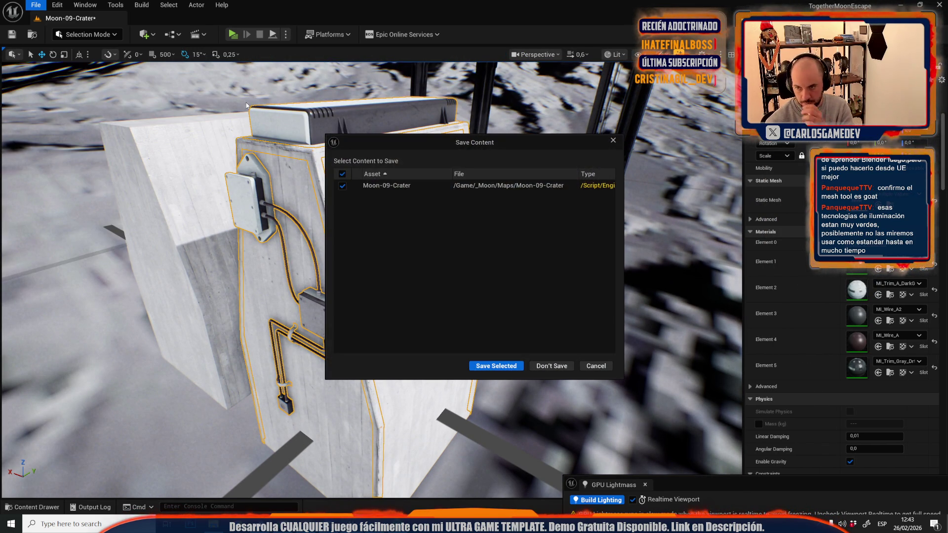
left_click(511, 367)
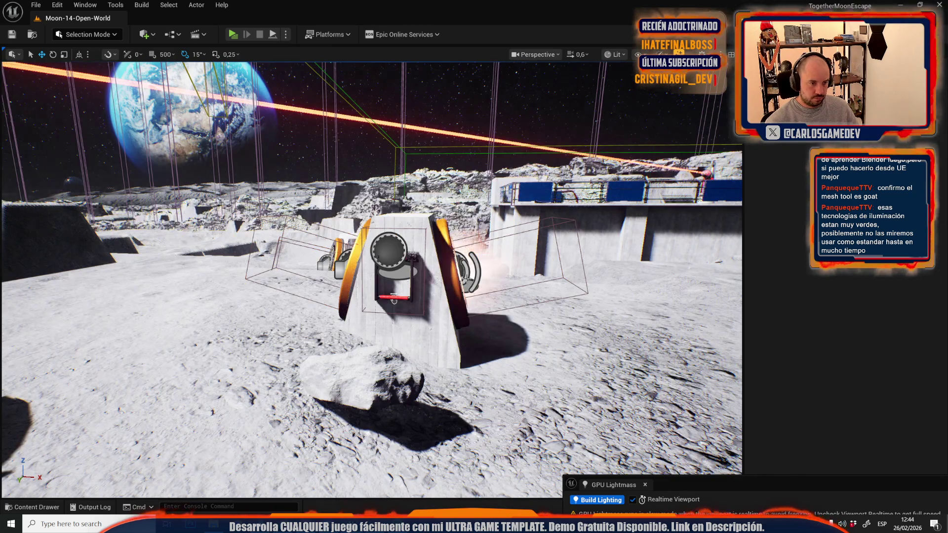
Paste the electric box and select all static meshes matching the generator cube's class
key("ctrl+v")
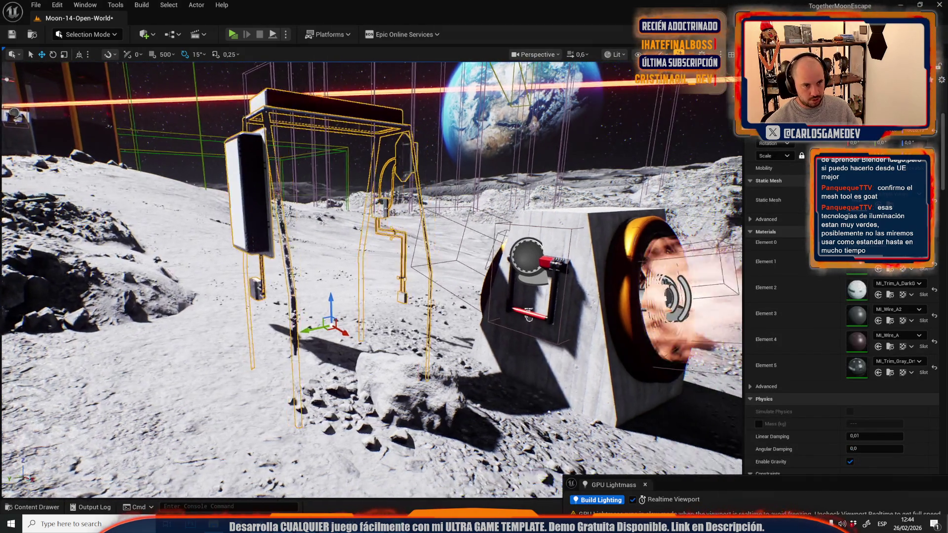
left_click_drag(528, 318, 508, 241)
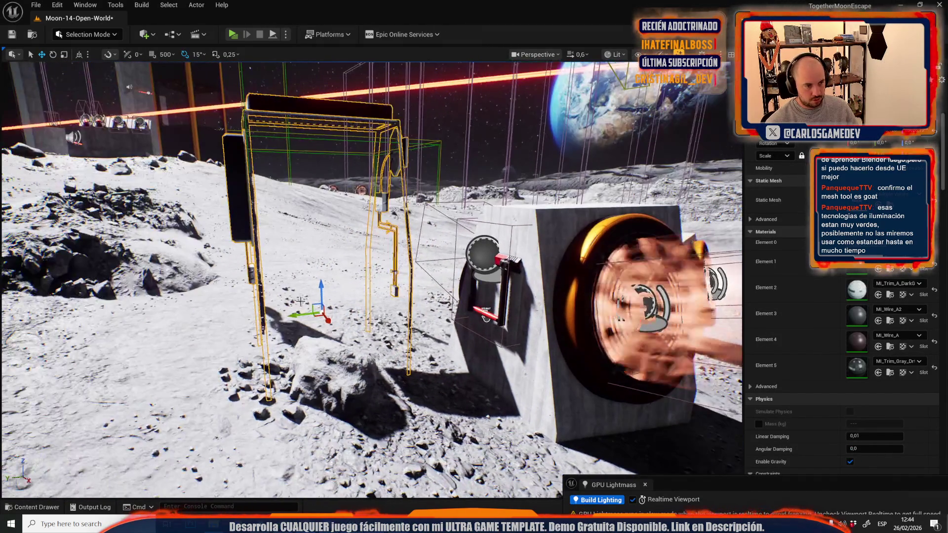
left_click(509, 241)
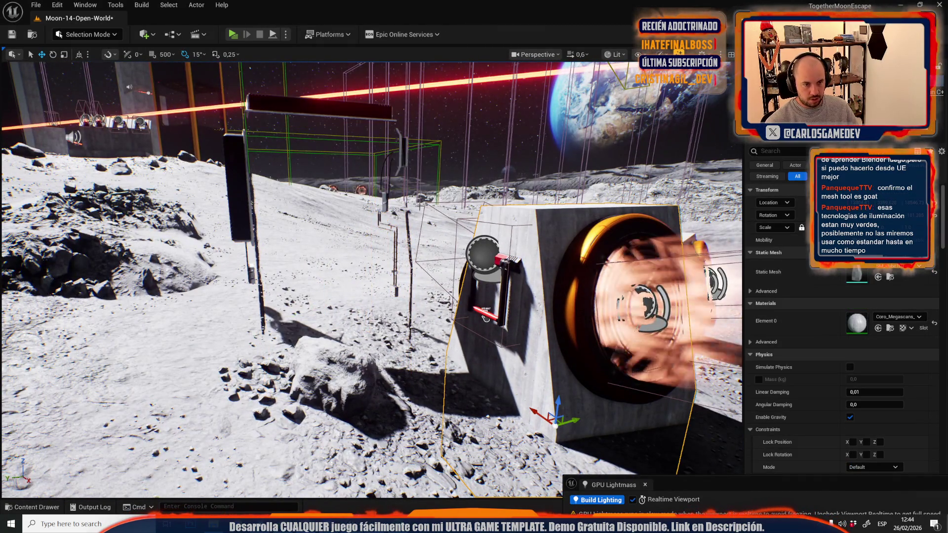
left_click(168, 5)
mouse_move(197, 5)
mouse_move(250, 174)
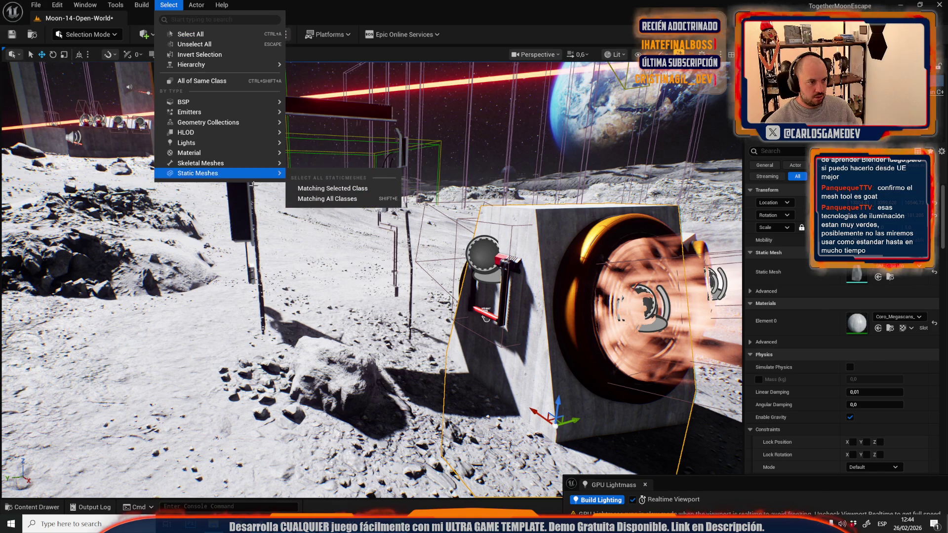
left_click(305, 188)
Select the pasted frame, locate its mesh asset, and inspect the generator block's frame pieces
mouse_move(485, 318)
left_mouse_down()
mouse_move(486, 405)
mouse_move(592, 405)
mouse_move(568, 410)
mouse_move(567, 390)
mouse_move(568, 454)
mouse_move(568, 430)
mouse_move(543, 420)
left_mouse_up()
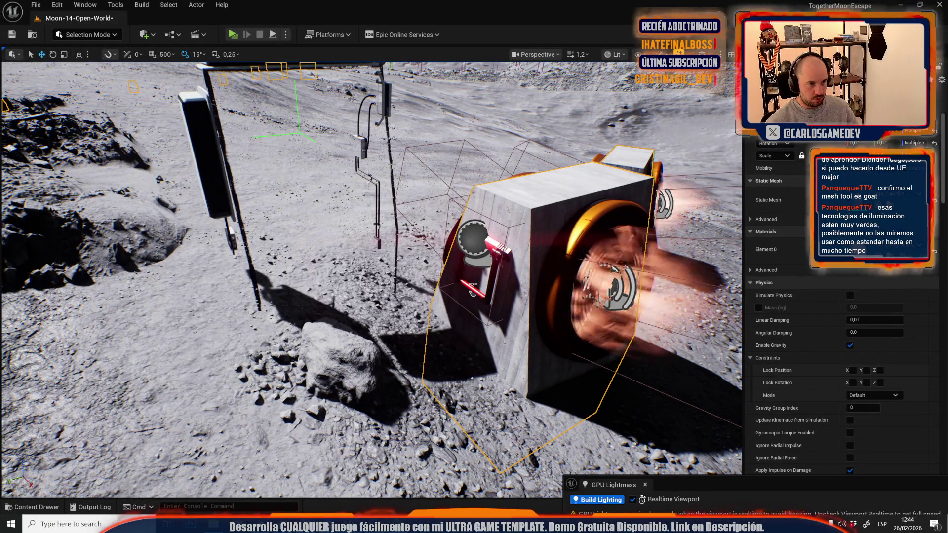
left_click(472, 291)
left_click(388, 173)
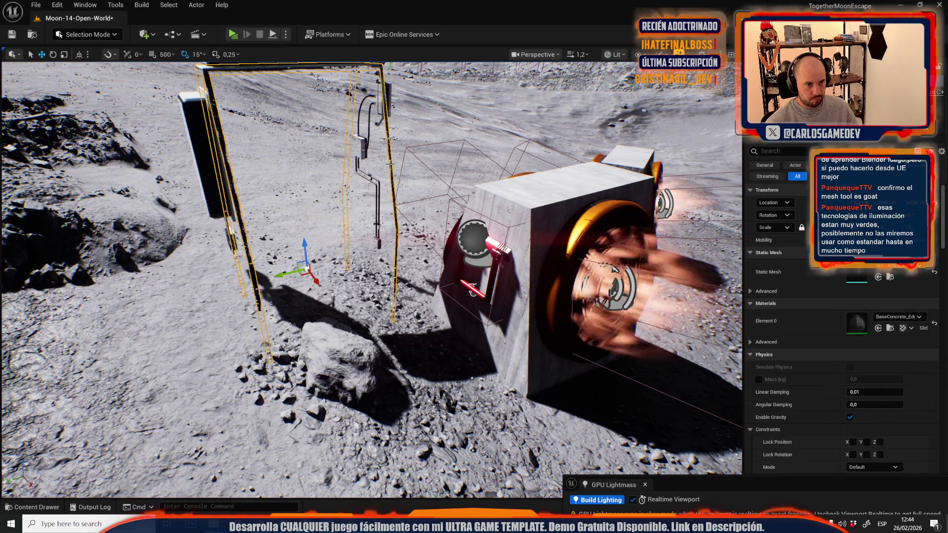
left_click(891, 278)
left_click_drag(535, 180, 454, 168)
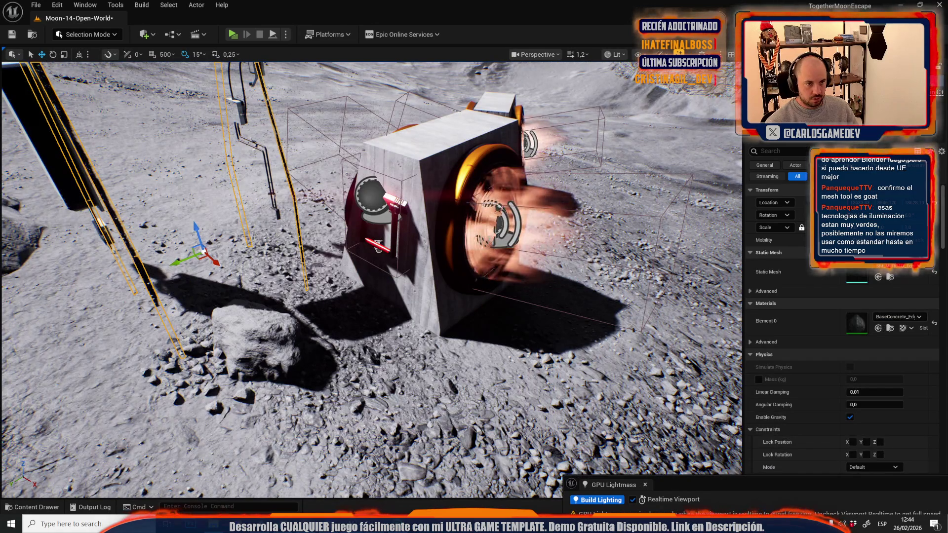
left_click(442, 142)
mouse_move(471, 228)
left_mouse_down()
mouse_move(455, 230)
mouse_move(471, 231)
left_mouse_up()
left_click(516, 316)
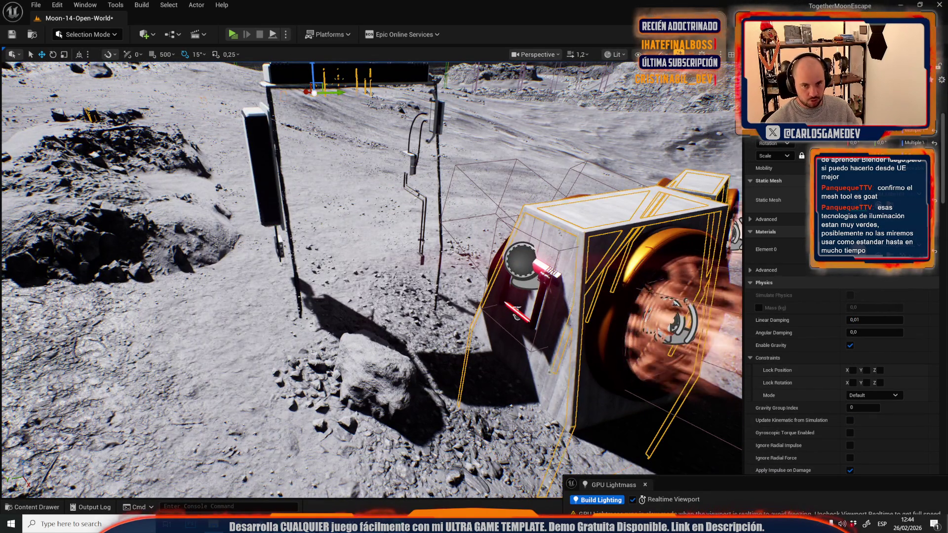
mouse_move(516, 316)
left_mouse_down()
mouse_move(499, 306)
mouse_move(478, 246)
mouse_move(395, 249)
mouse_move(424, 257)
left_mouse_up()
scroll(469, 249, "down", 1)
scroll(454, 249, "up", 3)
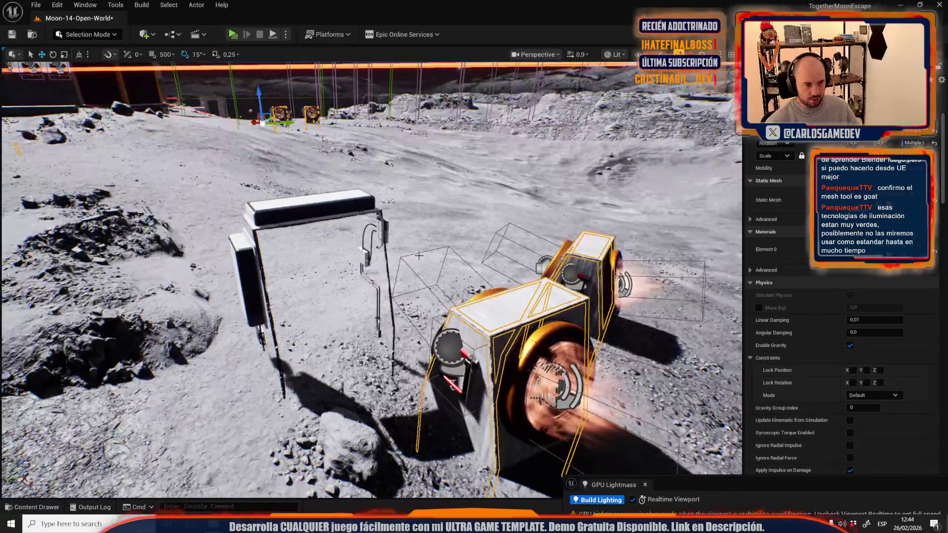
Browse to the combined electric box mesh and place it onto the generator blocks
left_click(358, 205)
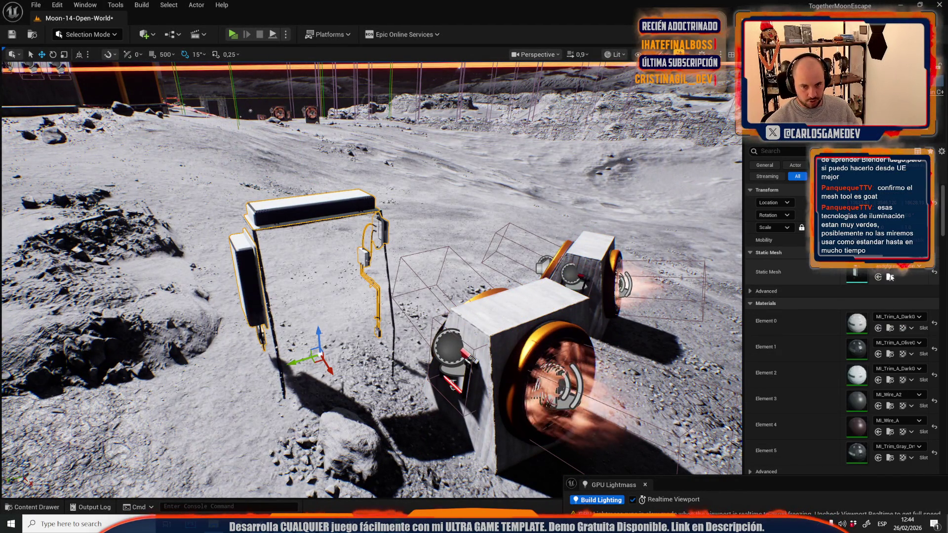
left_click(890, 277)
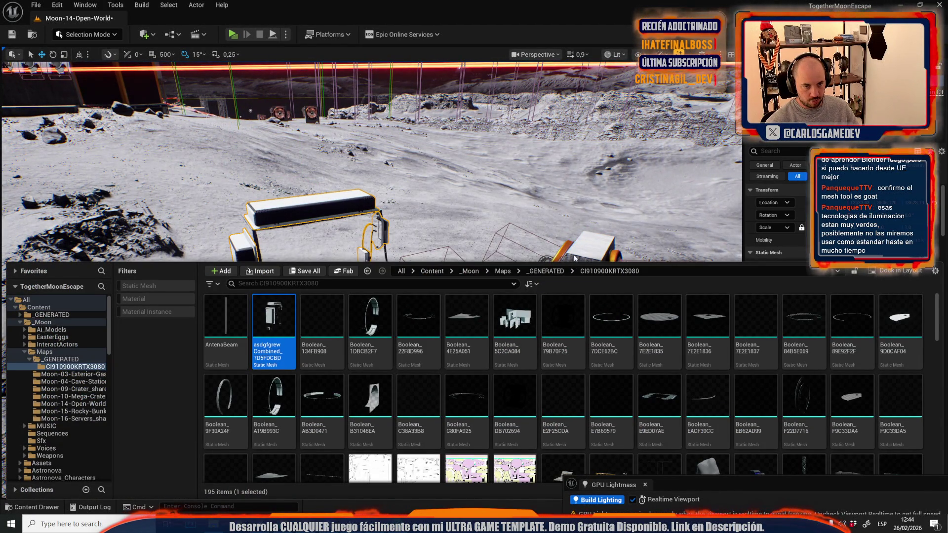
left_click_drag(515, 213, 509, 224)
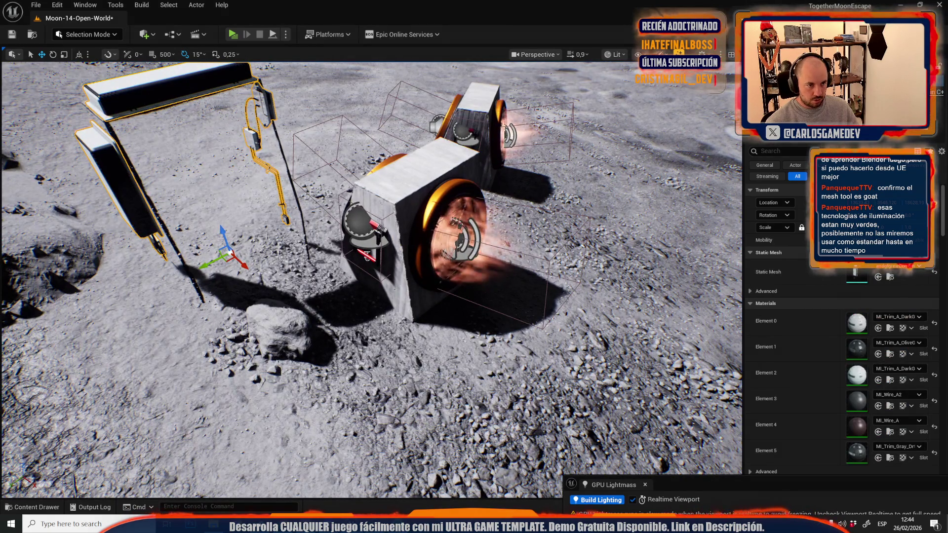
left_click(366, 256)
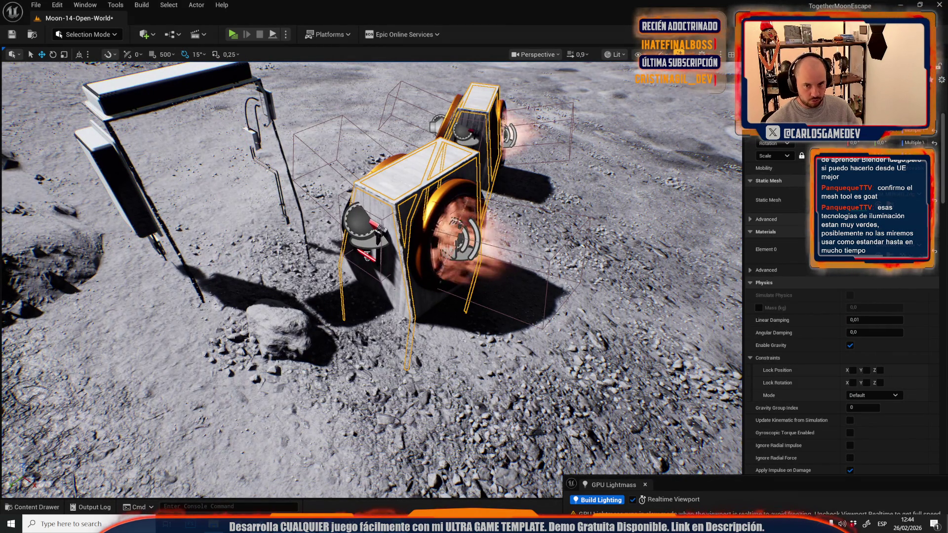
left_click(367, 256)
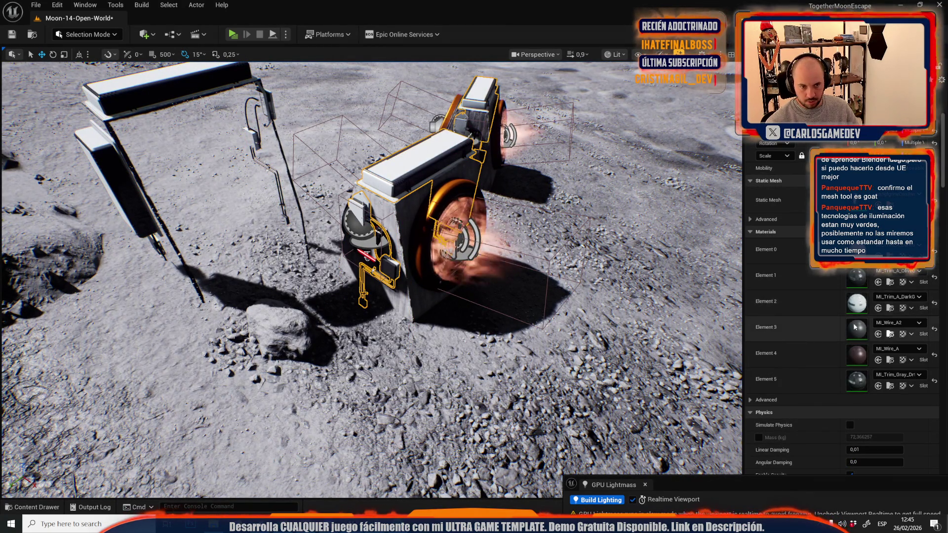
left_click_drag(506, 272, 445, 244)
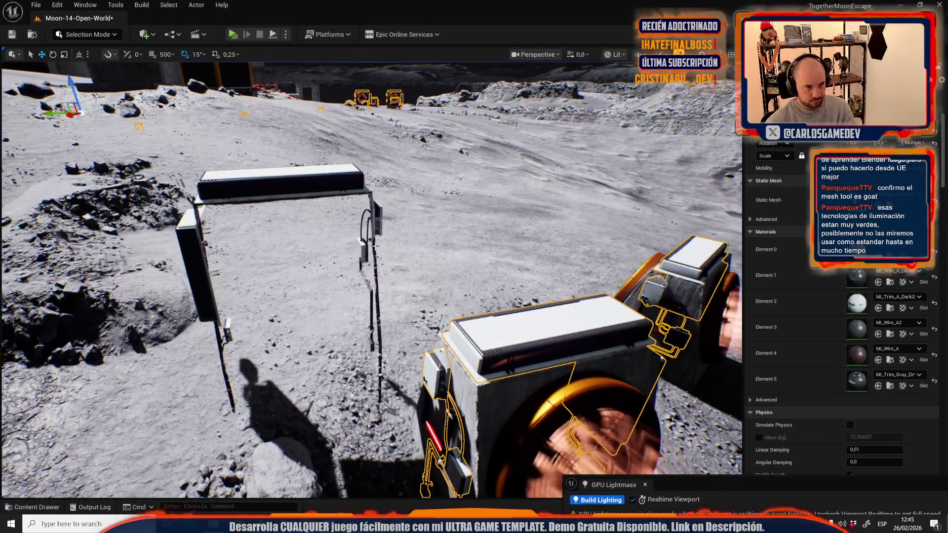
Delete the old arch frame from the generator block
left_click(341, 180)
key("Delete")
mouse_move(341, 180)
left_mouse_down()
mouse_move(408, 245)
mouse_move(581, 284)
left_mouse_up()
Select the generator's electric box, unlock proportional scaling, and undo the last scale change
left_click(408, 246)
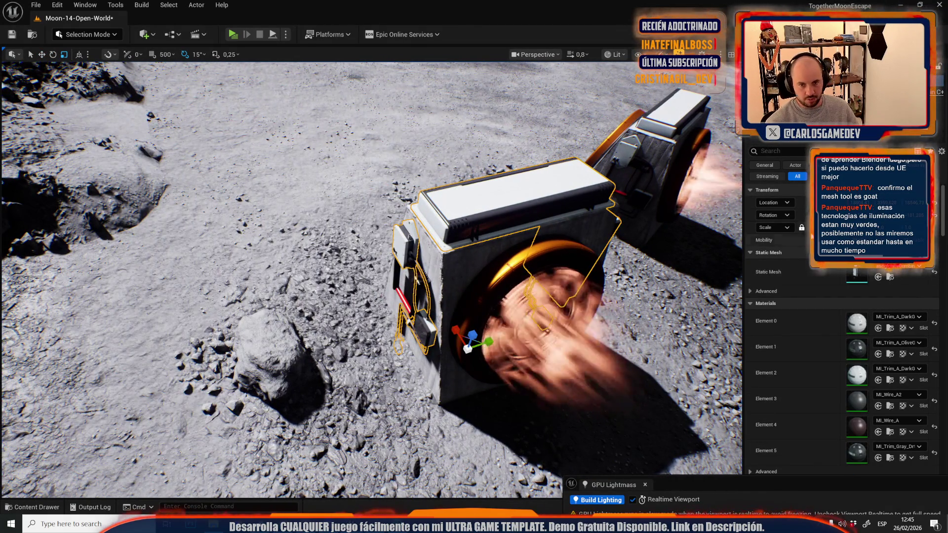
left_click(802, 227)
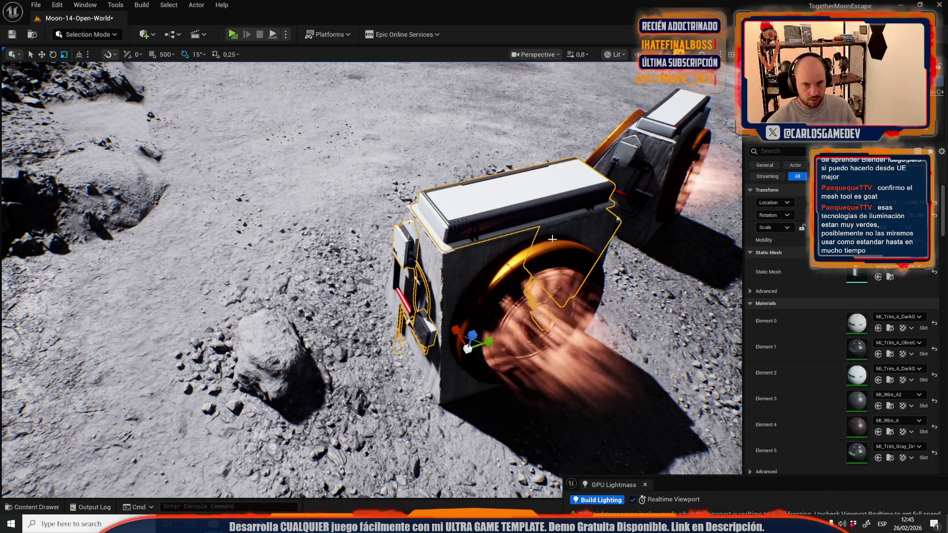
mouse_move(564, 239)
left_mouse_down()
mouse_move(508, 259)
mouse_move(544, 257)
left_mouse_up()
scroll(516, 258, "down", 2)
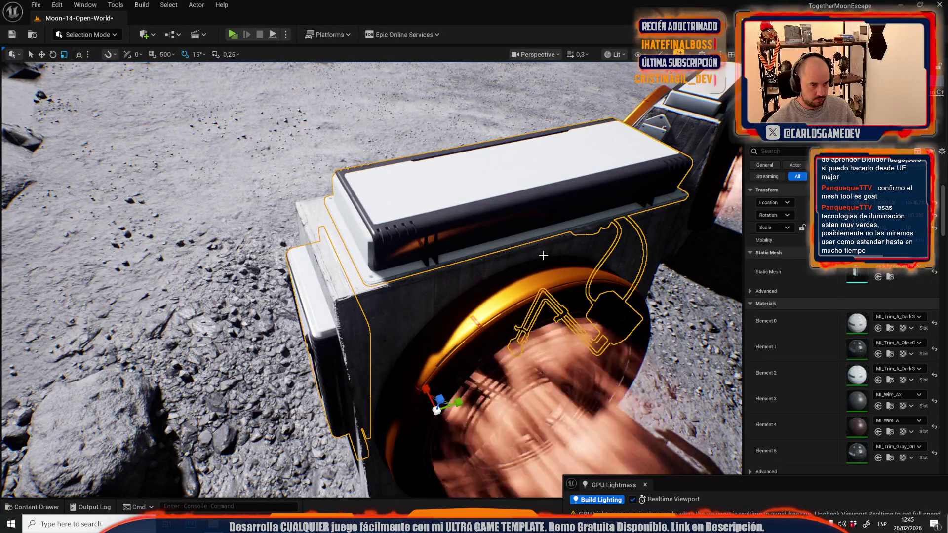
key("ctrl+z")
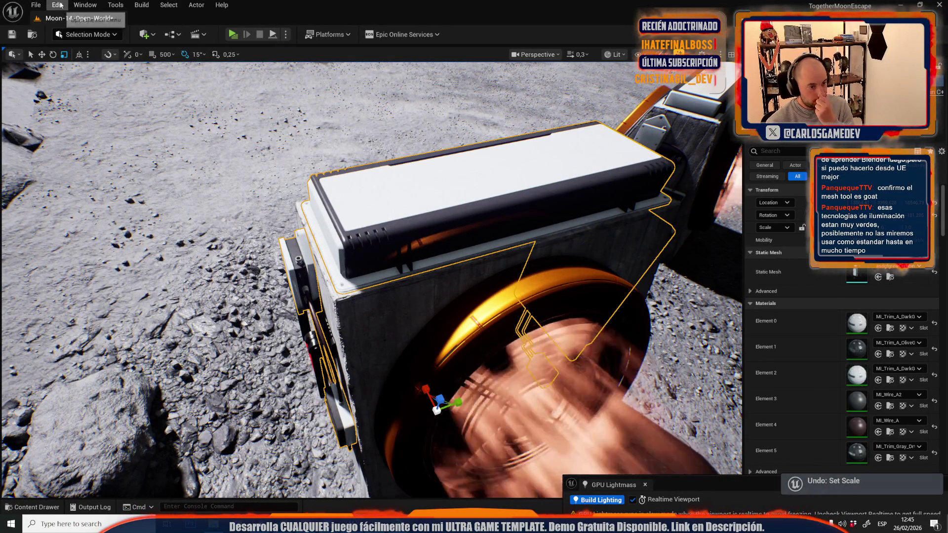
left_click(36, 5)
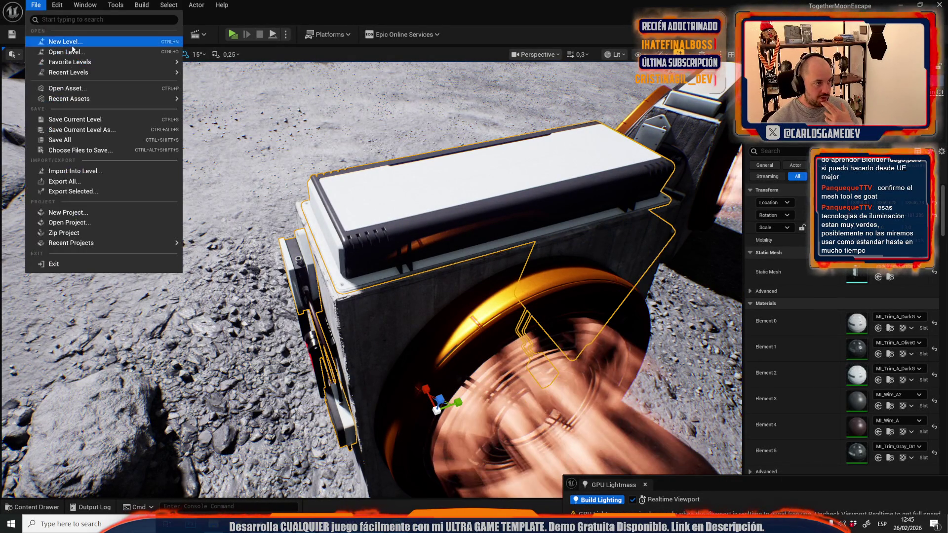
Open the recent level Moon-09-Crater, saving Moon-14-Open-World first
mouse_move(107, 72)
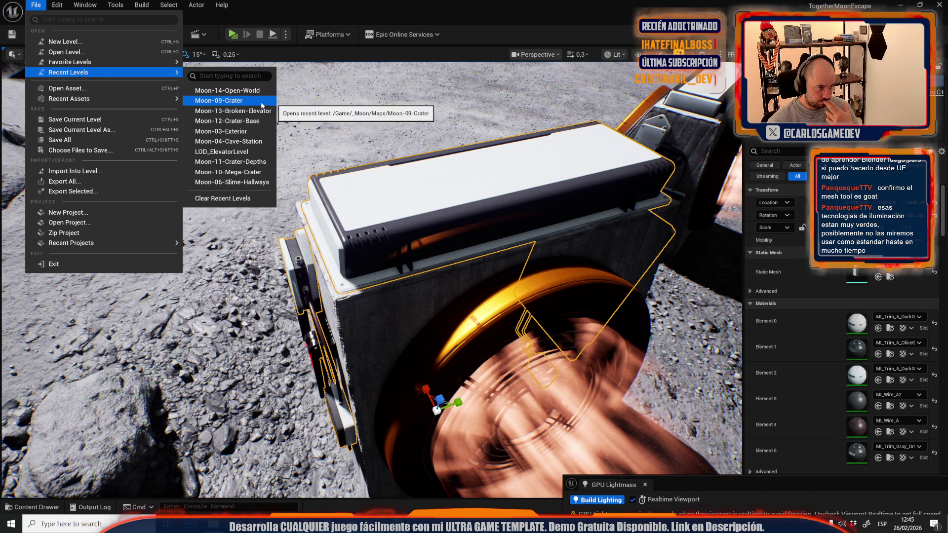
left_click(232, 100)
left_click(512, 371)
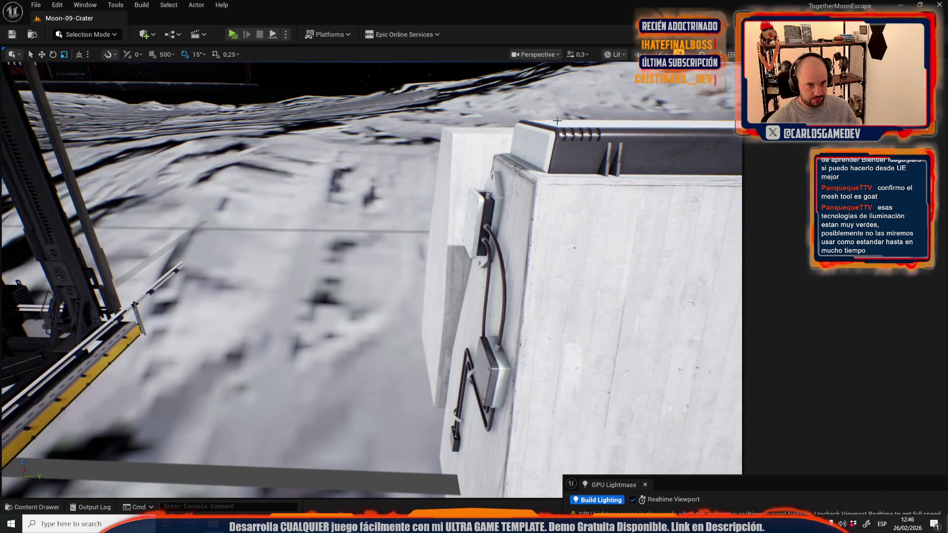
Focus on the electric box mounted on the concrete block and locate its mesh asset
left_click(501, 222)
key("f")
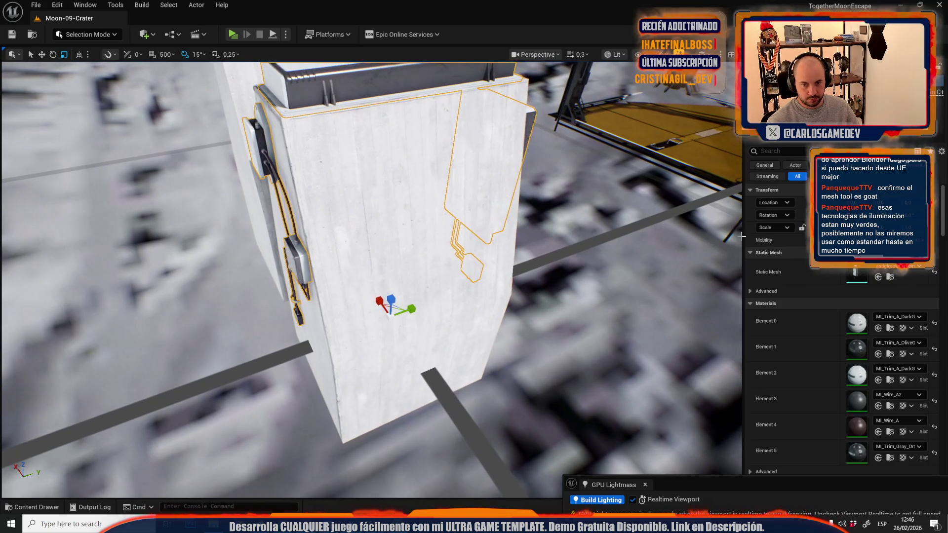
left_click(891, 278)
Duplicate the merged electric-box mesh asset and drag the copy onto the concrete block
right_click(279, 321)
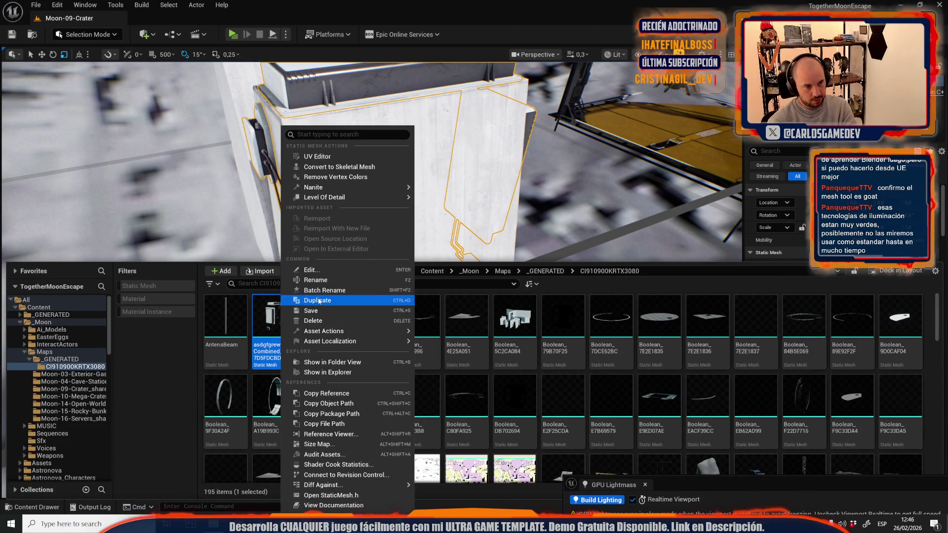
left_click(319, 300)
mouse_move(322, 316)
left_mouse_down()
mouse_move(370, 340)
mouse_move(398, 303)
left_mouse_up()
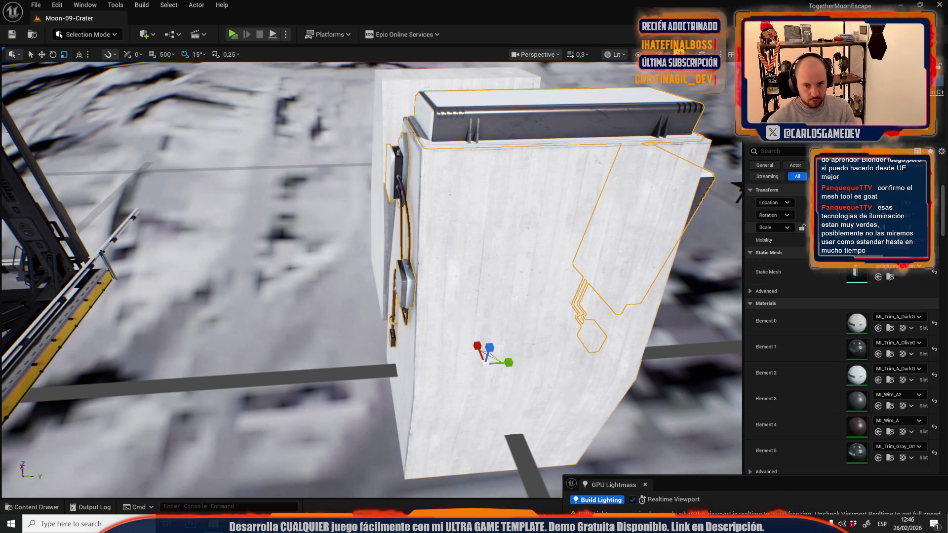
scroll(507, 278, "up", 5)
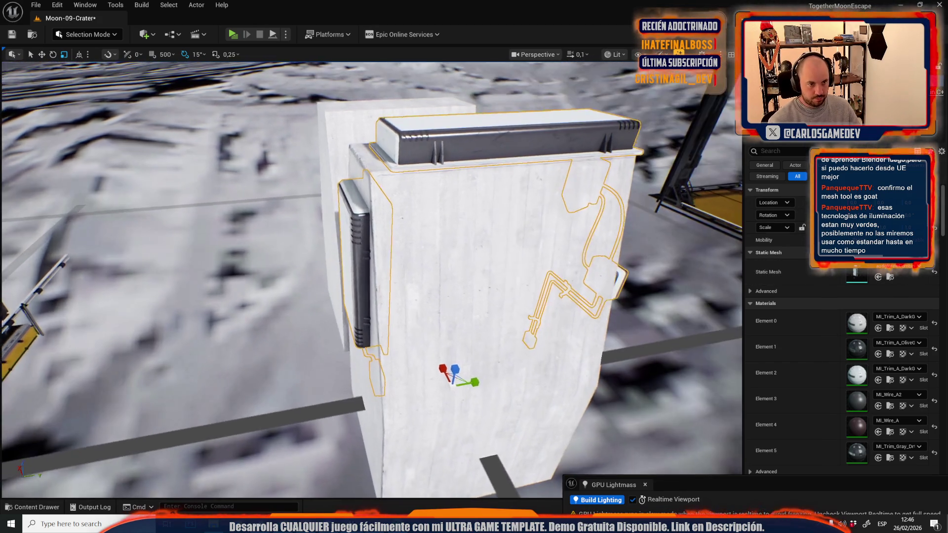
Rotate the placed copy, undo a scale change, redo its move, and locate its asset
key("e")
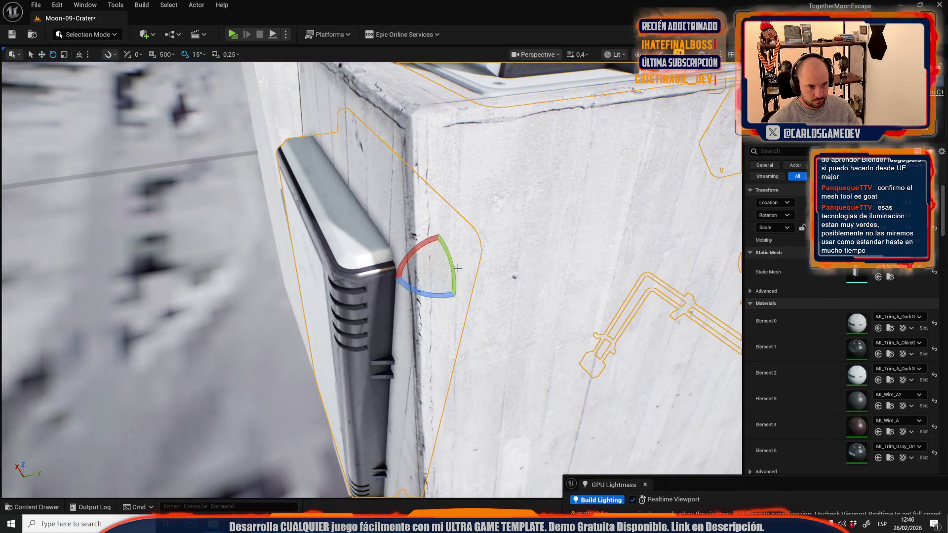
mouse_move(459, 264)
left_mouse_down()
mouse_move(385, 280)
mouse_move(345, 269)
mouse_move(375, 258)
left_mouse_up()
scroll(356, 272, "down", 1)
scroll(348, 268, "down", 2)
scroll(370, 259, "up", 3)
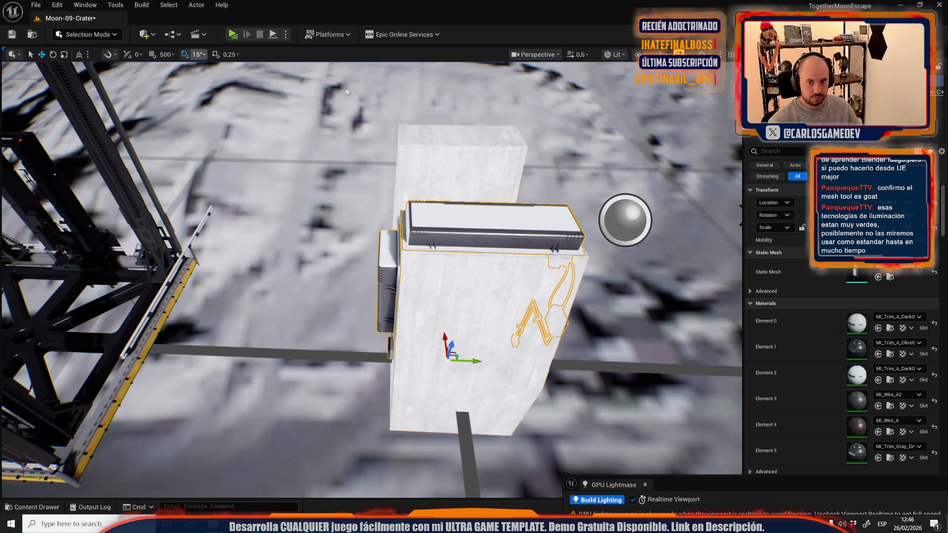
key("ctrl+space")
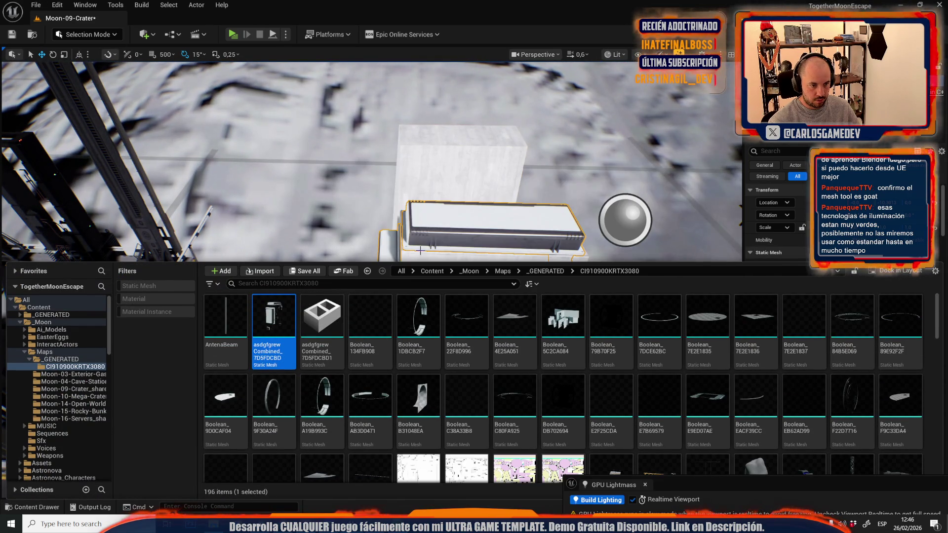
key("ctrl+z")
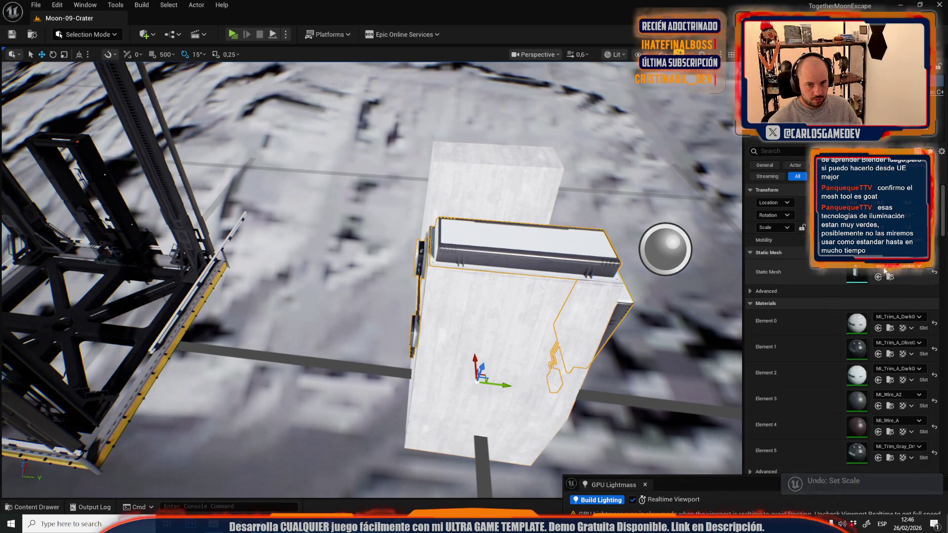
key("ctrl+y")
key("ctrl+y")
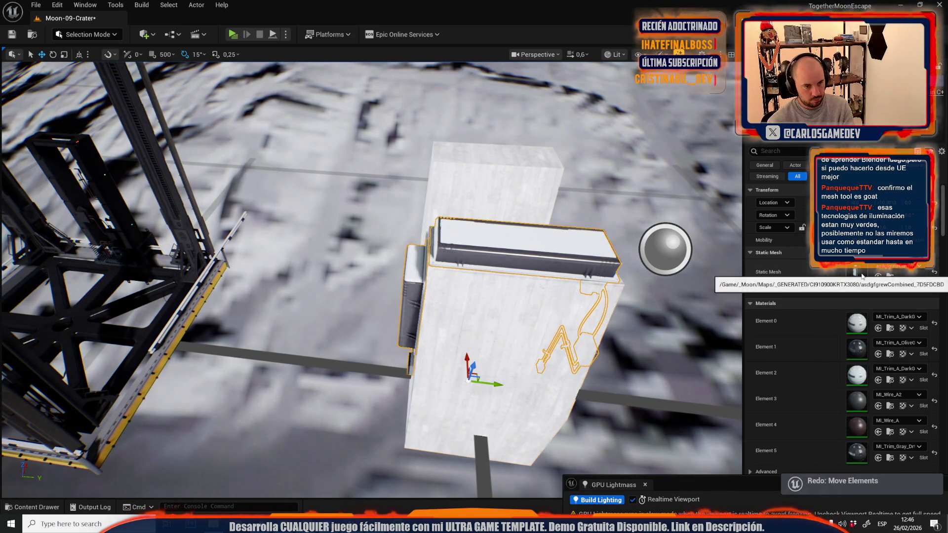
left_click(891, 277)
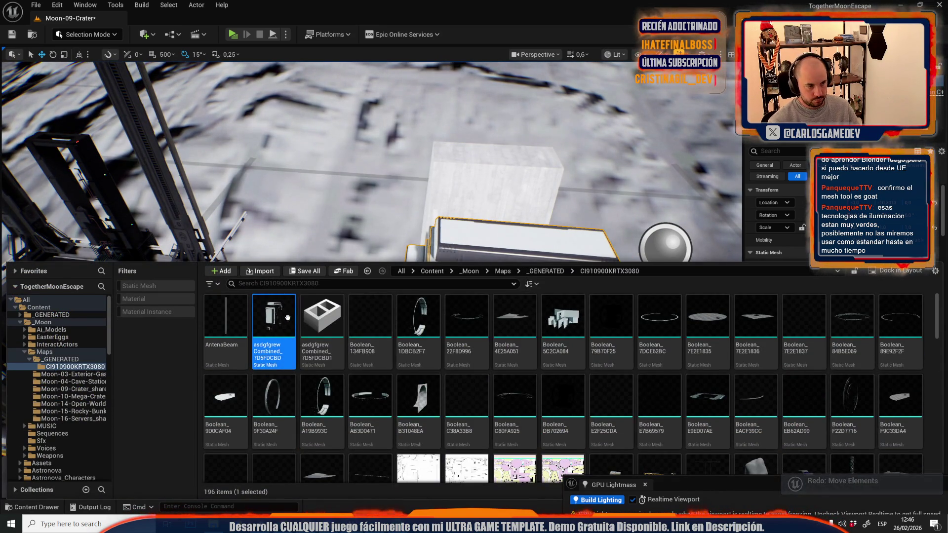
Duplicate the merged mesh asset and assign the new copy to the block's electric box
right_click(284, 320)
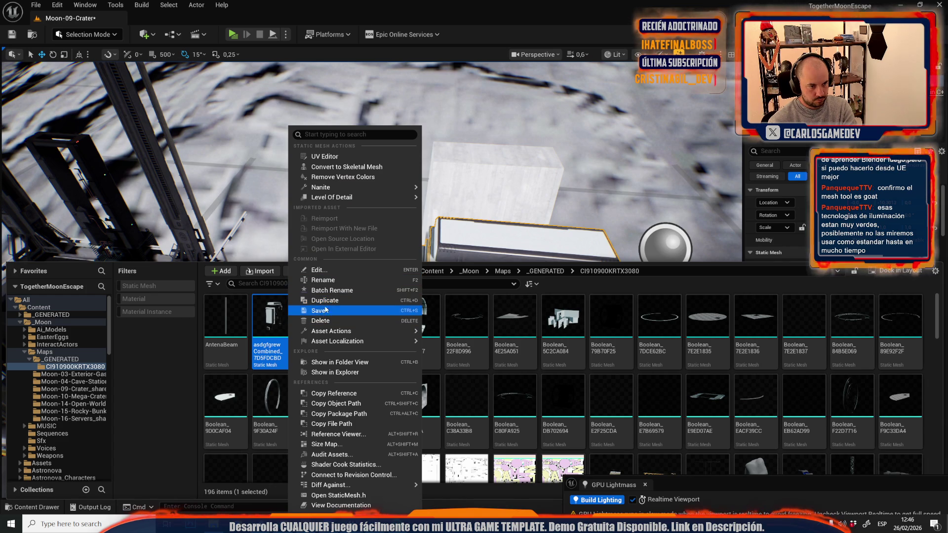
left_click(331, 301)
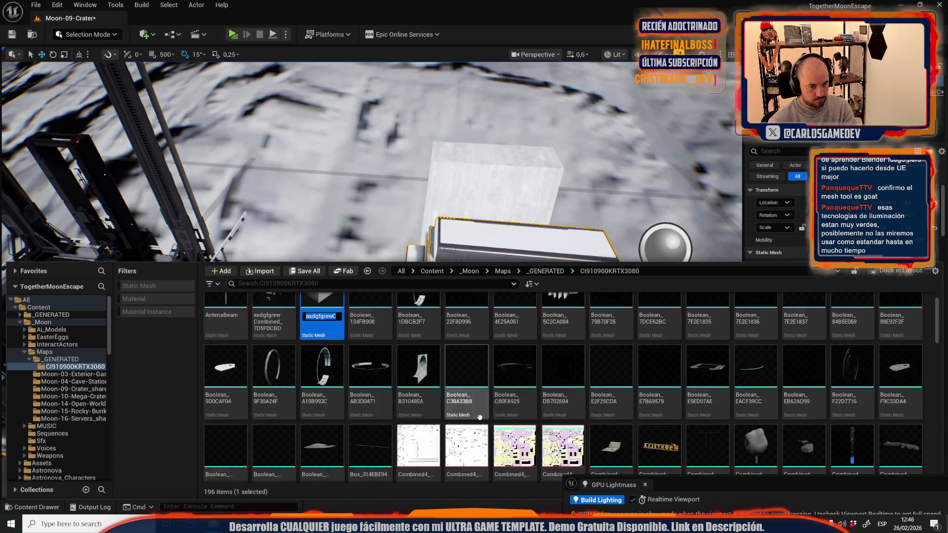
left_click(322, 318)
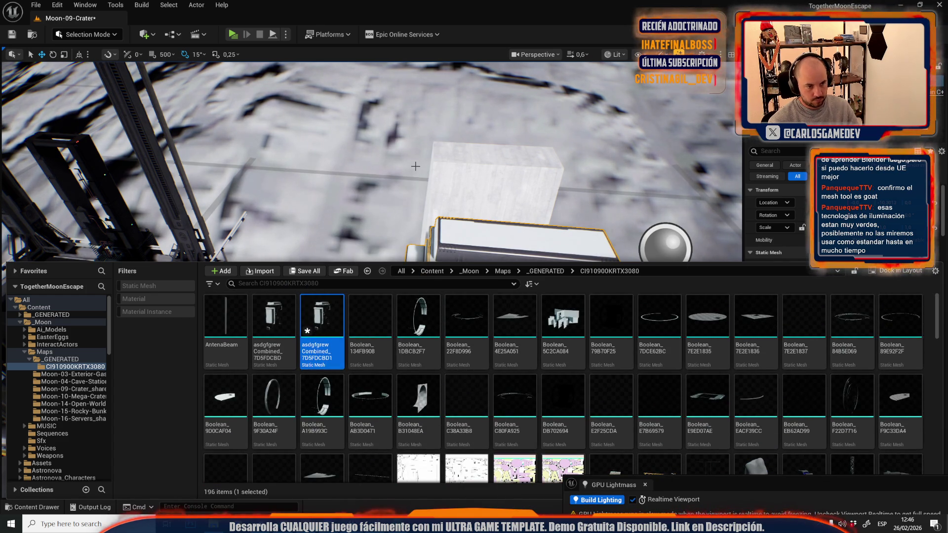
left_click(878, 277)
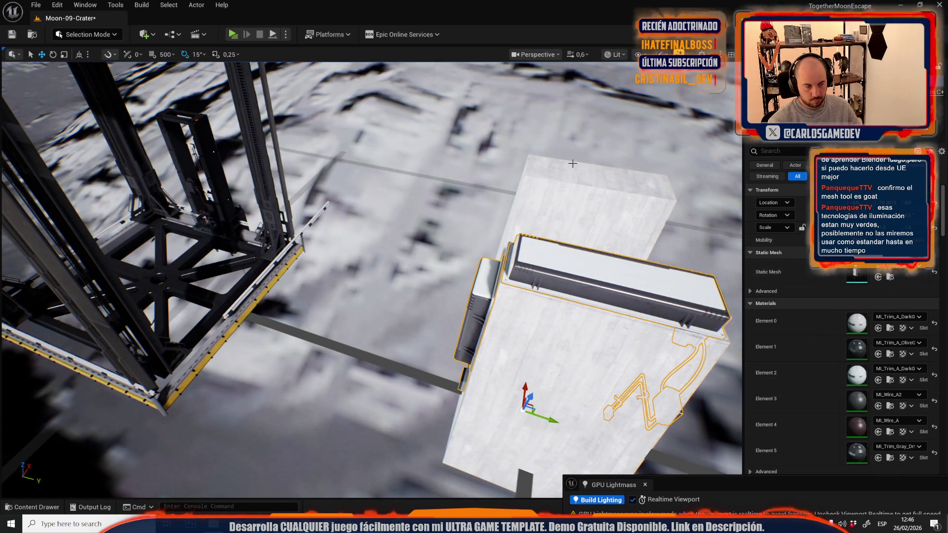
Move the box mesh's pivot to World Origin with Modeling Mode's Edit Pivot
left_click(75, 34)
left_click(93, 105)
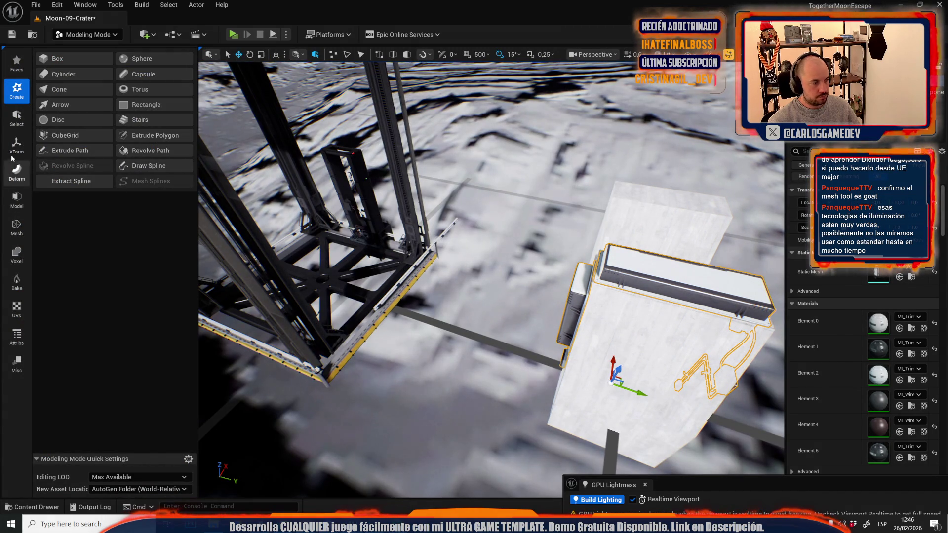
left_click(16, 143)
left_click(75, 90)
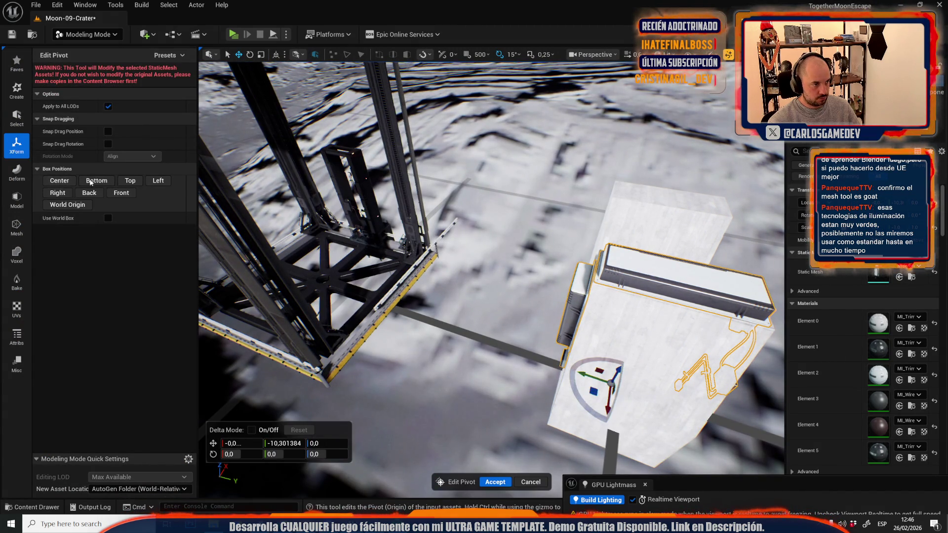
left_click(78, 205)
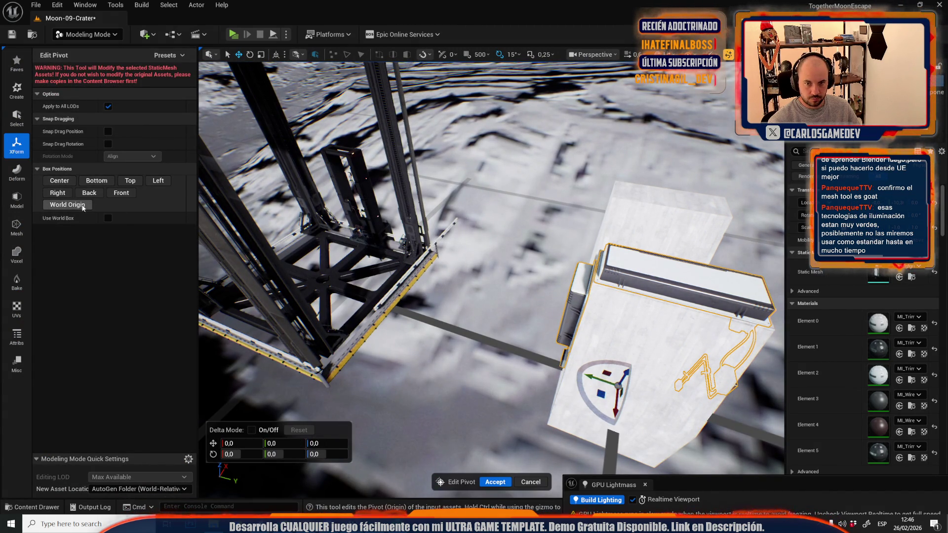
left_click(493, 481)
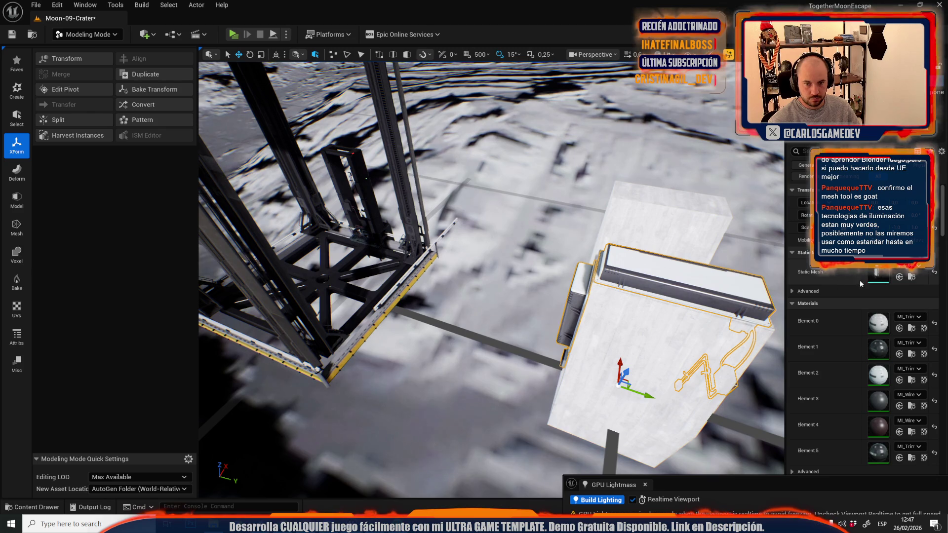
Save the Moon-09-Crater level and all changed assets
left_click(912, 278)
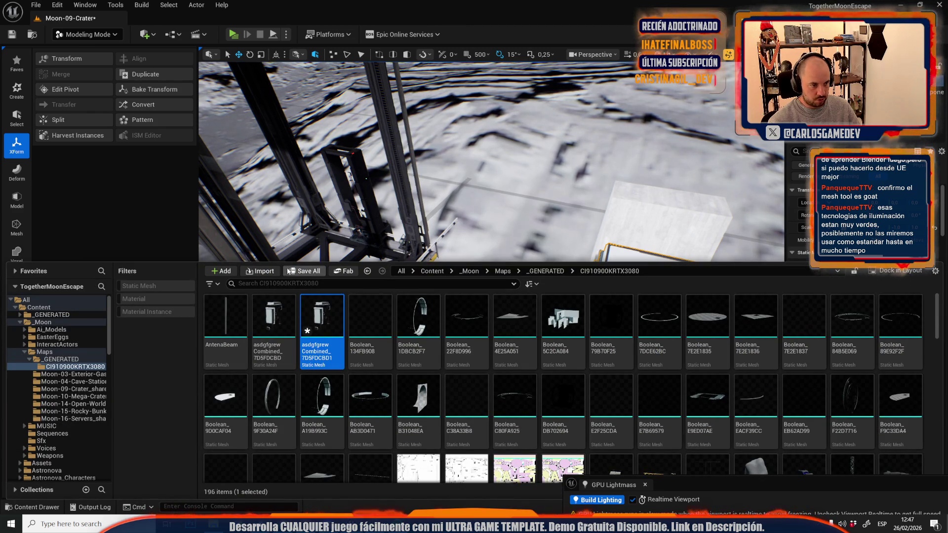
key("ctrl+shift+s")
left_click(547, 370)
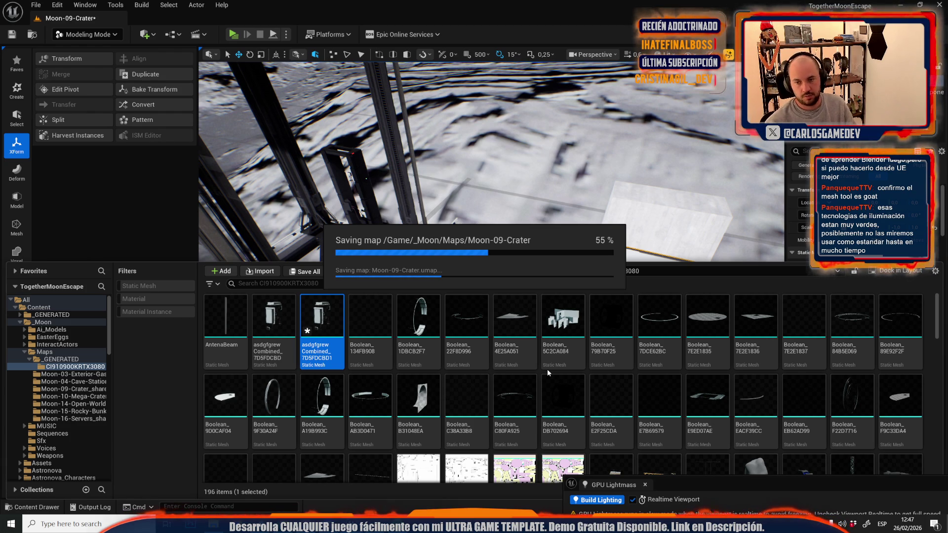
left_click(92, 37)
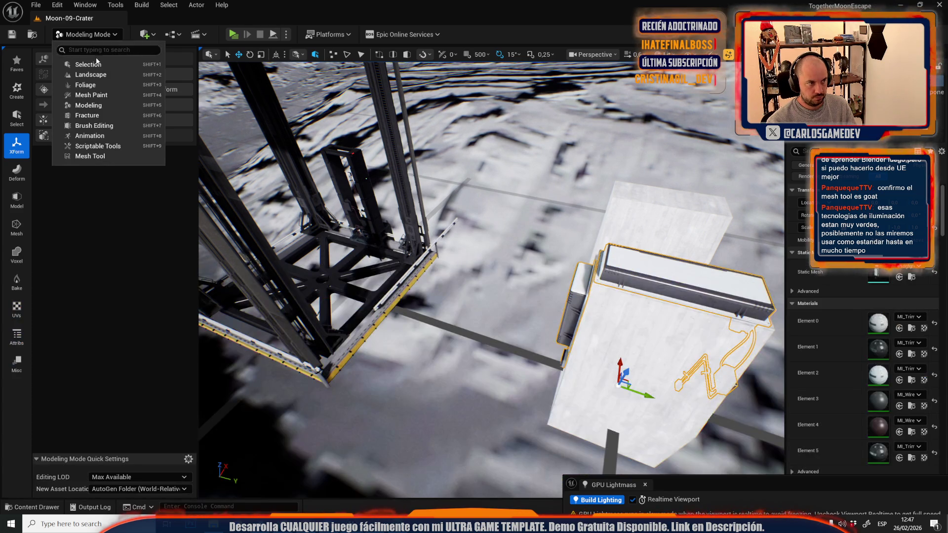
Pull back to see both generator boxes and locate the box's mesh asset among project assets
left_click(85, 68)
left_click(36, 5)
mouse_move(108, 75)
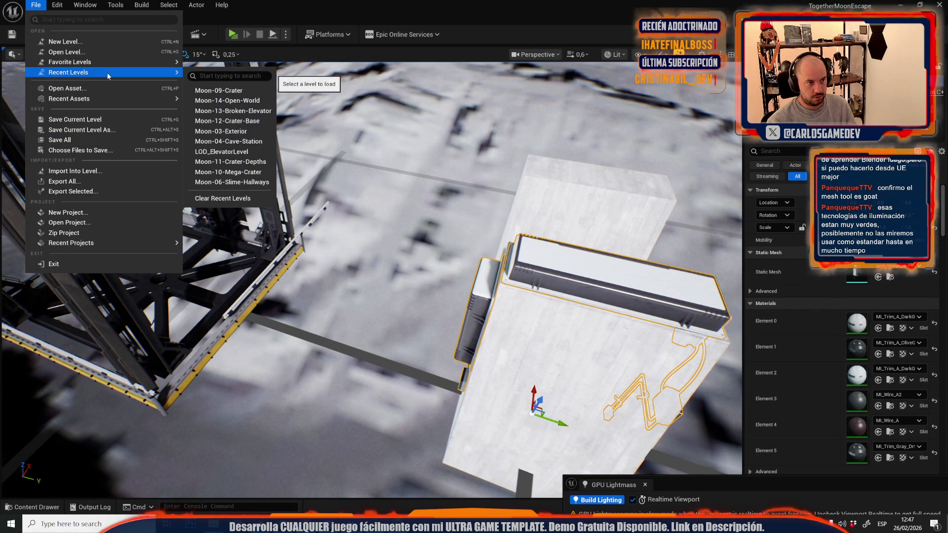
key("Escape")
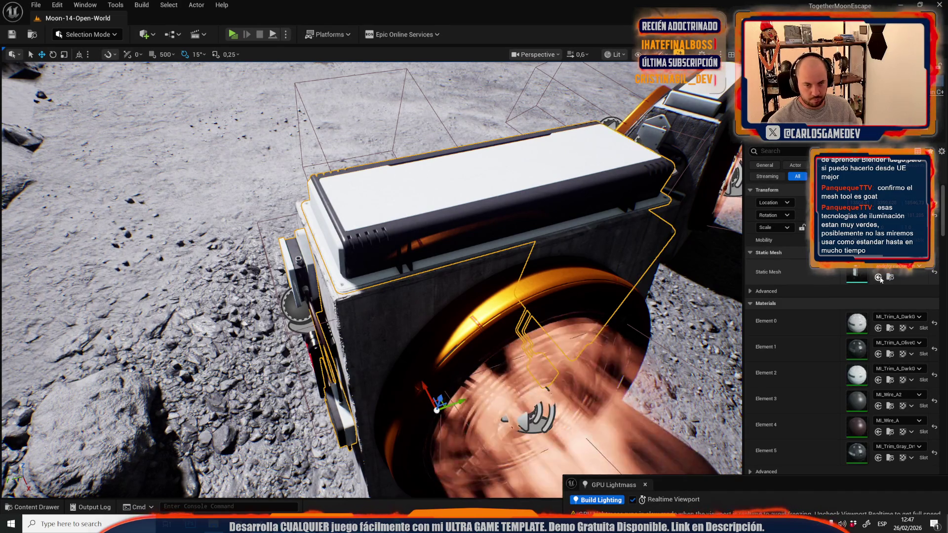
mouse_move(622, 281)
left_mouse_down()
mouse_move(662, 276)
mouse_move(661, 301)
left_mouse_up()
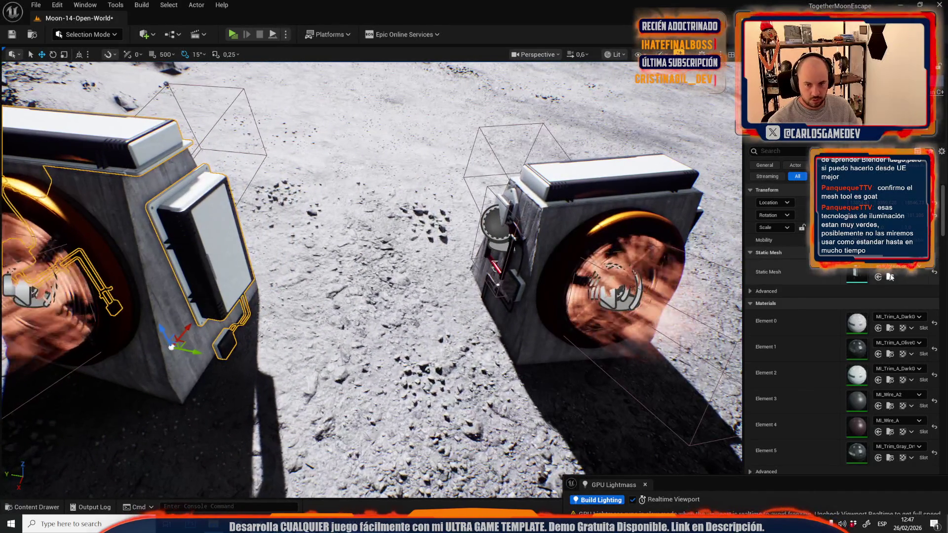
left_click(890, 278)
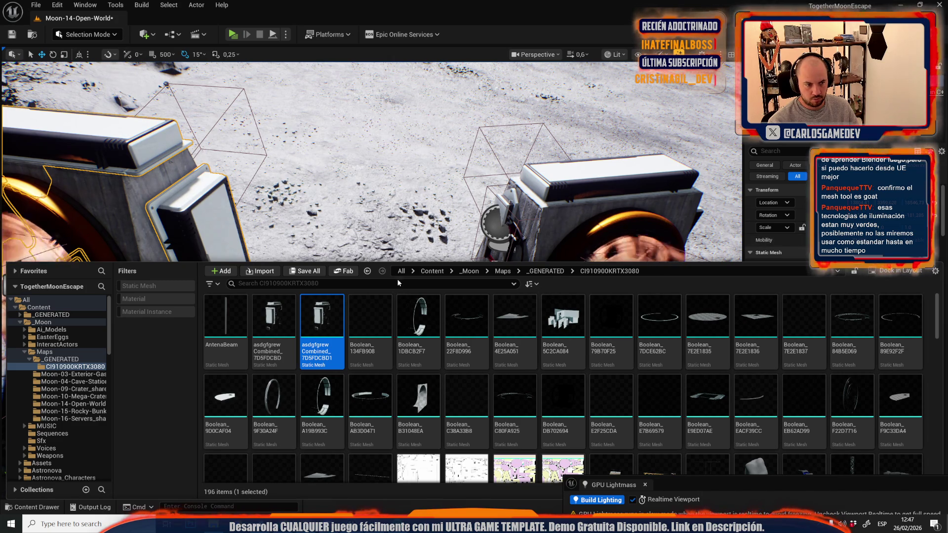
left_click_drag(248, 94, 248, 94)
Open Moon-09-Crater from Recent Levels, discarding the open-world level's unsaved changes
left_click(36, 5)
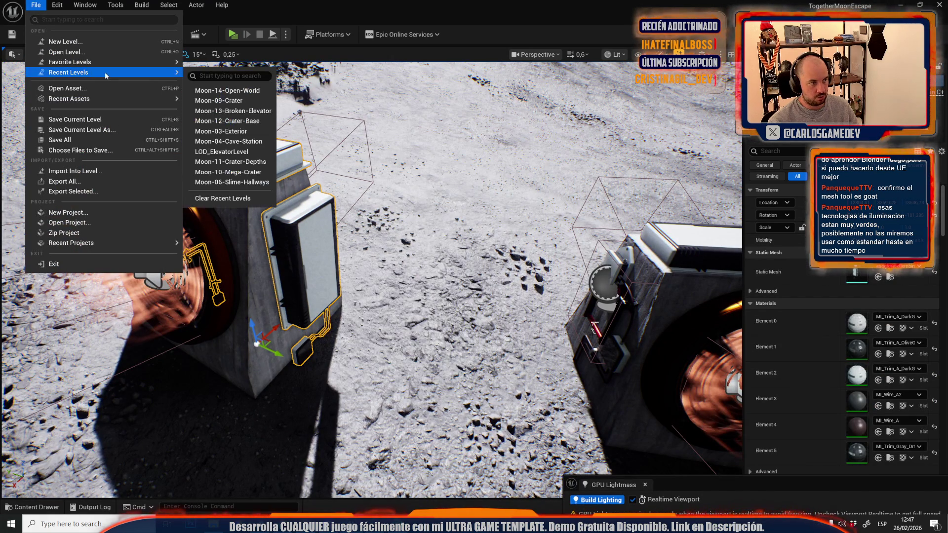
left_click(256, 102)
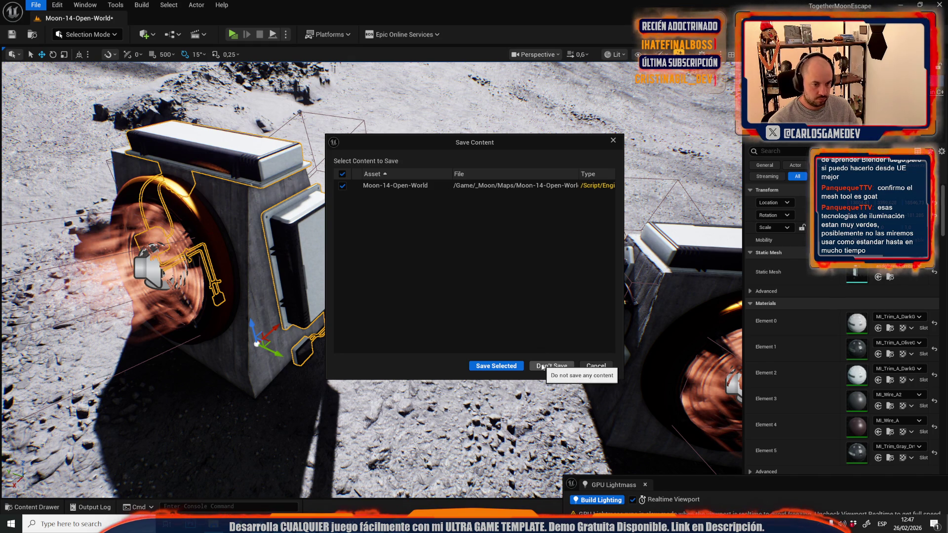
left_click(542, 367)
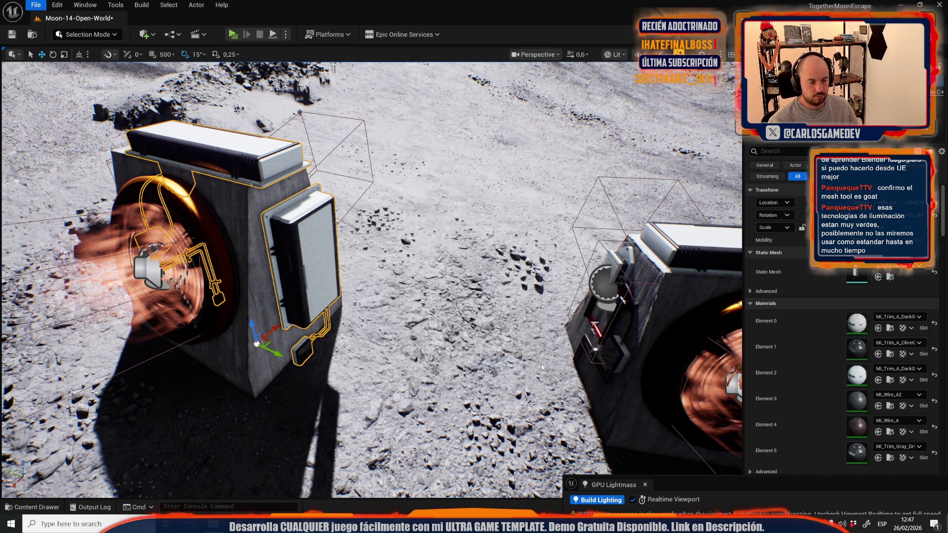
Bake the tall building block's transform using Modeling Mode's XForm Bake Transform
key("1")
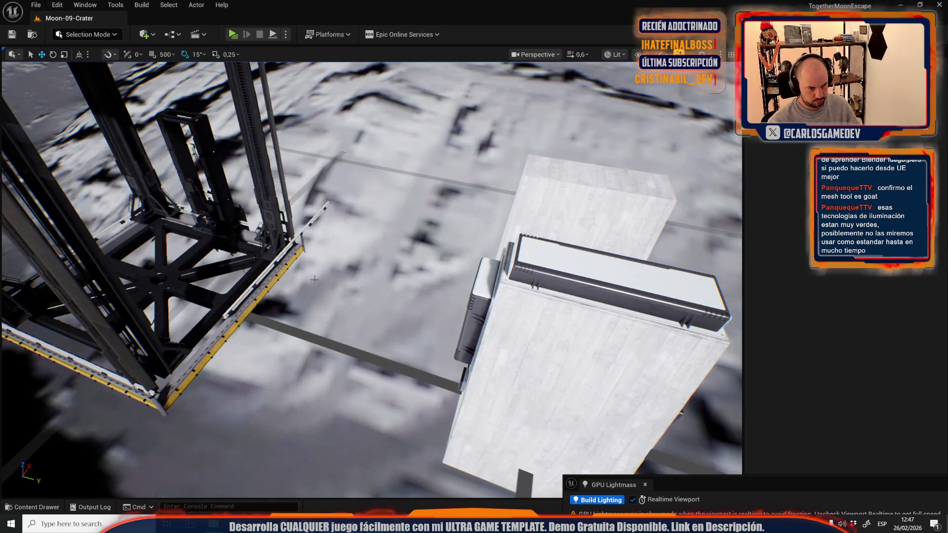
left_click(454, 299)
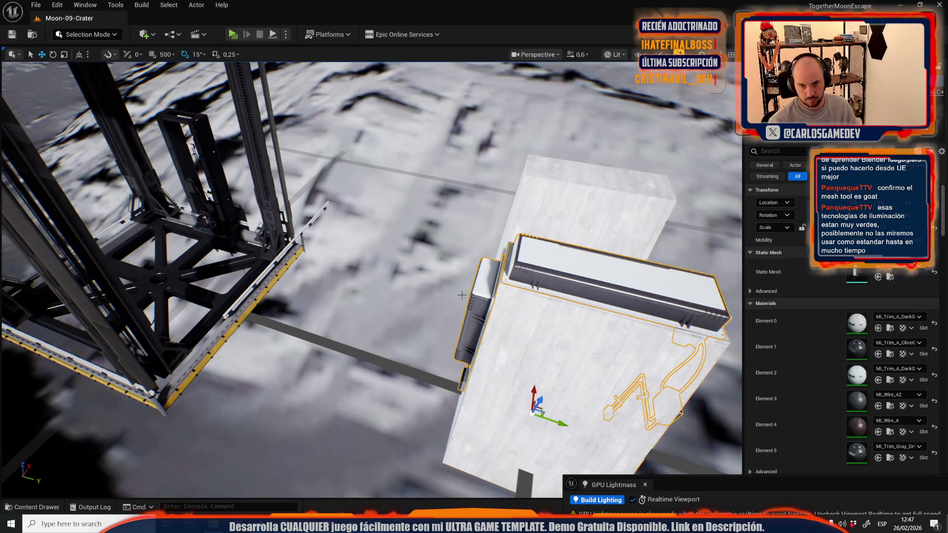
left_click(87, 34)
left_click(103, 105)
left_click(16, 146)
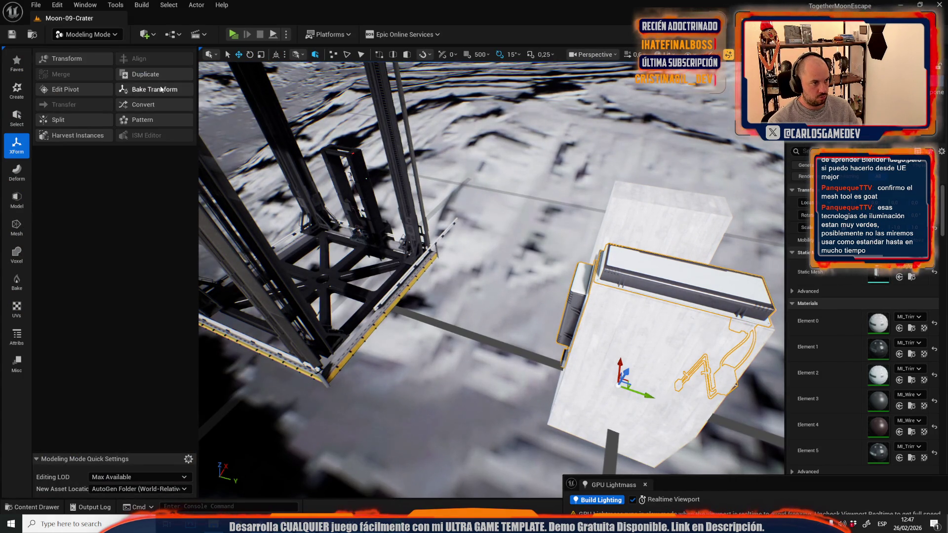
left_click(163, 90)
left_click(503, 481)
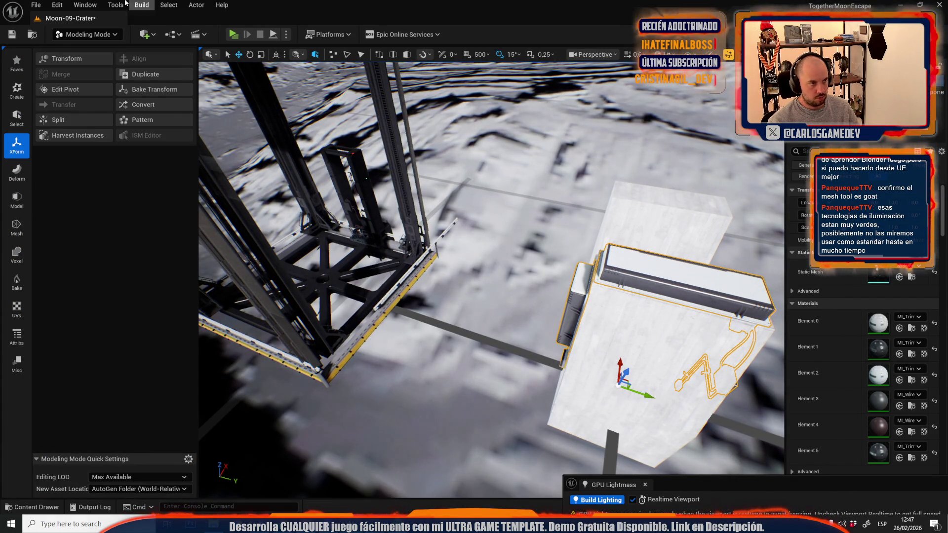
Cancel a switch to Moon-14-Open-World, then Save All to save the level and the combined mesh
left_click(34, 3)
mouse_move(74, 70)
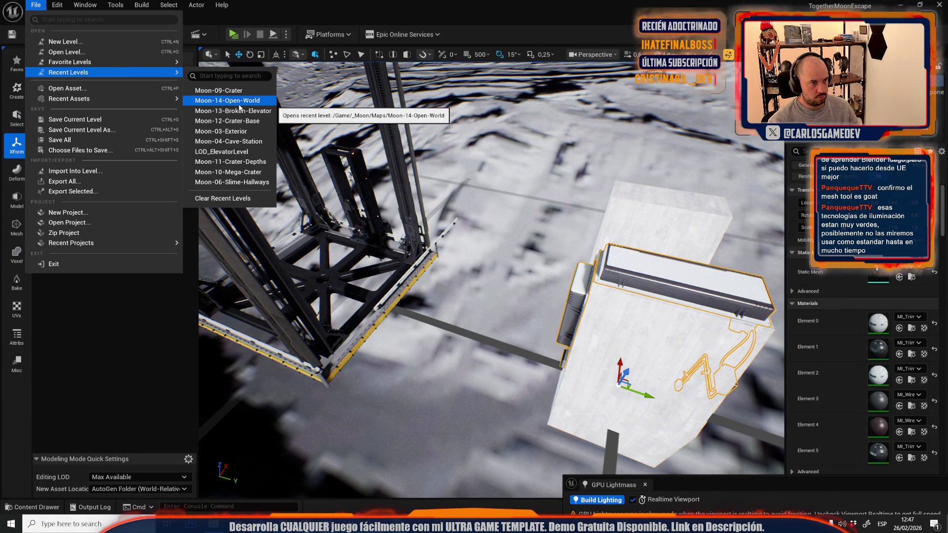
left_click(227, 103)
left_click(592, 362)
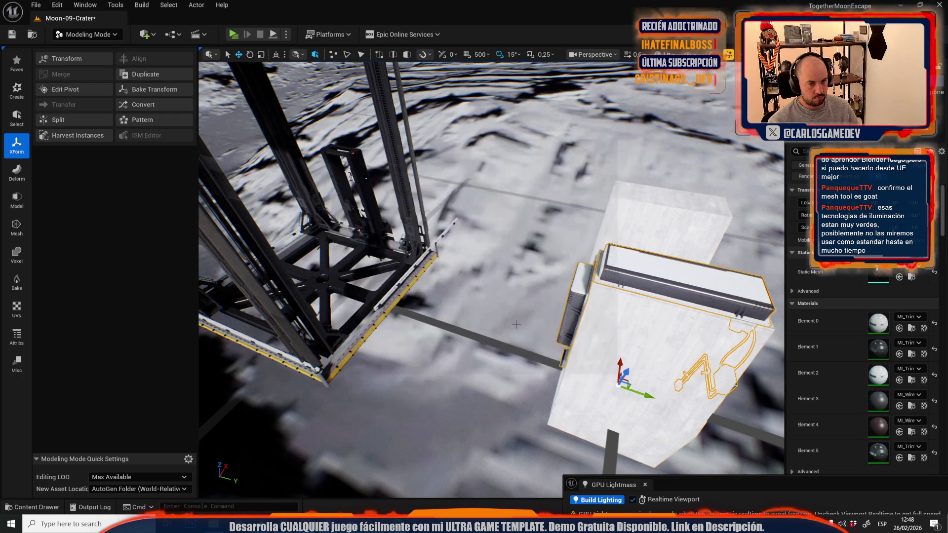
key("ctrl+space")
left_click(316, 272)
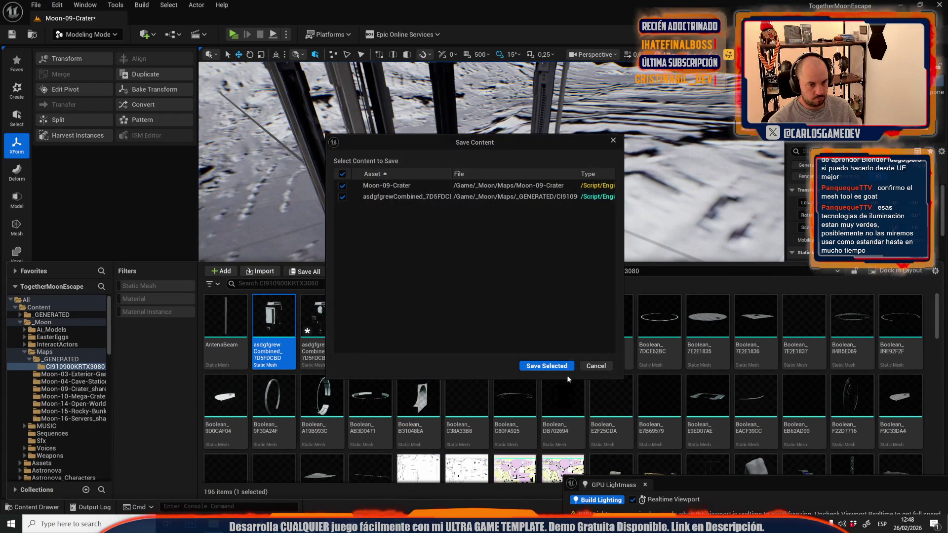
left_click(559, 364)
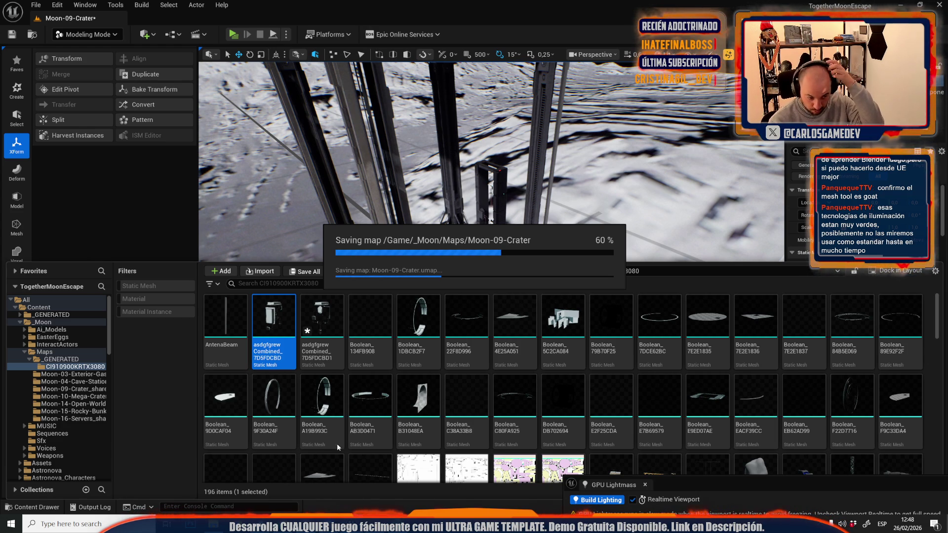
key("alt+Tab")
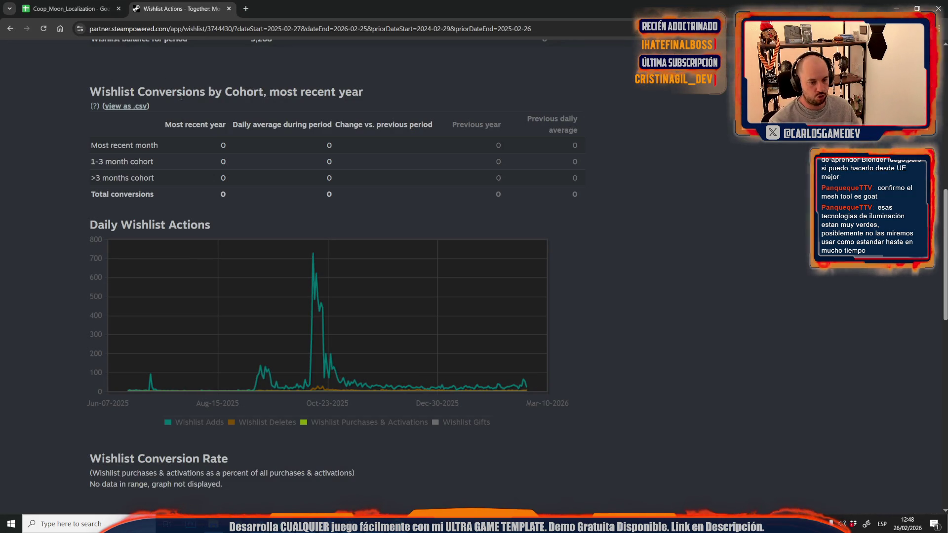
Open the Together: Moon Escape Steam store page in a new tab and unmute the trailer
left_click(245, 9)
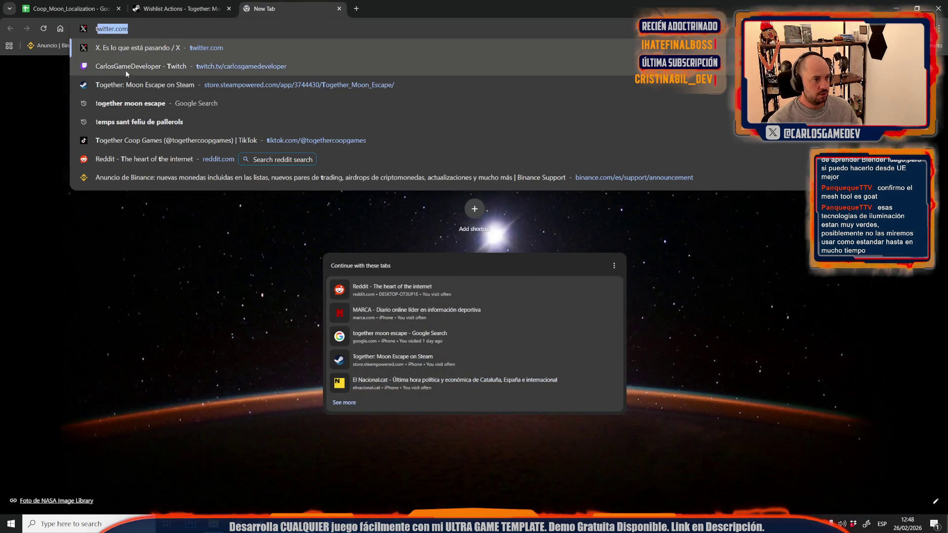
left_click(138, 87)
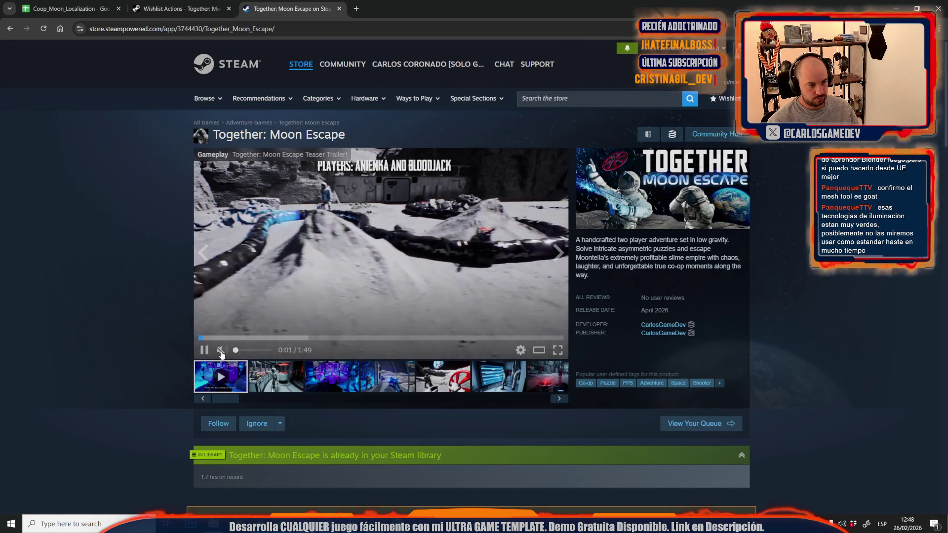
left_click(222, 351)
left_click(249, 351)
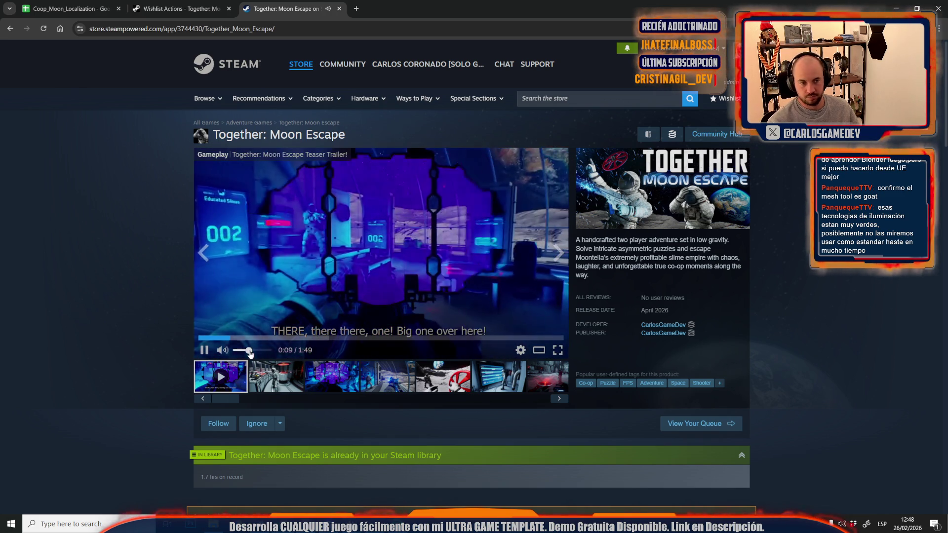
Copy the store page link and pause the trailer
key("ctrl+l")
key("Escape")
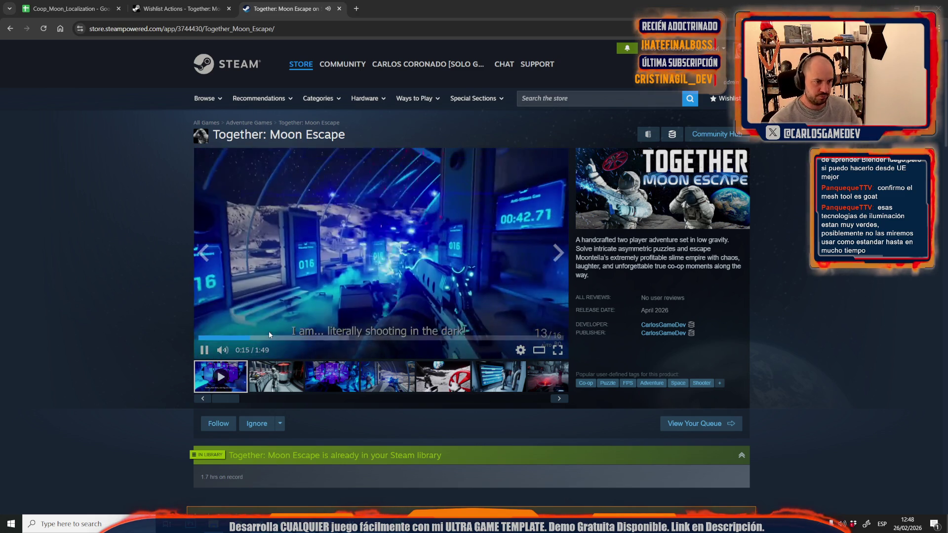
left_click(296, 341)
mouse_move(360, 525)
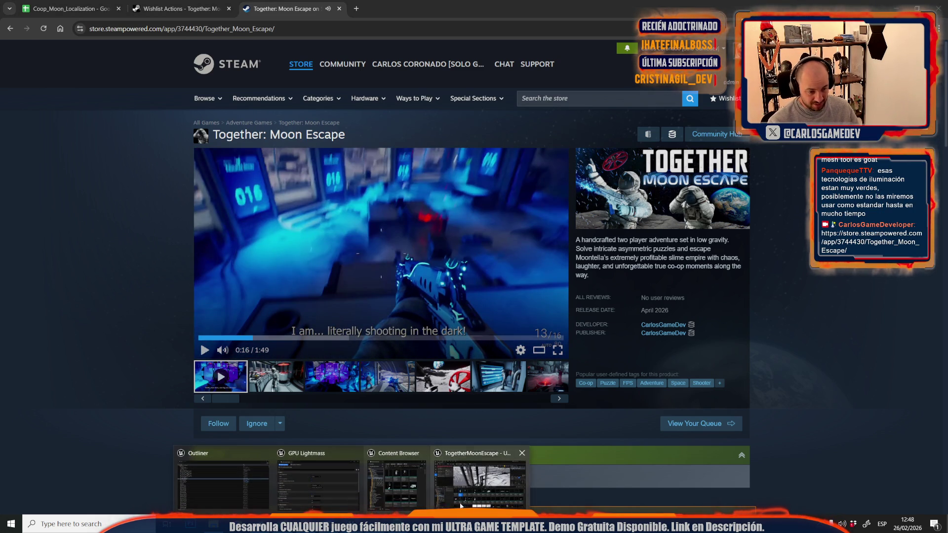
left_click(395, 477)
Frame the selected mesh, then load Moon-14-Open-World and look at the two thruster machines
key("f")
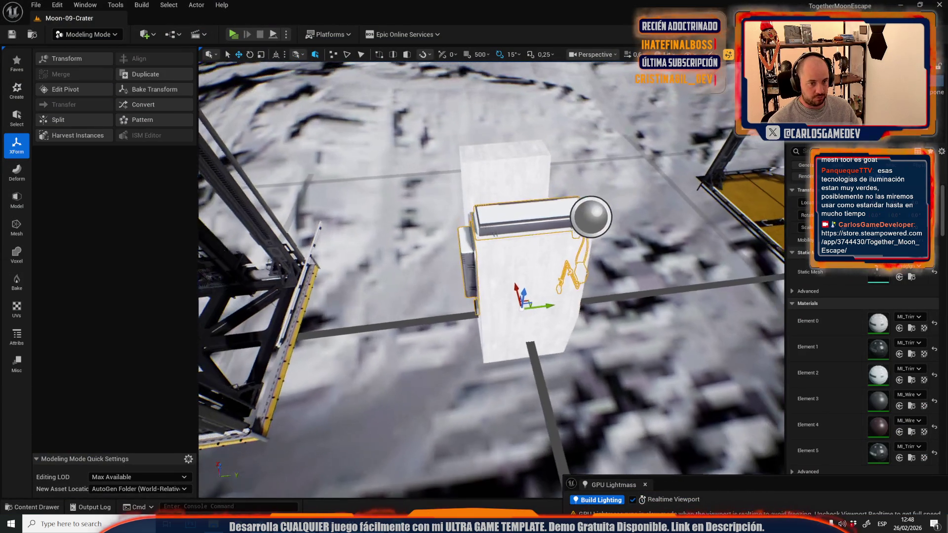
left_click(35, 5)
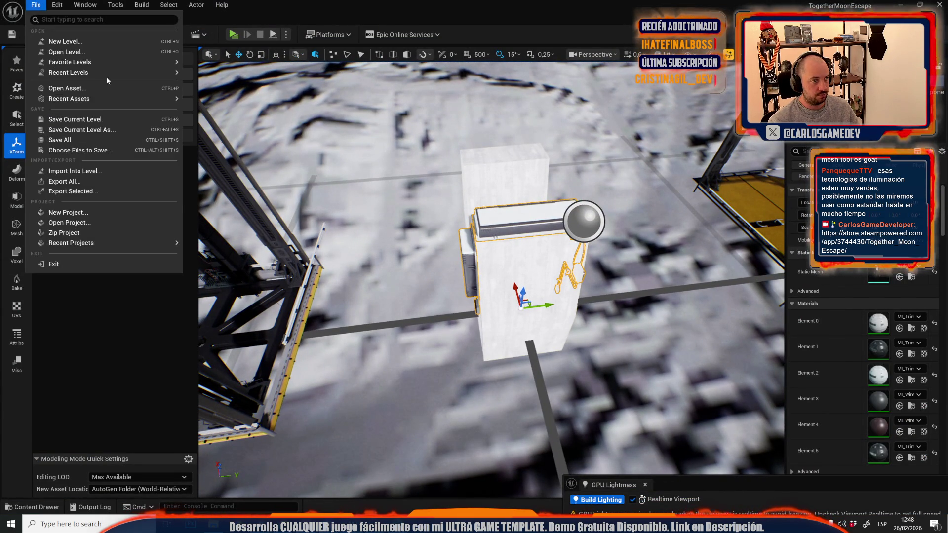
mouse_move(98, 72)
left_click(231, 100)
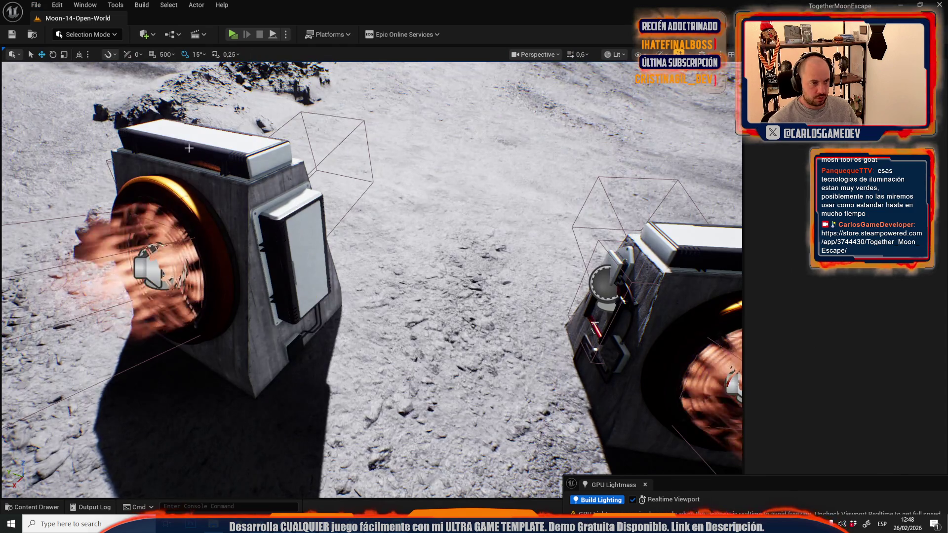
left_click_drag(188, 149, 189, 148)
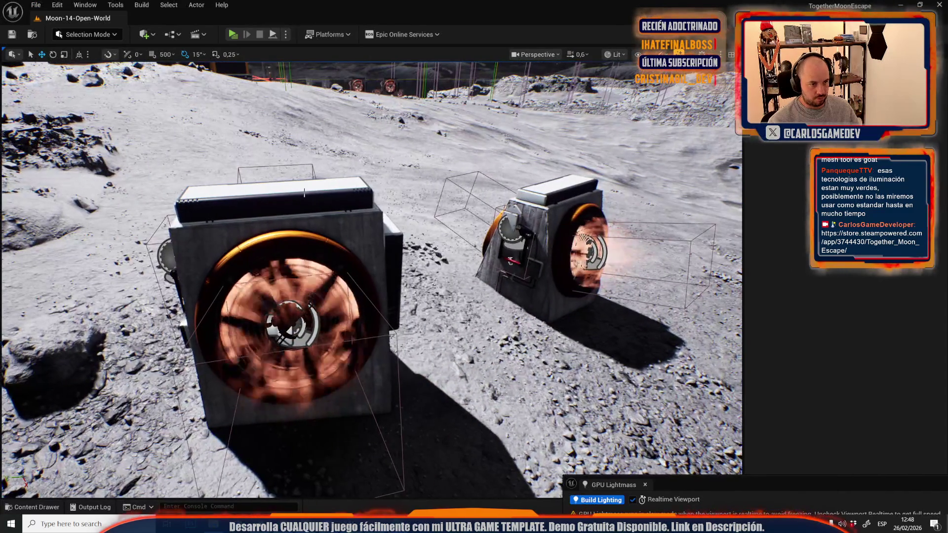
Select the left thruster machine, show its combined mesh asset, and focus the view on it
left_click(296, 277)
left_click(890, 277)
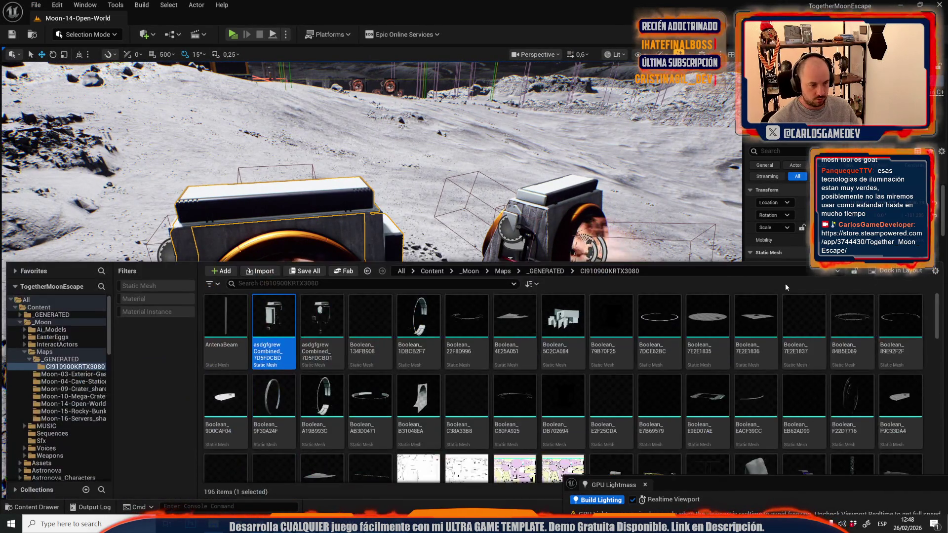
key("f")
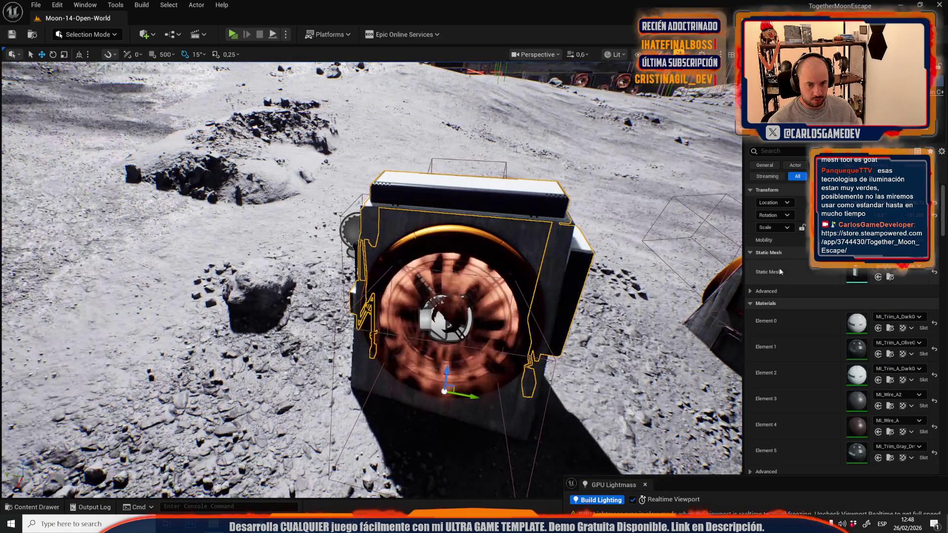
mouse_move(444, 296)
left_mouse_down()
mouse_move(444, 321)
mouse_move(405, 287)
left_mouse_up()
Select and frame the lever handle actor, then launch a game preview to test it
left_click(415, 298)
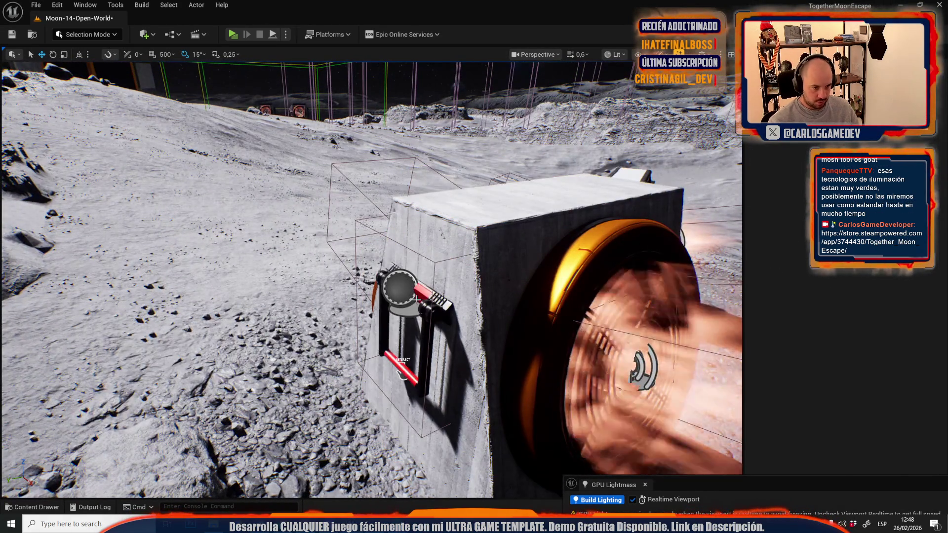
key("f")
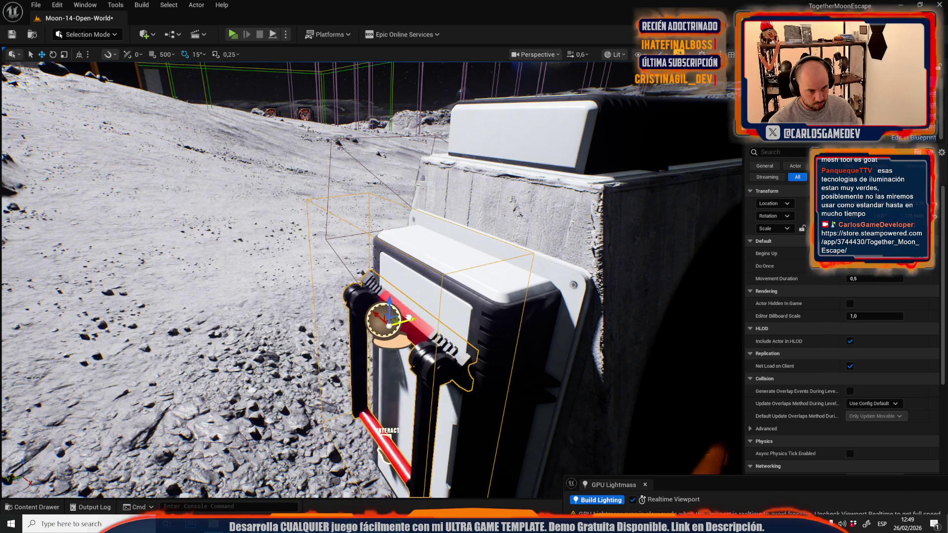
mouse_move(411, 316)
left_mouse_down()
mouse_move(375, 316)
mouse_move(381, 288)
left_mouse_up()
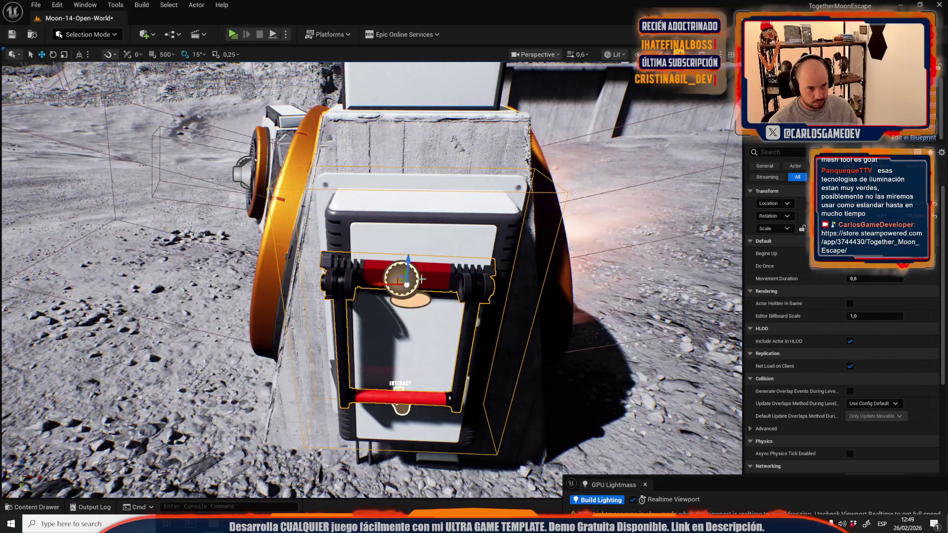
key("Escape")
left_click(397, 286)
mouse_move(397, 285)
left_mouse_down()
mouse_move(380, 336)
mouse_move(409, 271)
left_mouse_up()
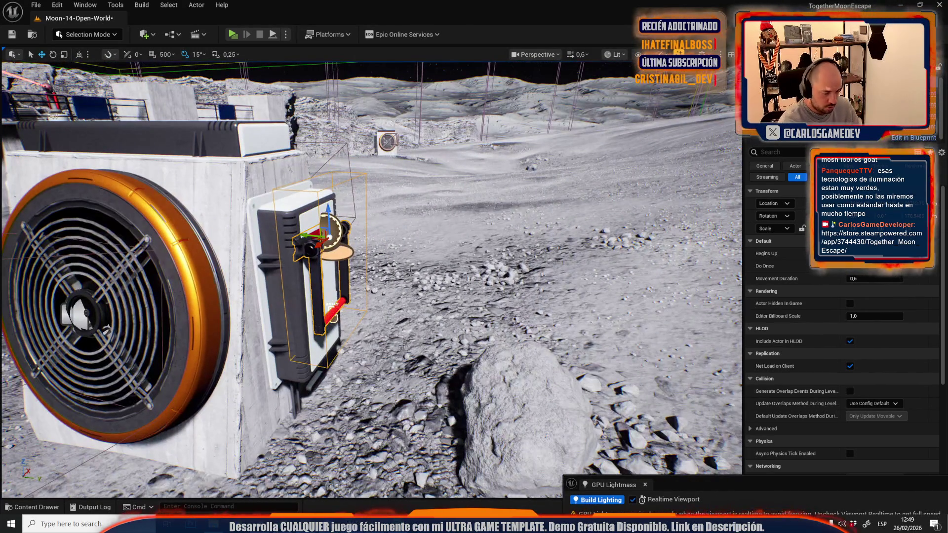
key("alt+p")
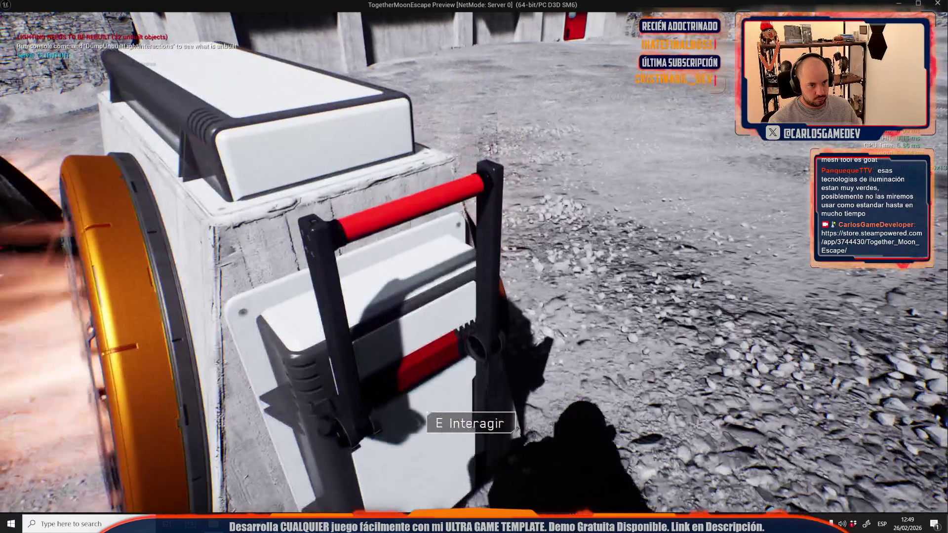
Raise the lever handle slightly and recheck it in a play-in-editor preview
key("Escape")
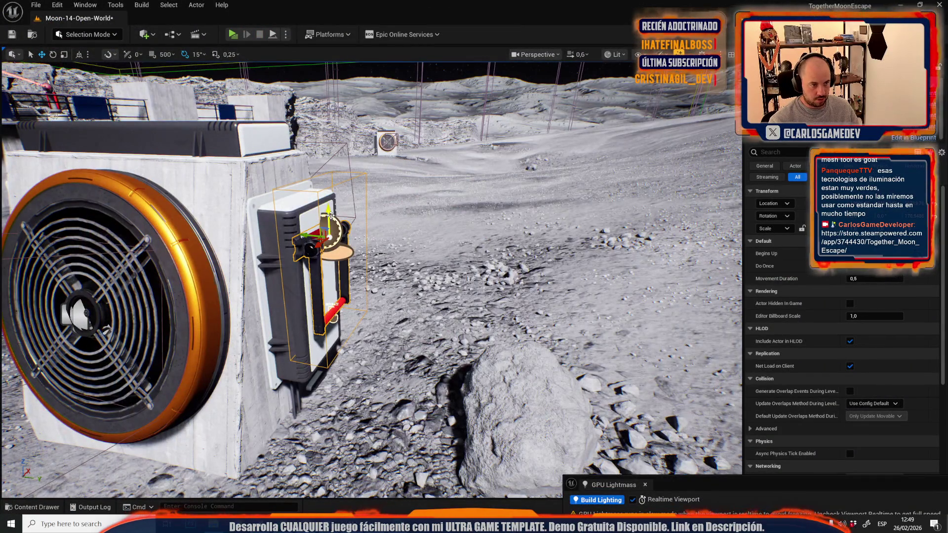
left_click_drag(330, 217, 336, 192)
key("alt+p")
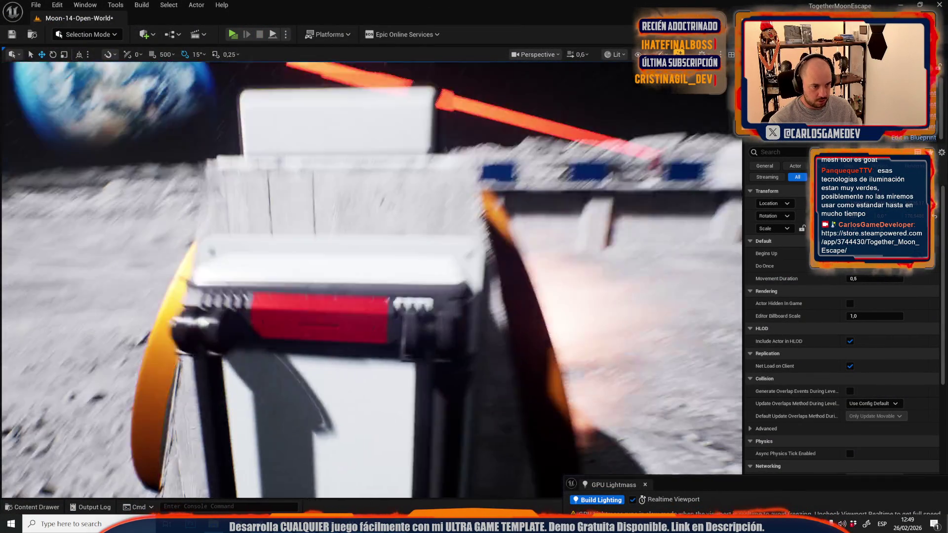
key("Escape")
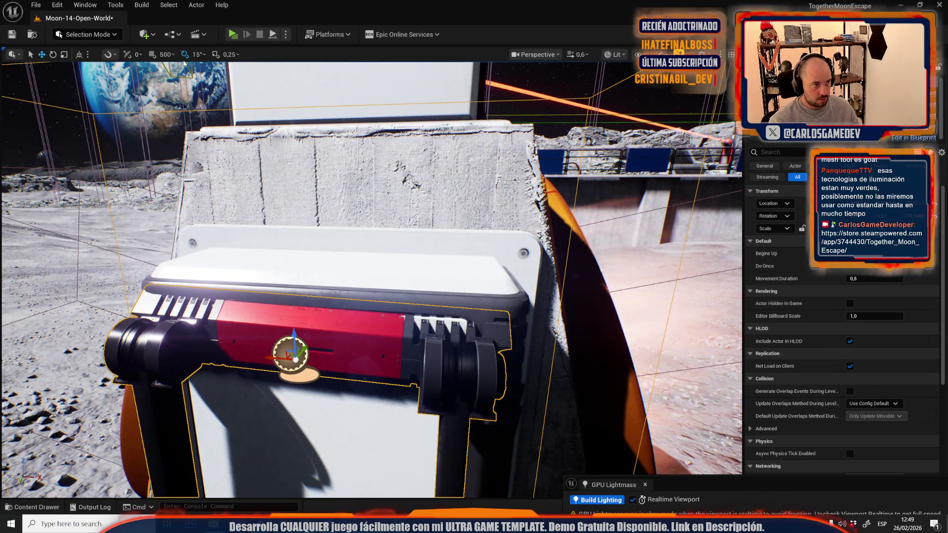
Switch the gizmo to Scale mode and inspect the lever box up close
key("e")
scroll(282, 294, "up", 3)
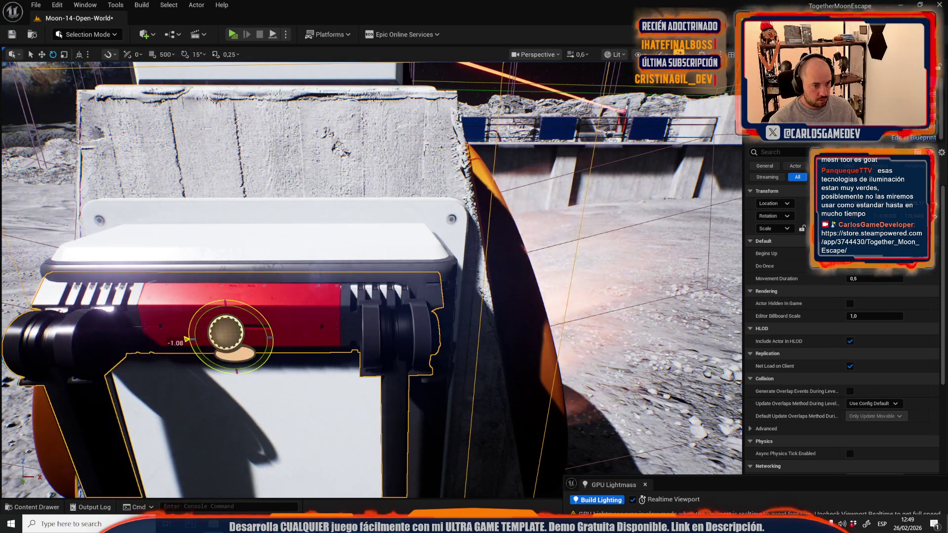
key("r")
scroll(372, 279, "down", 2)
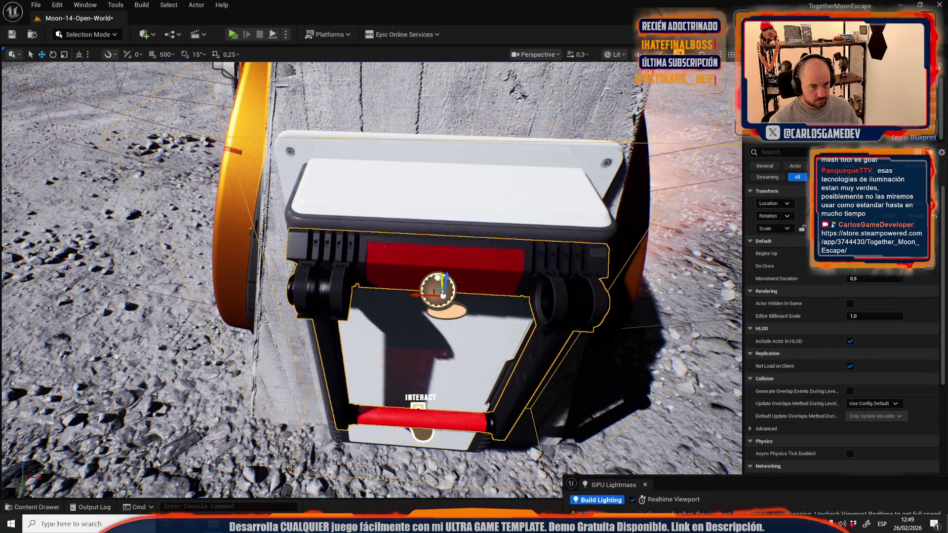
scroll(372, 280, "up", 2)
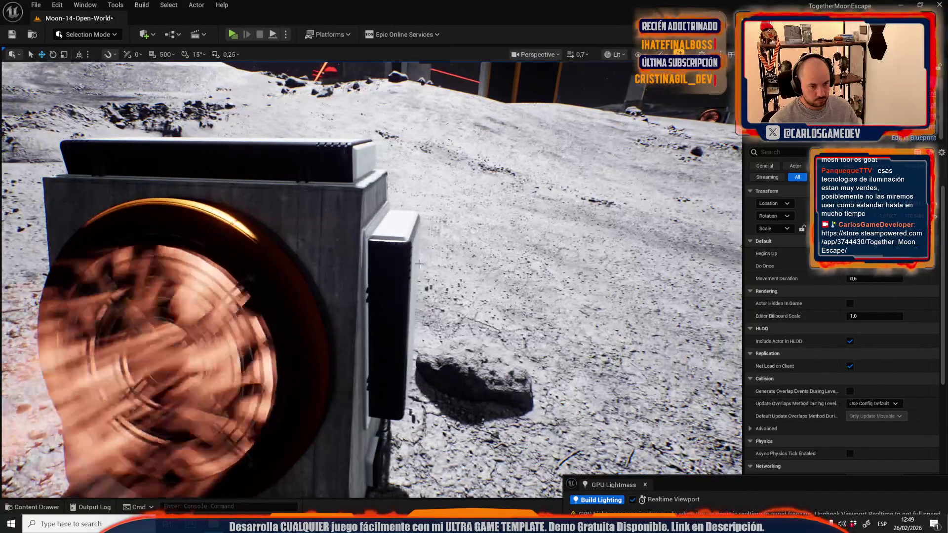
left_click_drag(495, 251, 424, 223)
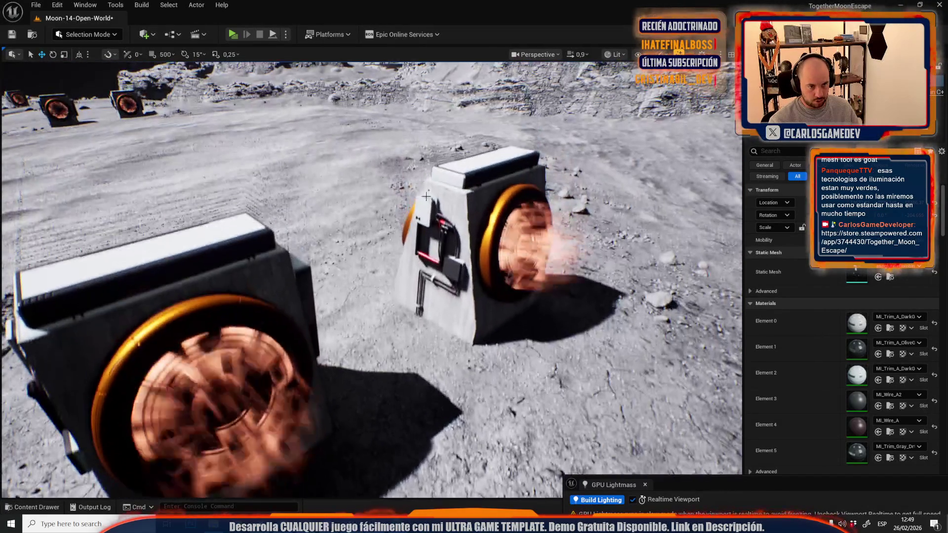
left_click(201, 248, "ctrl")
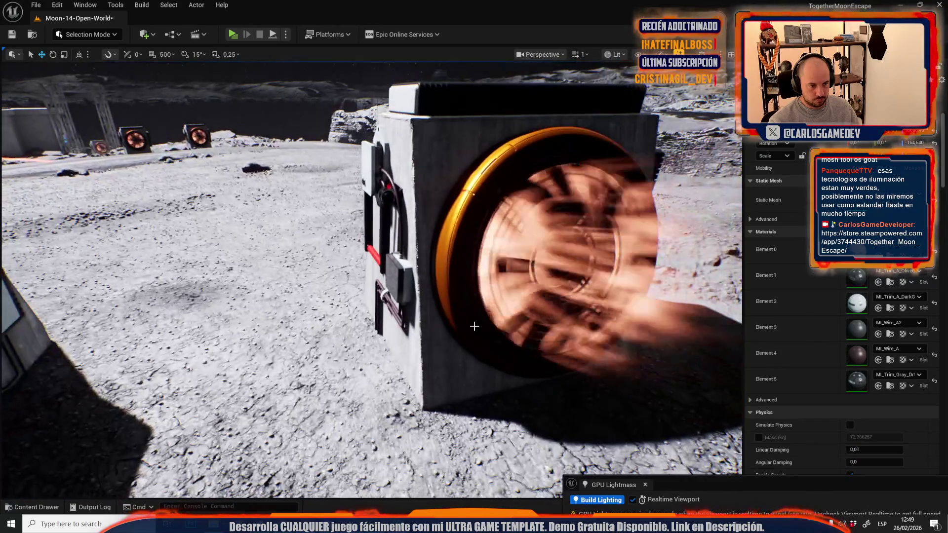
left_click(400, 277)
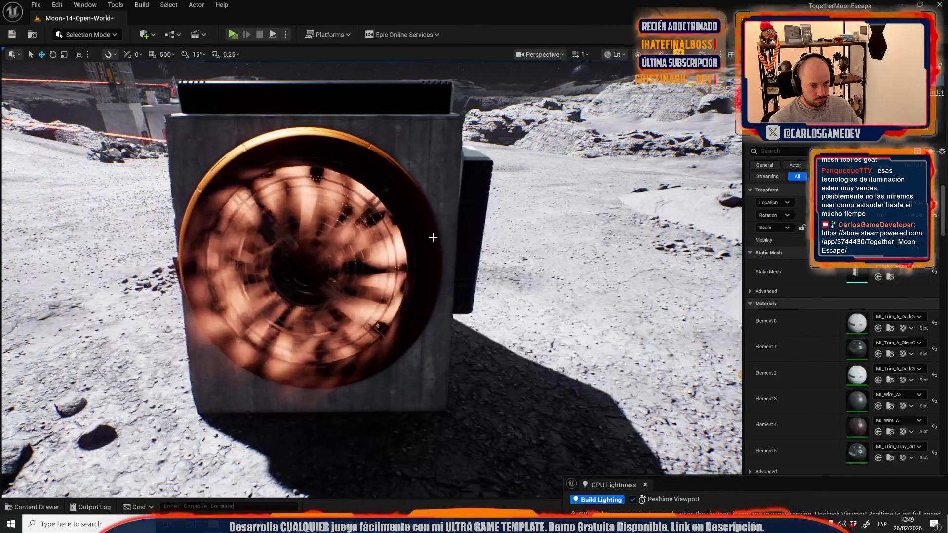
left_click(462, 212)
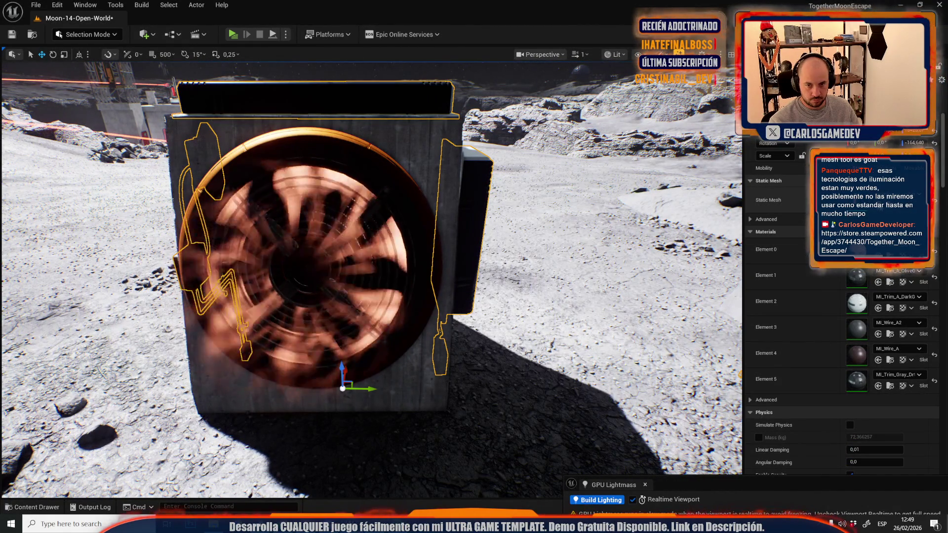
left_click_drag(532, 318, 445, 321)
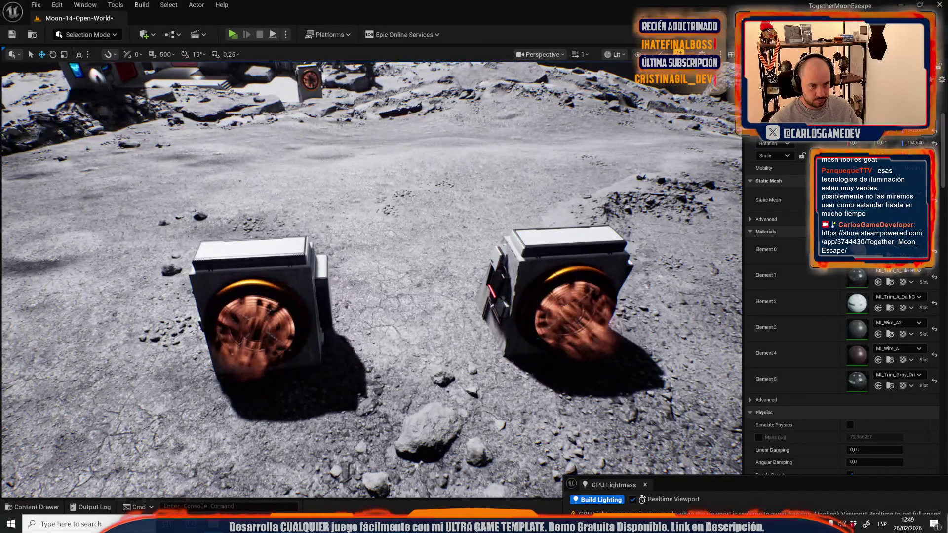
left_click(548, 296)
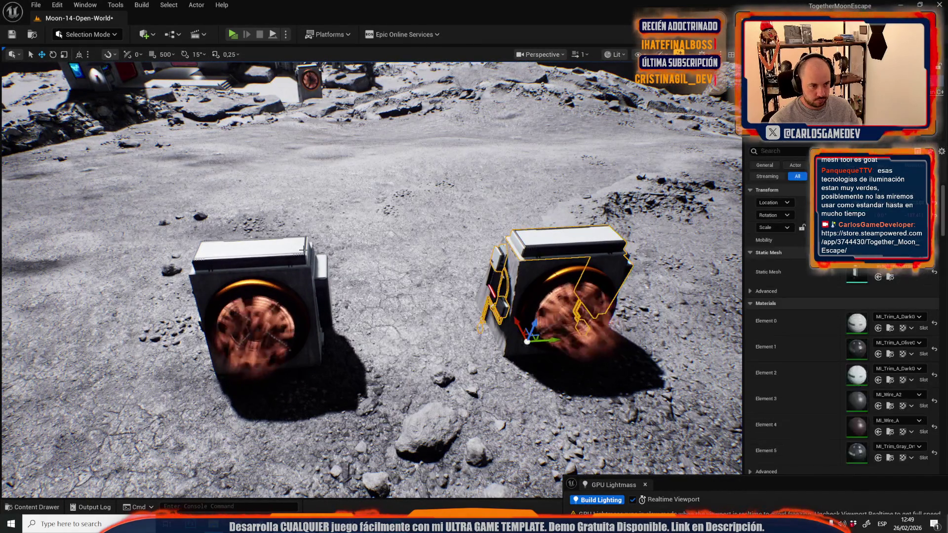
left_click(257, 316, "ctrl")
mouse_move(375, 316)
left_mouse_down()
mouse_move(381, 232)
mouse_move(351, 227)
left_mouse_up()
left_click(445, 264)
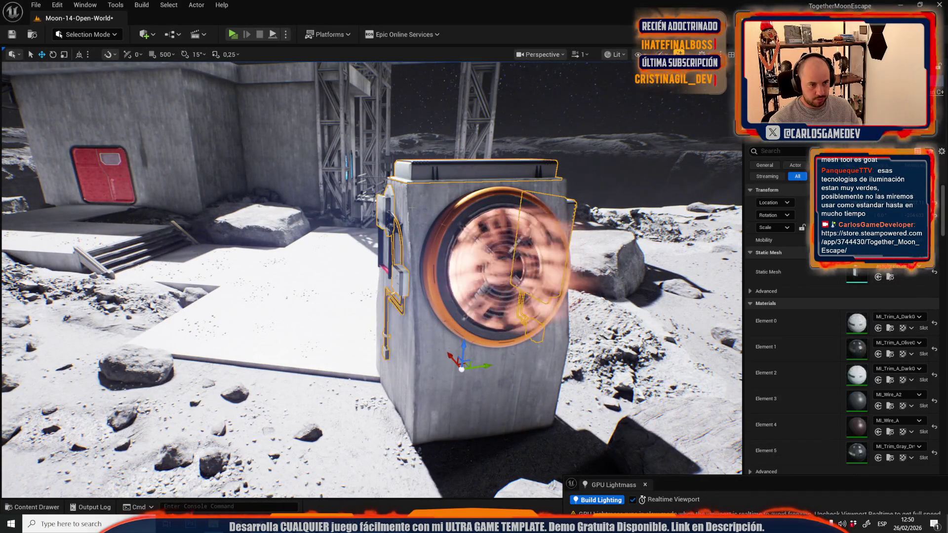
mouse_move(444, 263)
left_mouse_down()
mouse_move(425, 277)
mouse_move(434, 296)
mouse_move(445, 277)
mouse_move(395, 242)
left_mouse_up()
left_click_drag(515, 279, 516, 279)
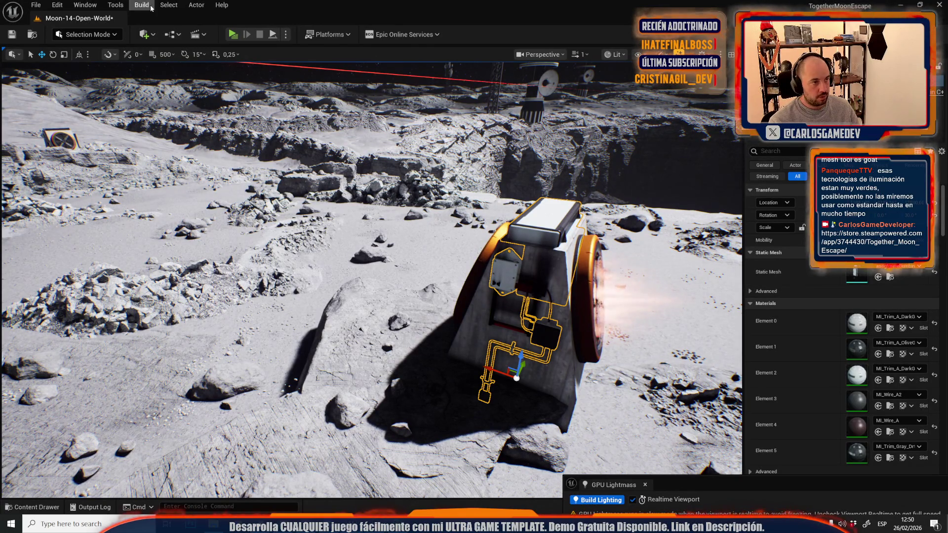
Select all fan boxes sharing this mesh via Select > Static Meshes > Matching Selected Class
left_click(197, 5)
mouse_move(289, 277)
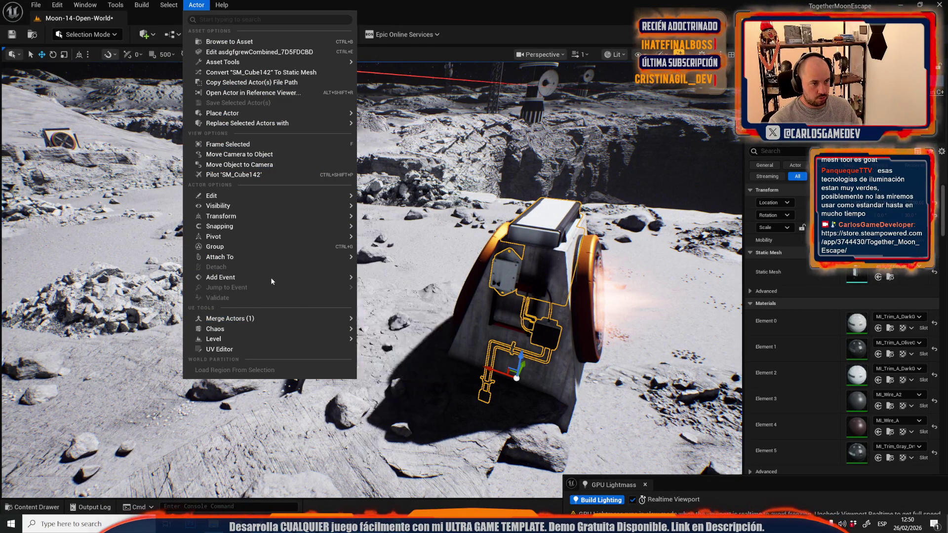
mouse_move(179, 4)
mouse_move(247, 174)
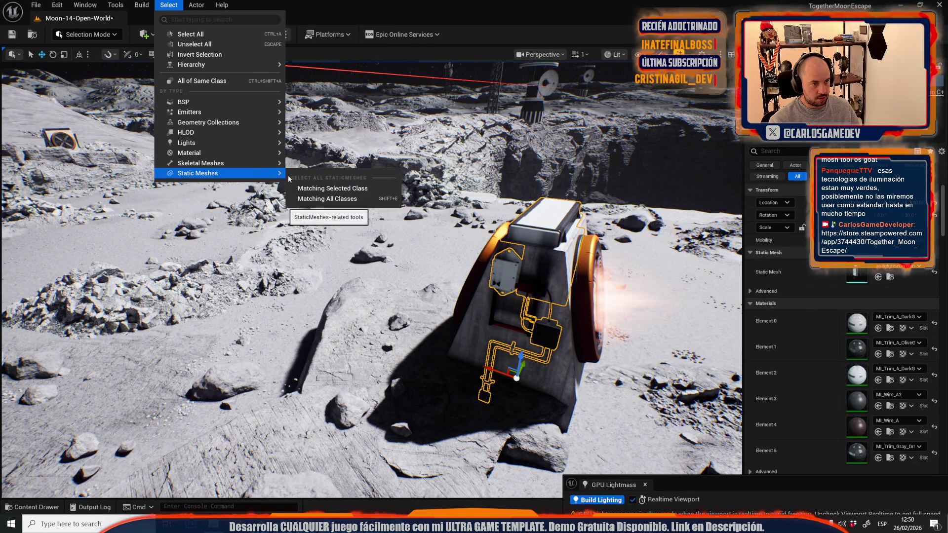
left_click(316, 185)
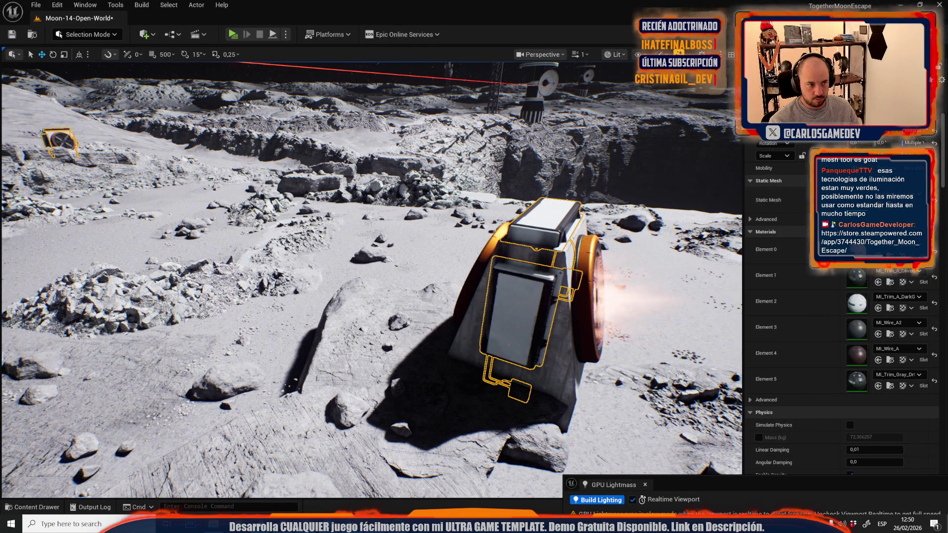
Fly across the moon surface to inspect the matching fan boxes near the station
key("f")
key("w")
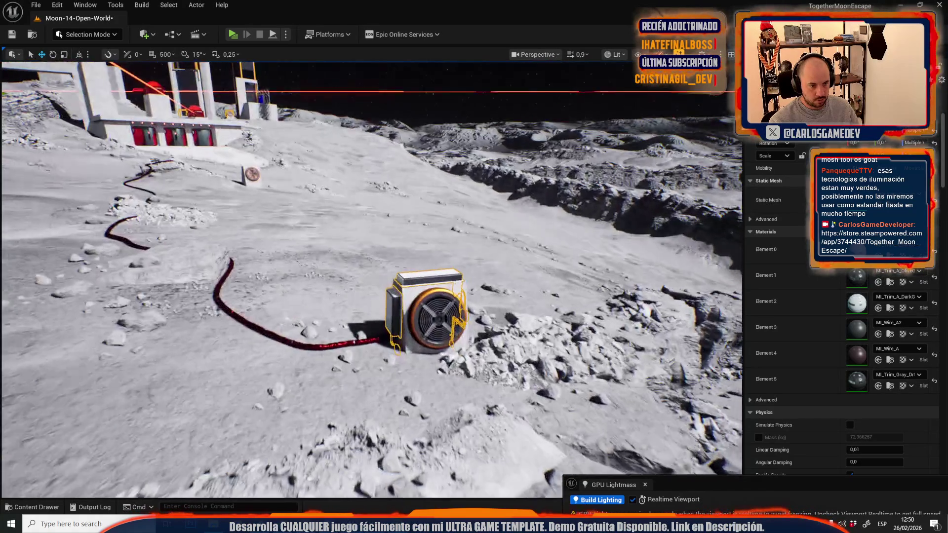
key("s")
scroll(371, 277, "up", 2)
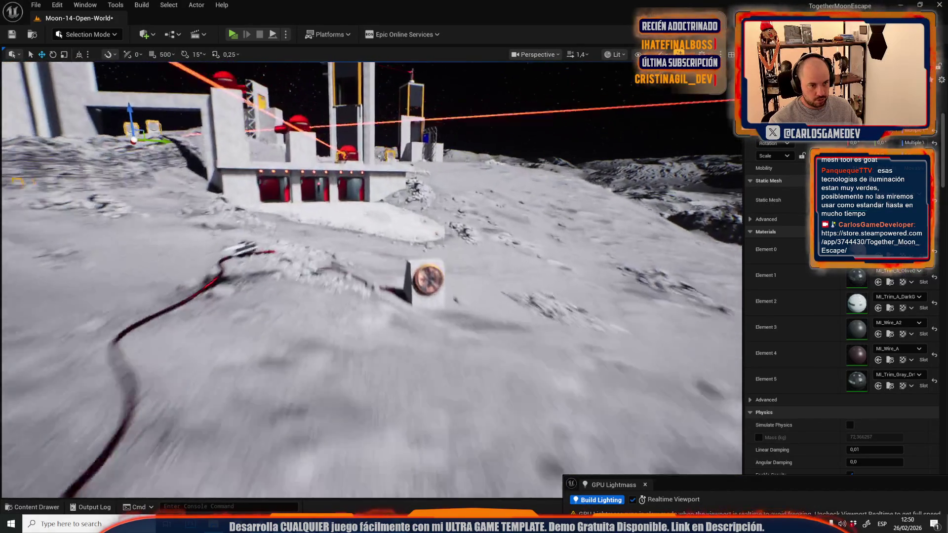
key("w")
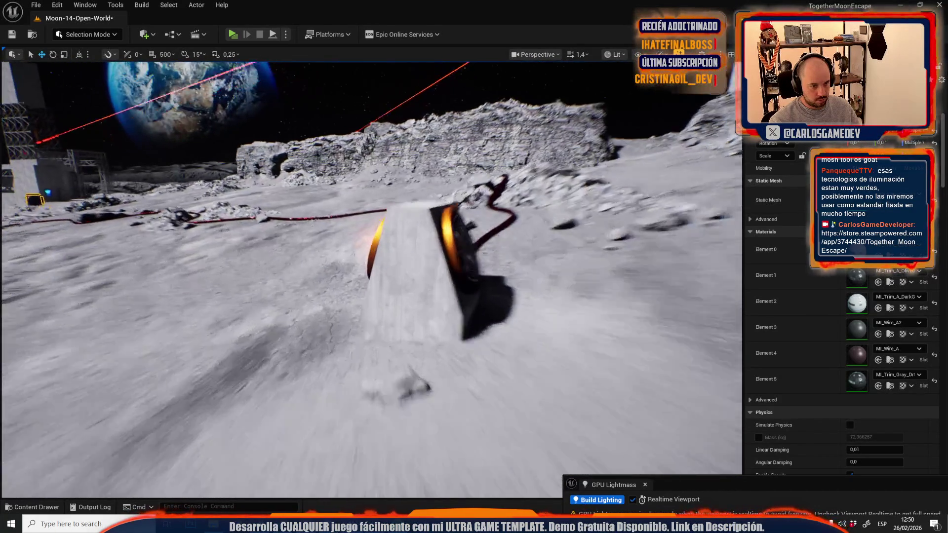
key("s")
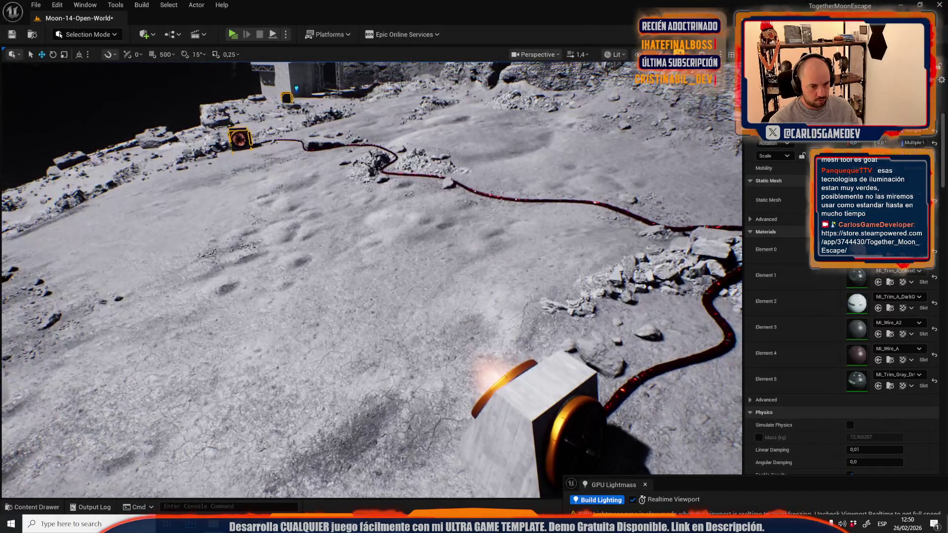
Select a fan block and the small box along the cable, then undo the Edit Static Mesh change
left_click(509, 389)
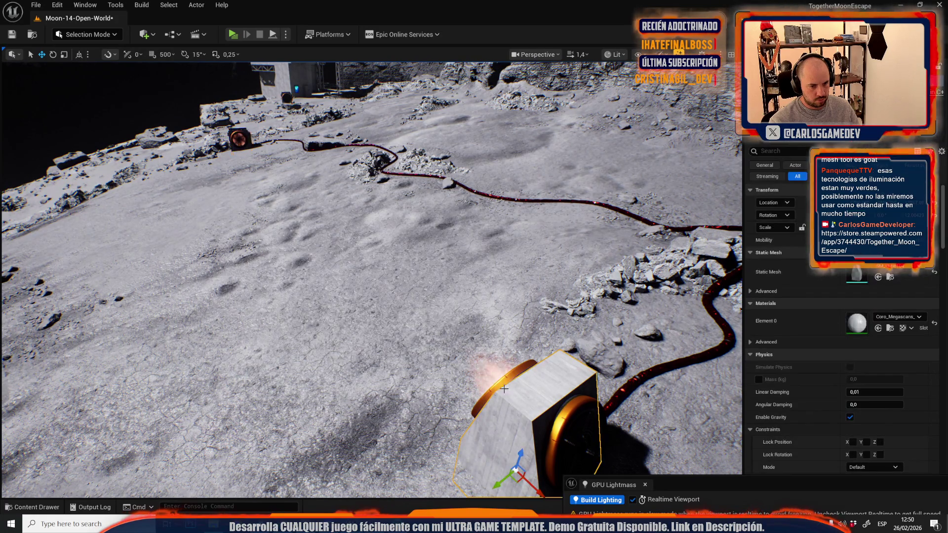
left_click(242, 129)
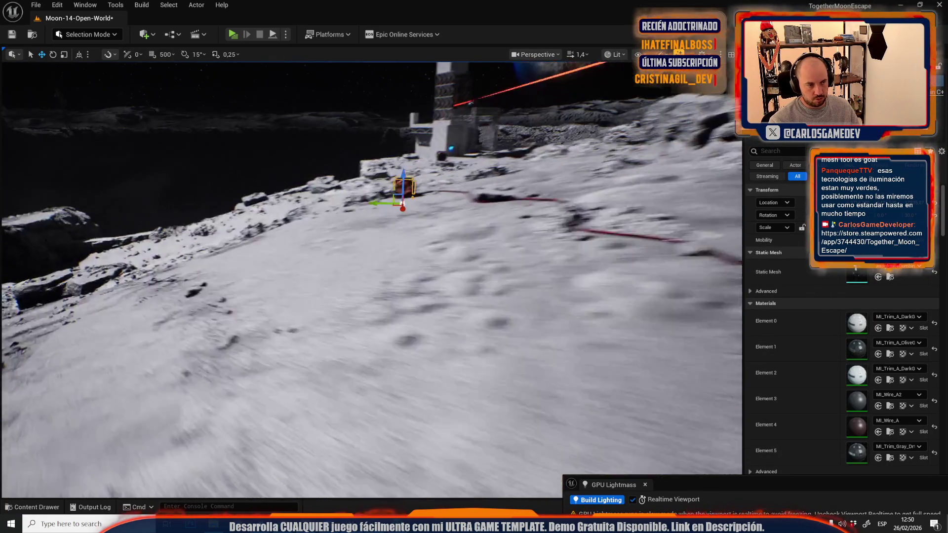
scroll(247, 295, "down", 3)
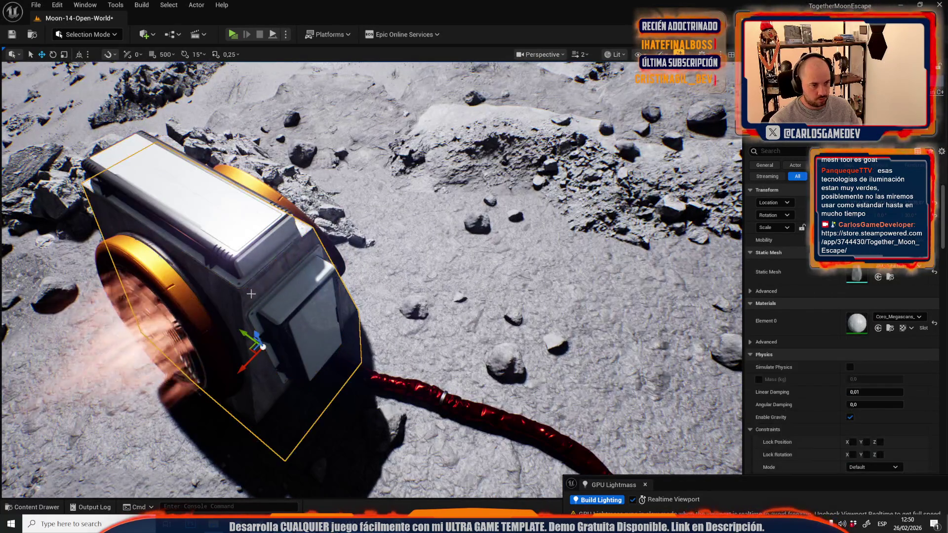
key("ctrl+space")
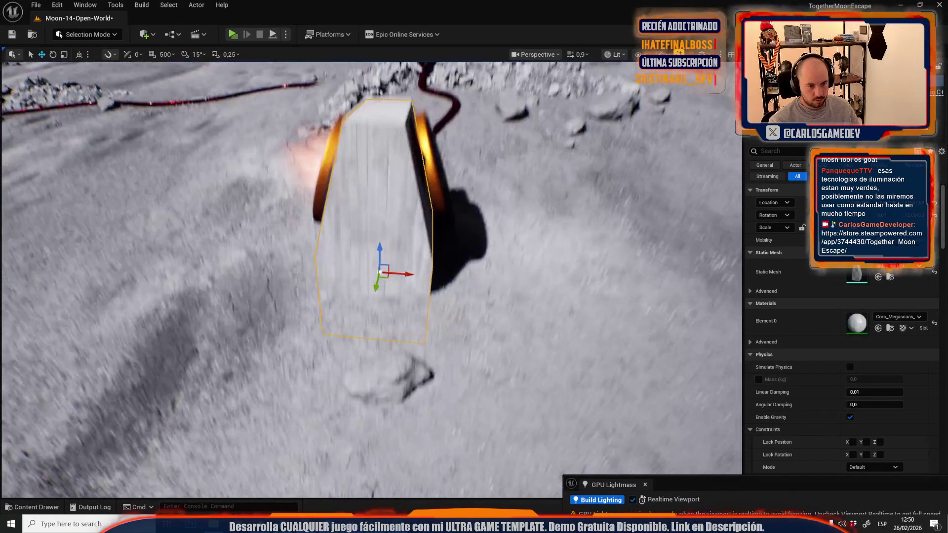
key("ctrl+z")
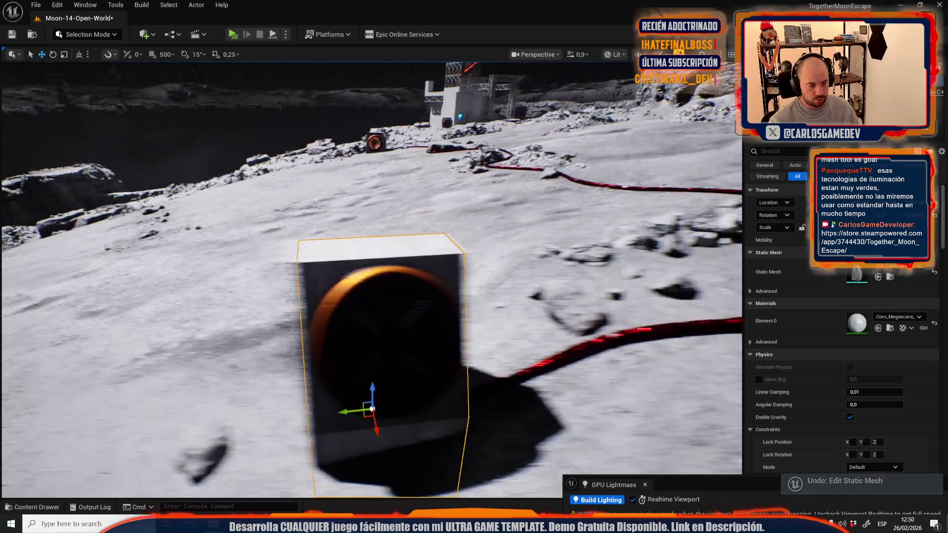
left_click_drag(557, 306, 557, 316)
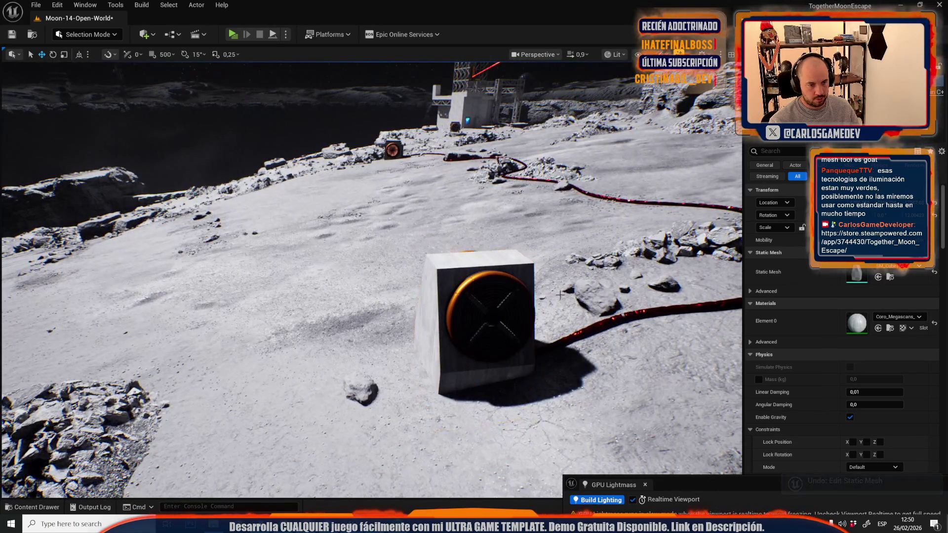
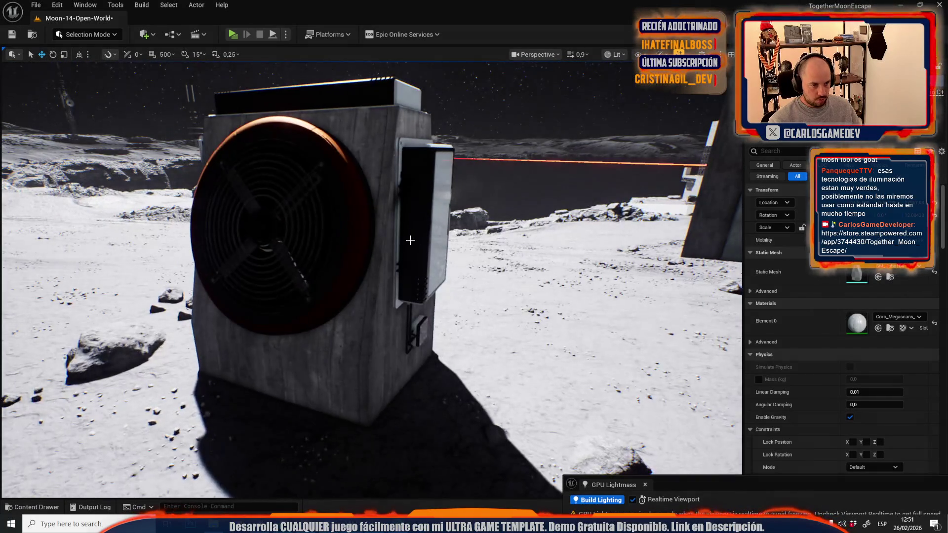
Select the red-handled frame on the fan box panel and rotate it about -1.2° to sit straight
key("alt+p")
left_click(407, 180)
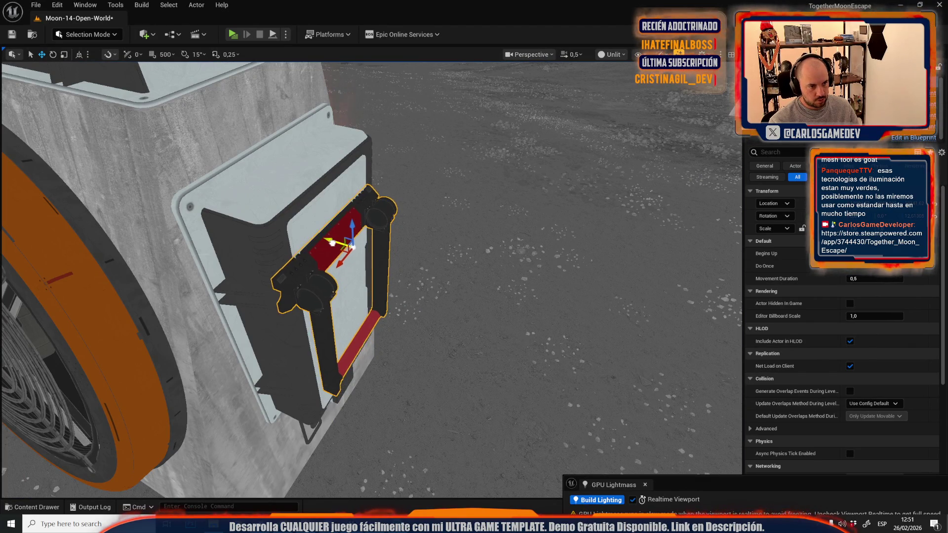
mouse_move(332, 243)
left_mouse_down()
mouse_move(263, 285)
mouse_move(271, 255)
left_mouse_up()
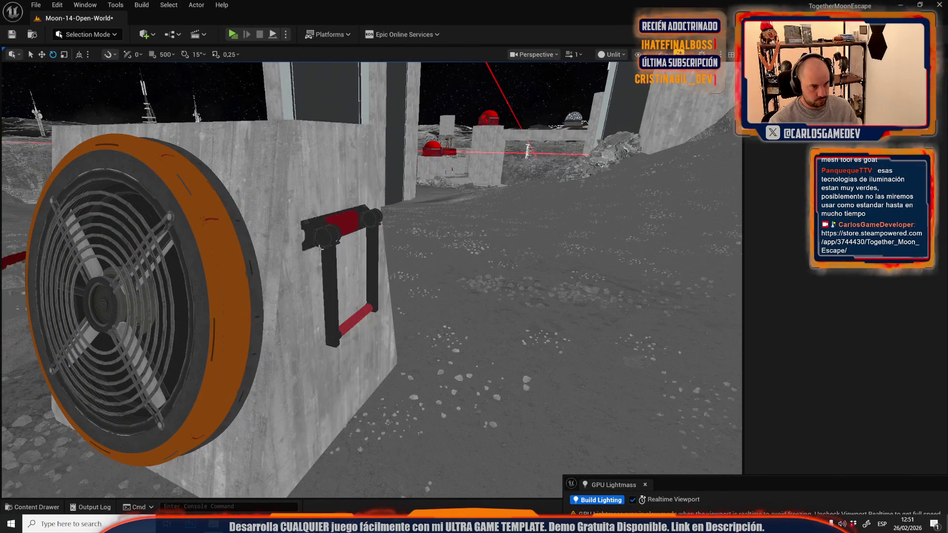
left_click(324, 229)
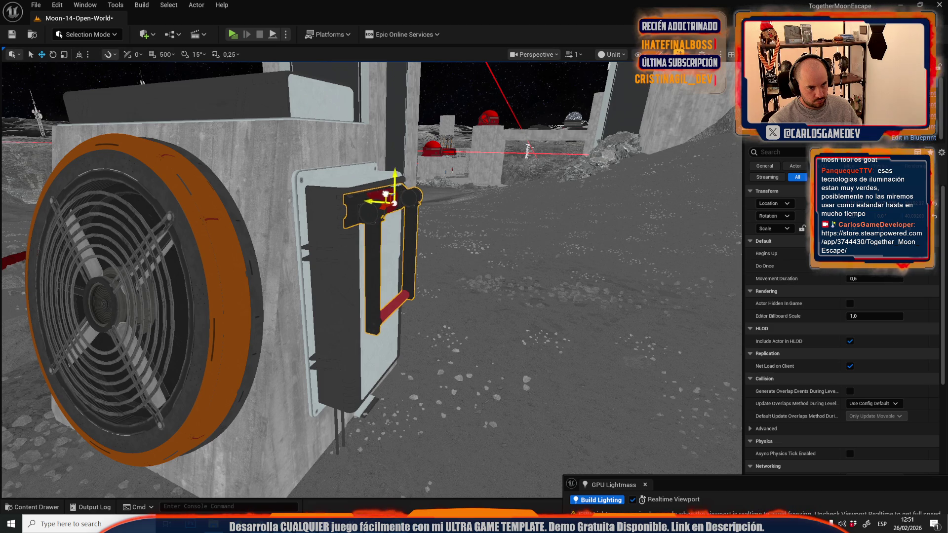
key("f")
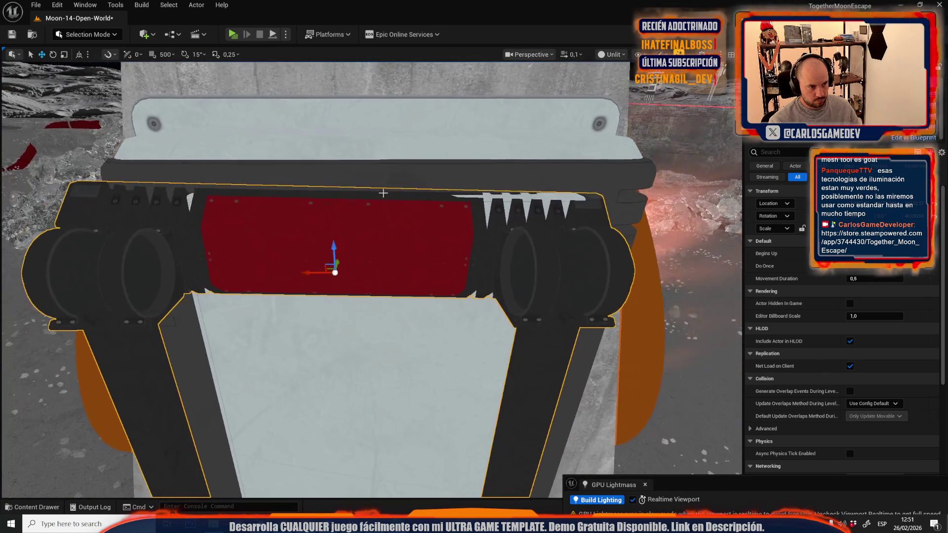
key("e")
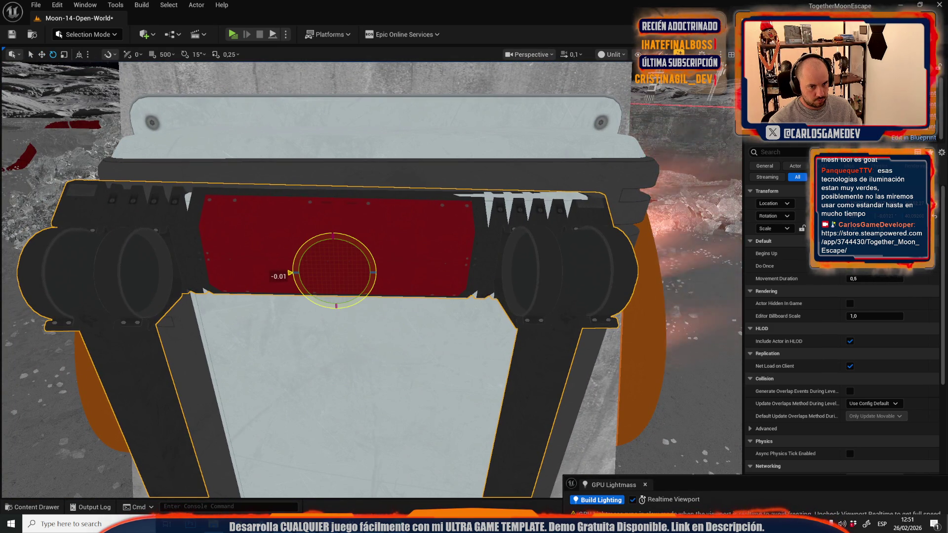
left_click_drag(291, 273, 292, 274)
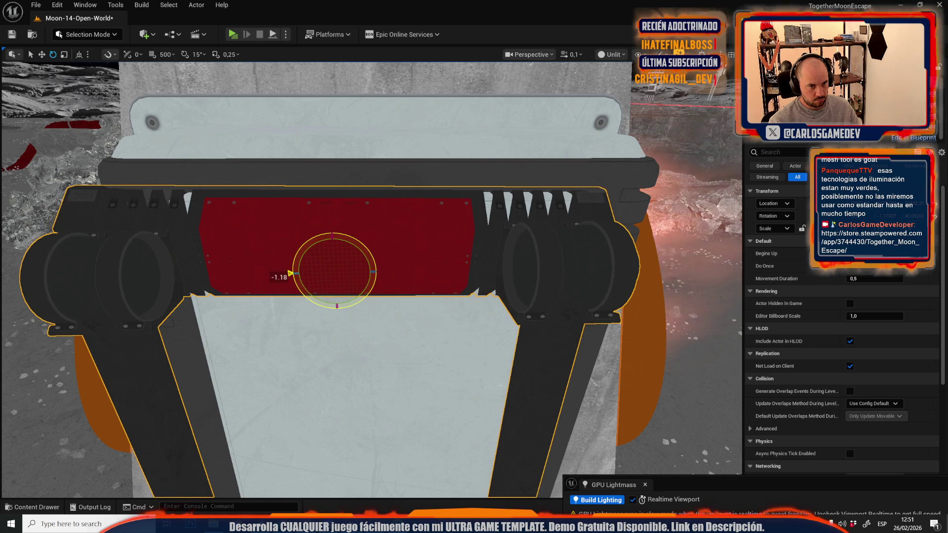
left_click_drag(313, 273, 343, 275)
scroll(333, 272, "down", 5)
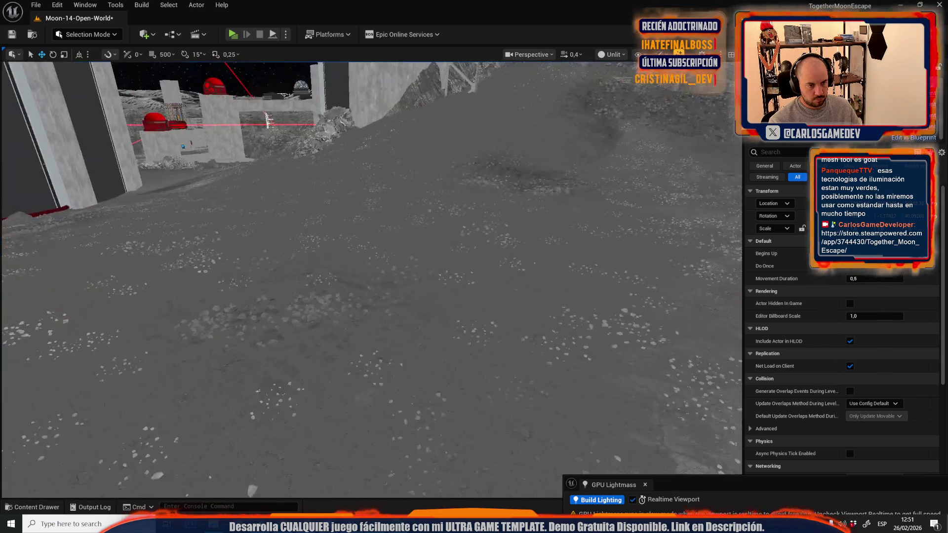
scroll(371, 276, "up", 2)
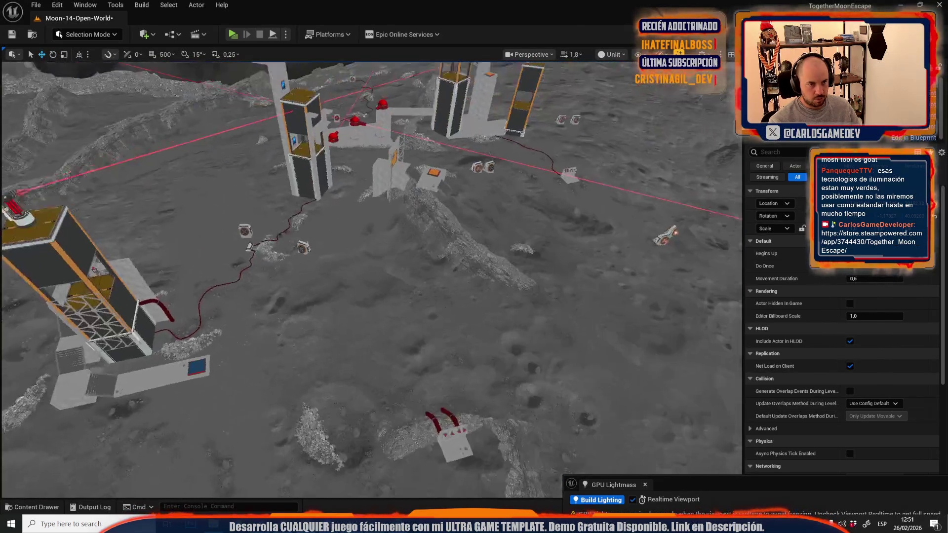
scroll(370, 277, "down", 1)
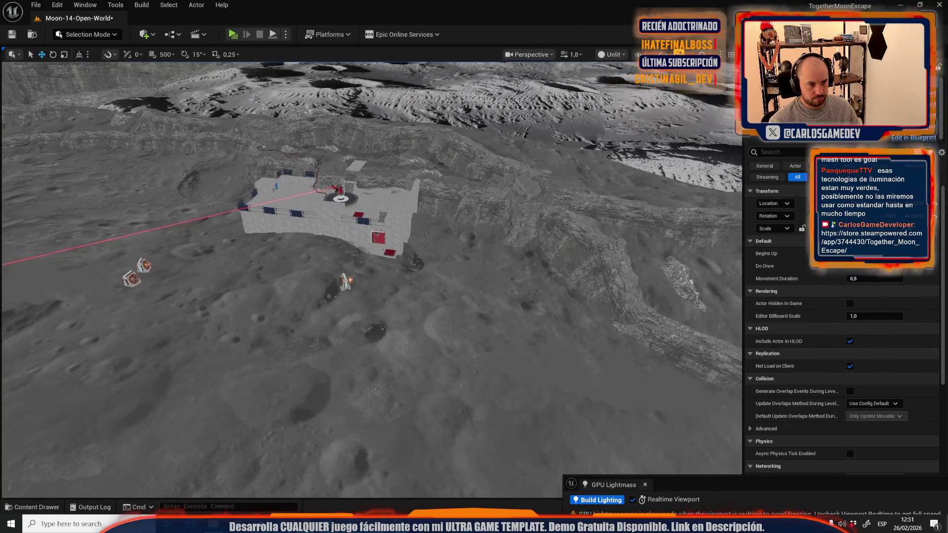
scroll(587, 254, "down", 2)
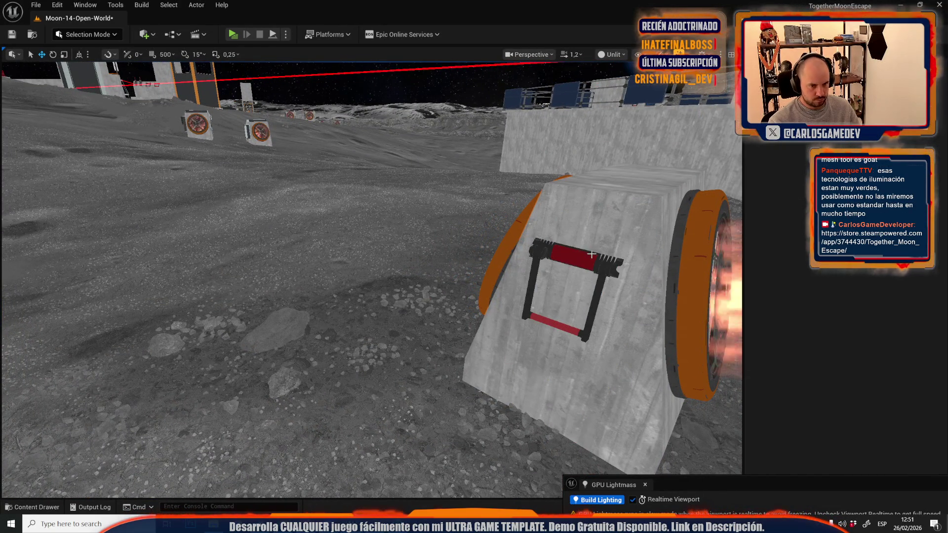
scroll(591, 253, "down", 2)
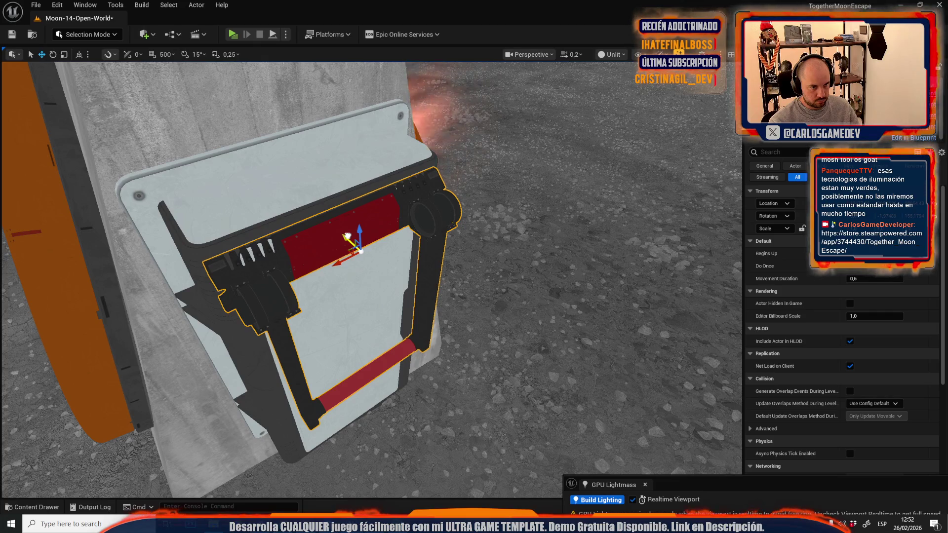
scroll(371, 280, "up", 2)
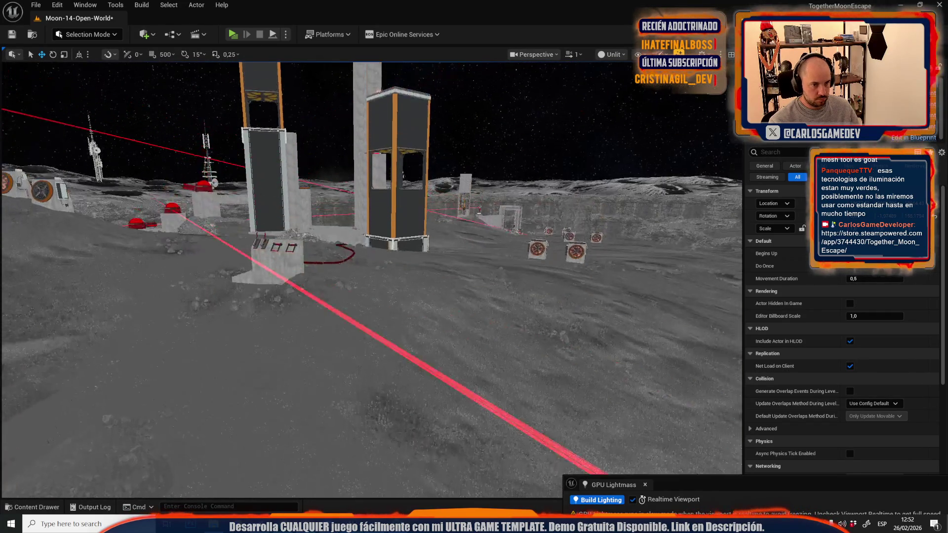
scroll(337, 306, "down", 1)
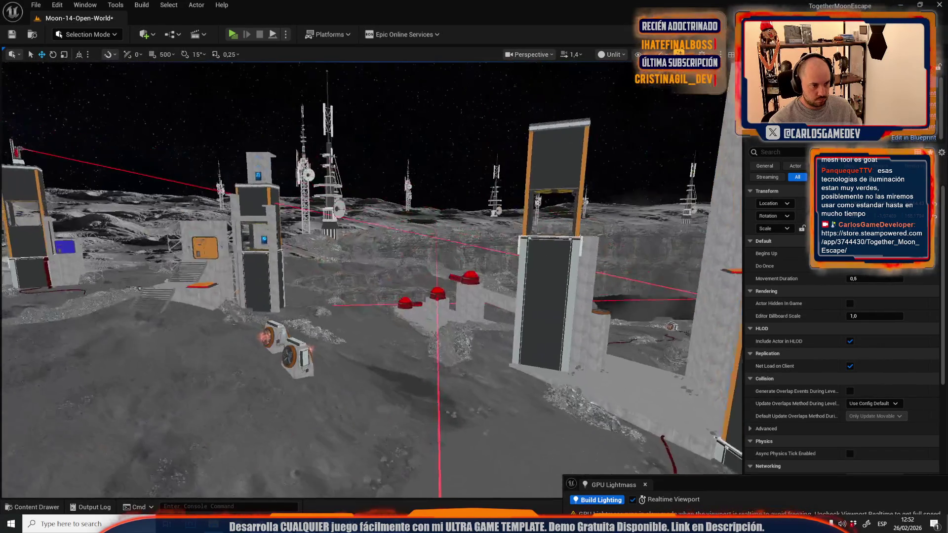
key("Delete")
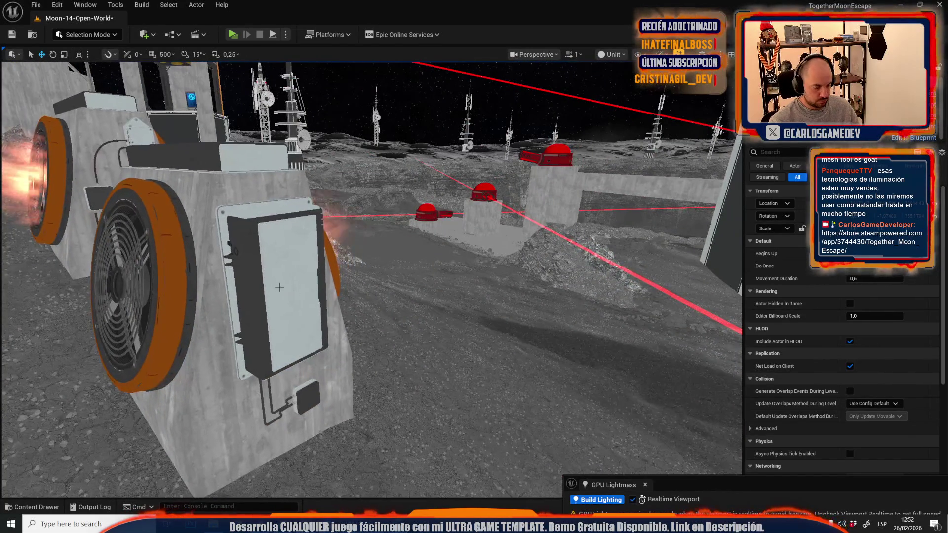
Restore the deleted white box and frame it in the viewport
key("ctrl+z")
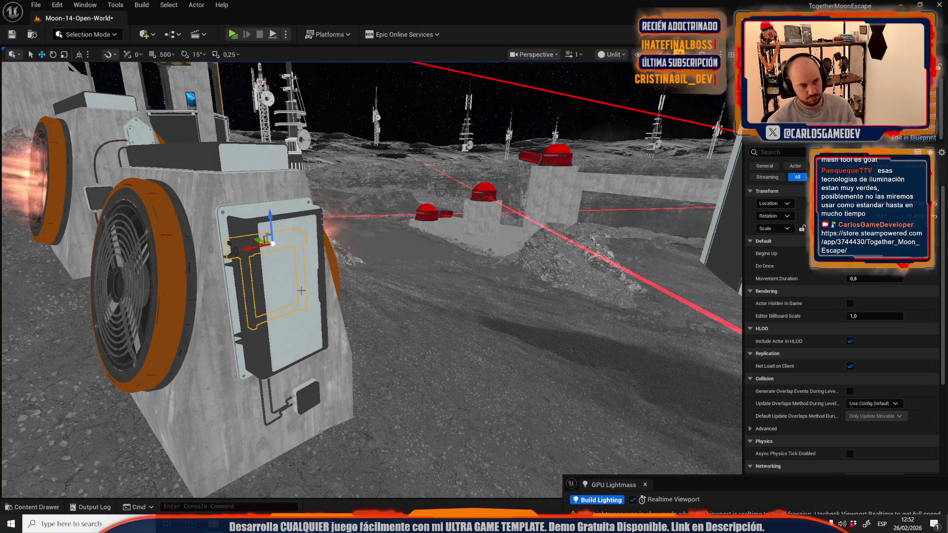
key("f")
scroll(280, 245, "down", 1)
scroll(296, 296, "down", 1)
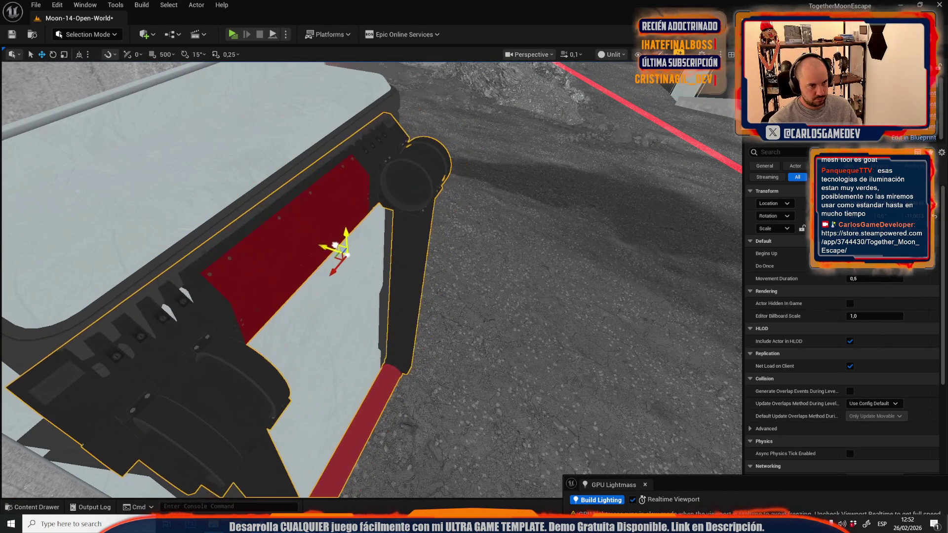
scroll(397, 293, "up", 2)
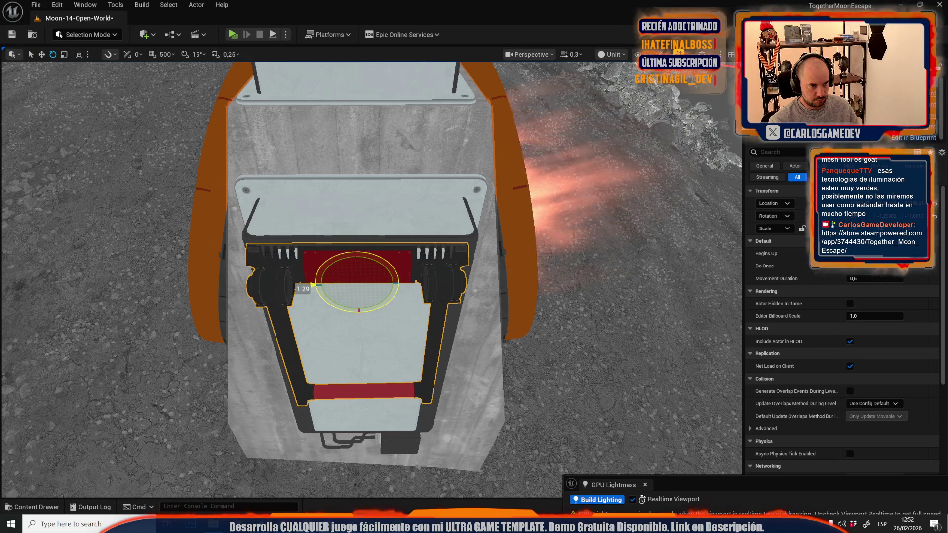
scroll(370, 277, "up", 2)
Select the frame on the second fan box and shift it left and up on the panel
key("w")
left_click(302, 290)
scroll(302, 290, "down", 3)
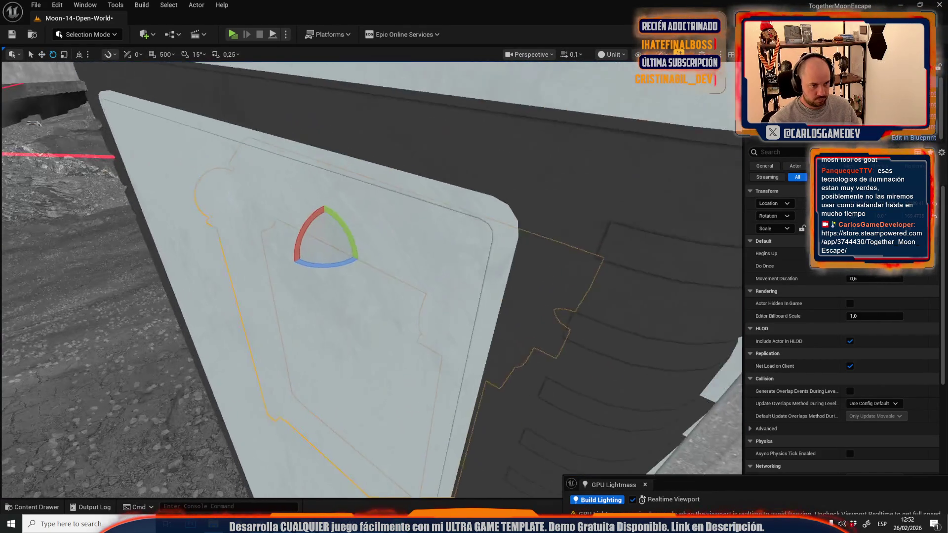
key("w")
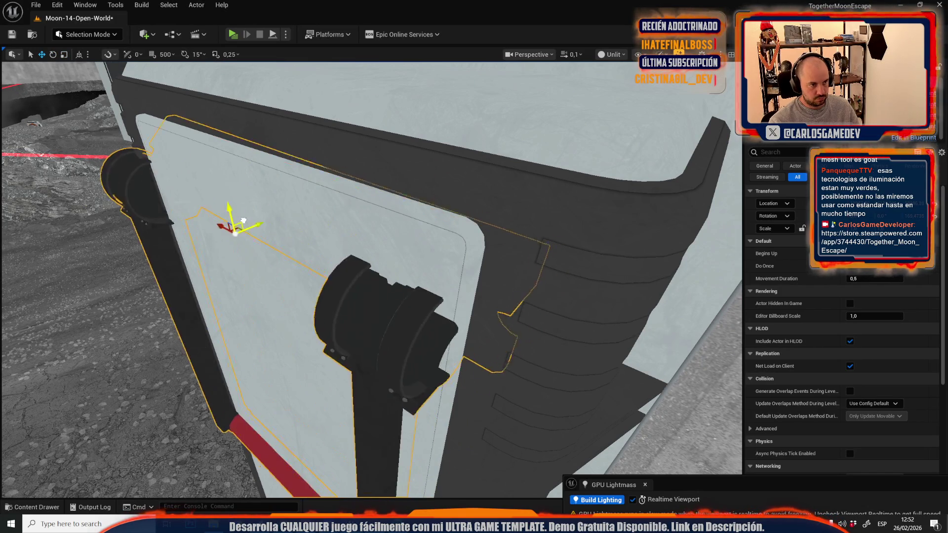
left_click_drag(251, 220, 154, 232)
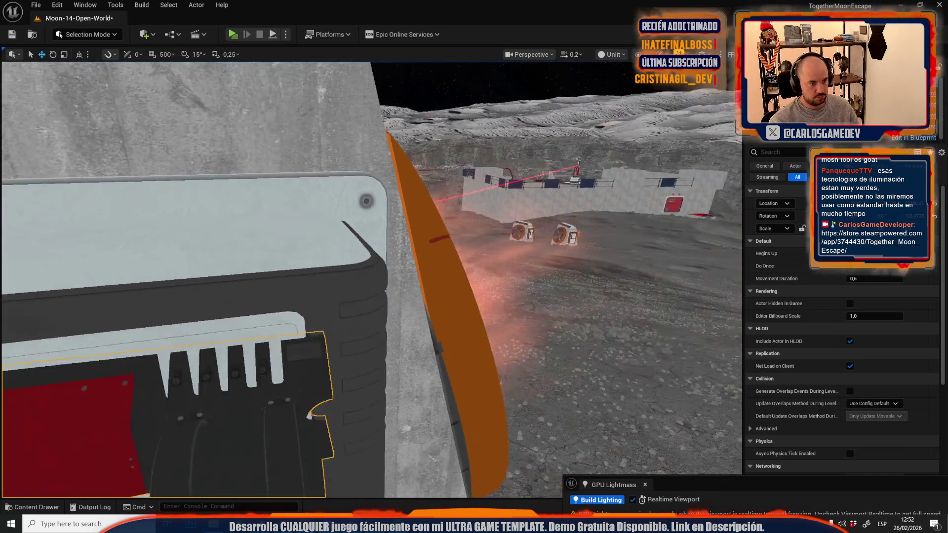
key("e")
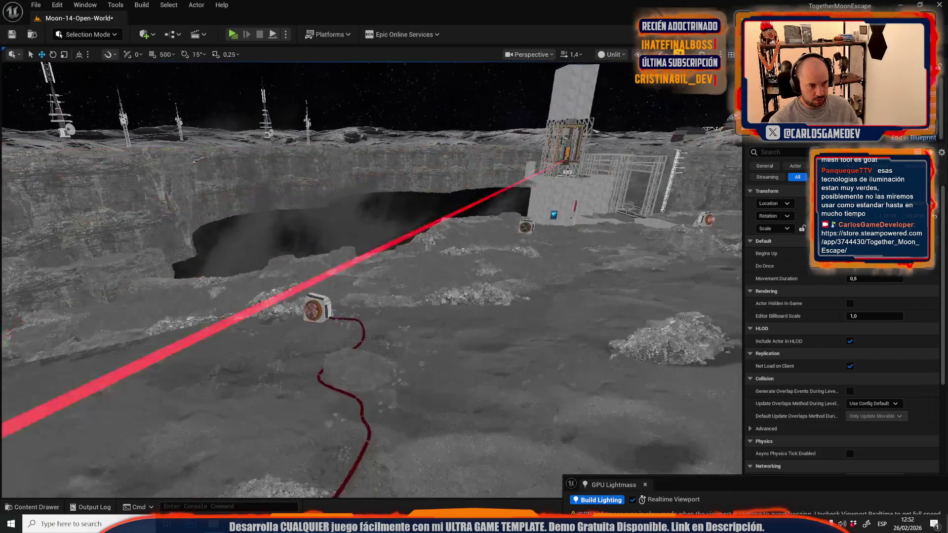
Temporarily delete the front panel to look behind it, then restore it
key("w")
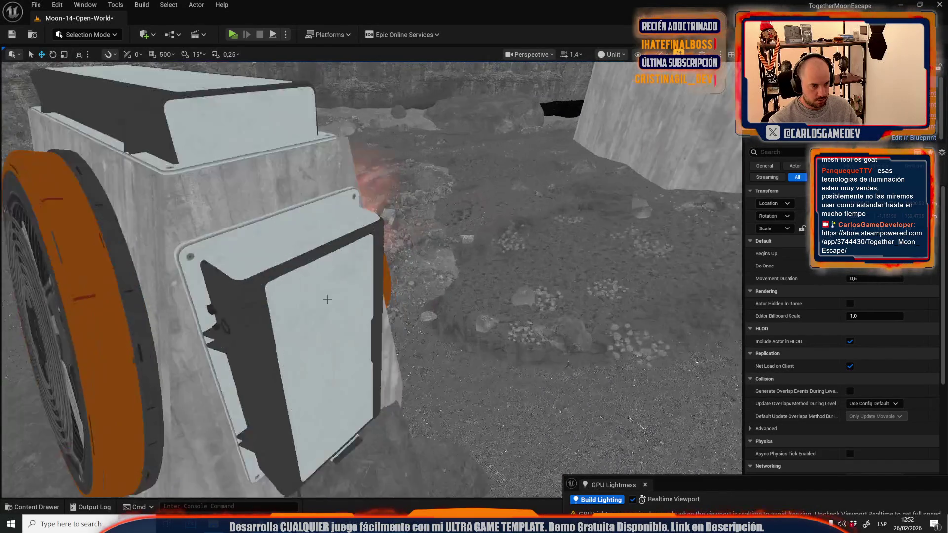
key("Delete")
key("ctrl+z")
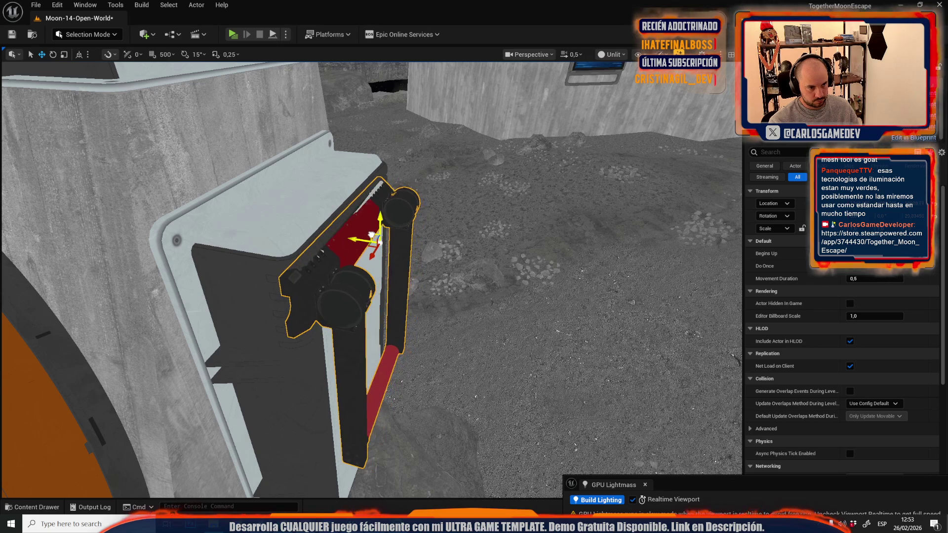
left_click_drag(376, 235, 417, 302)
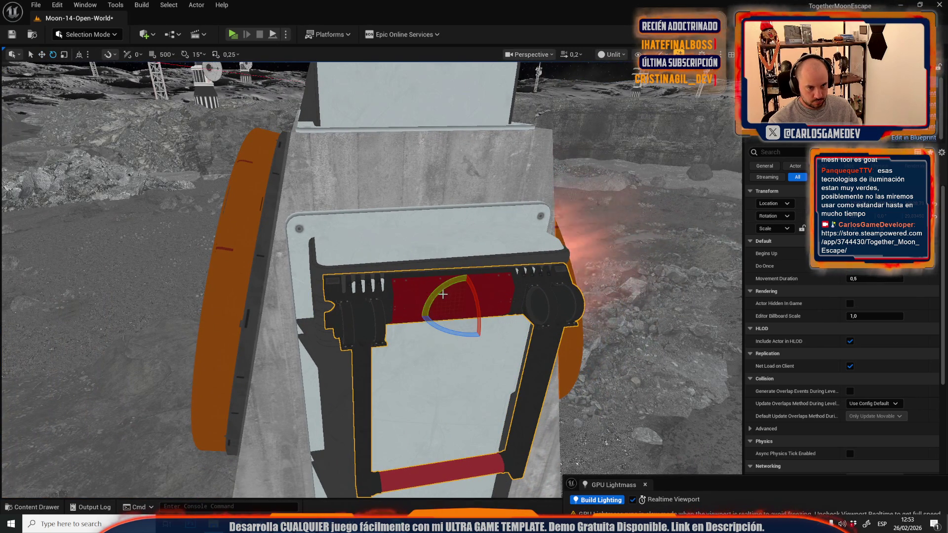
scroll(447, 285, "up", 3)
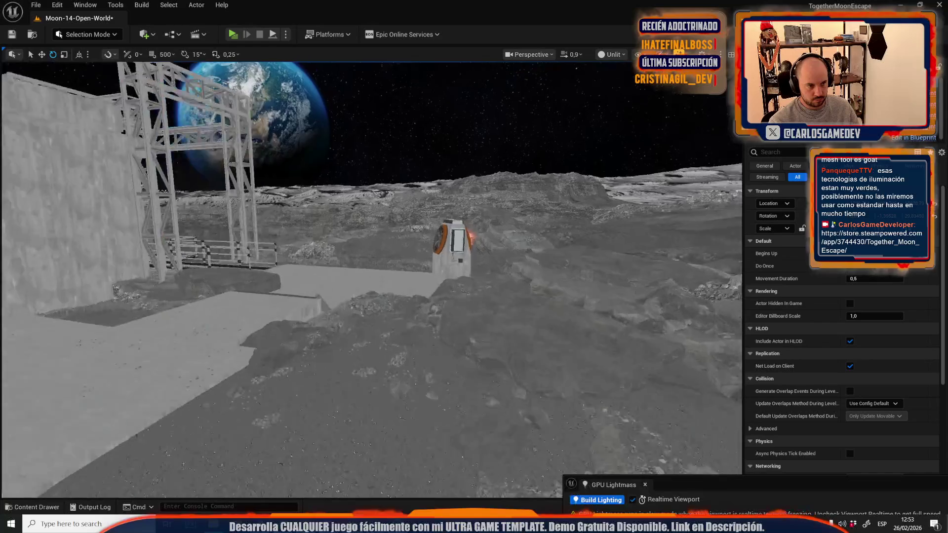
key("w")
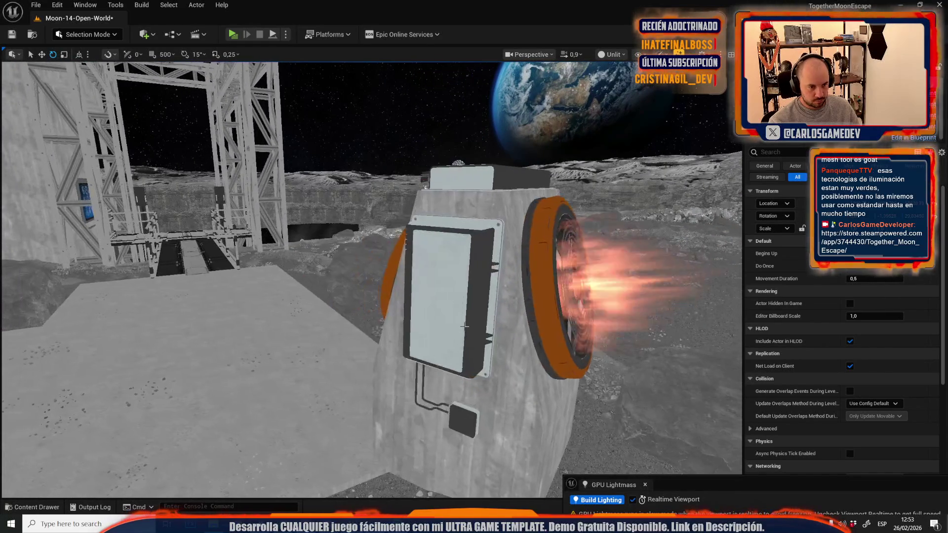
Pull the red-and-black handle frame out in front of the panel and slide it slightly left
left_click(454, 271)
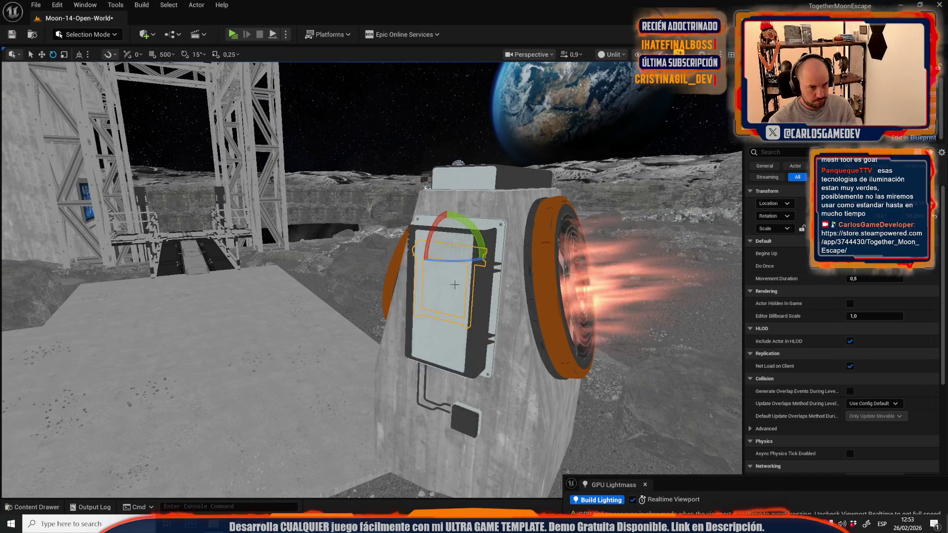
scroll(455, 271, "down", 1)
key("s")
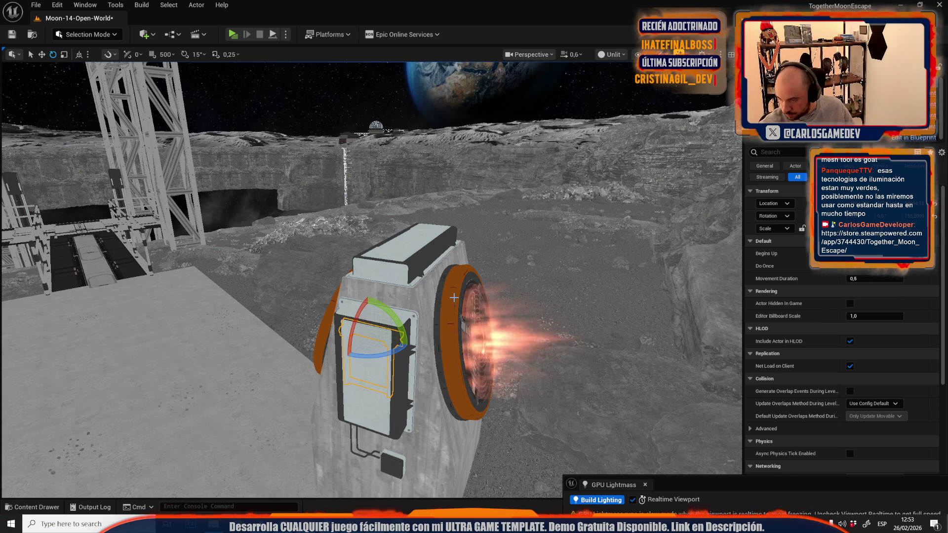
scroll(355, 349, "down", 1)
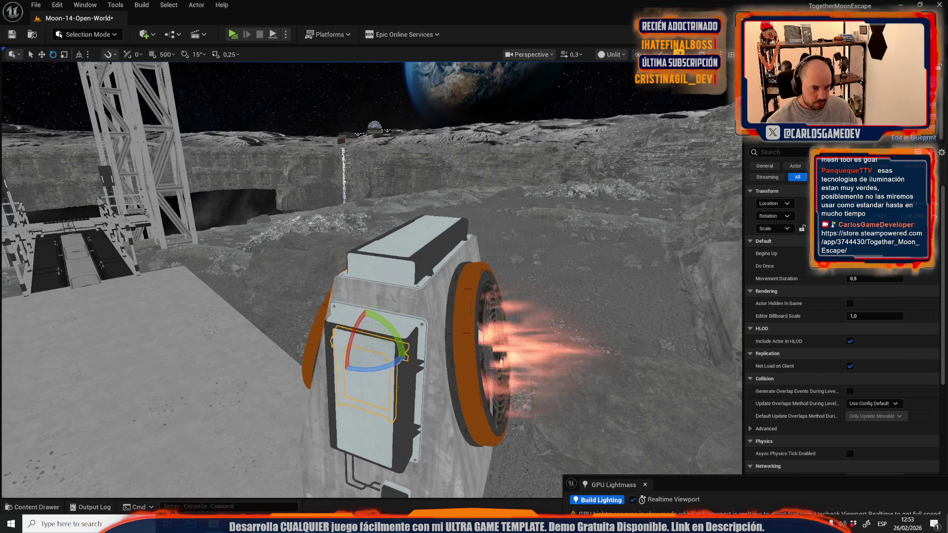
key("w")
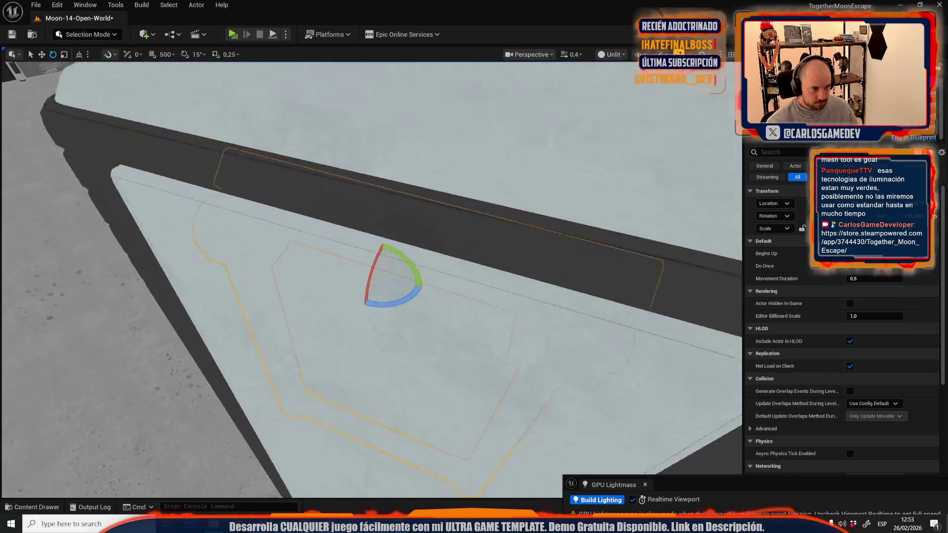
scroll(401, 268, "down", 3)
key("w")
mouse_move(389, 266)
left_mouse_down()
mouse_move(339, 353)
mouse_move(356, 347)
mouse_move(342, 354)
mouse_move(338, 283)
mouse_move(408, 186)
left_mouse_up()
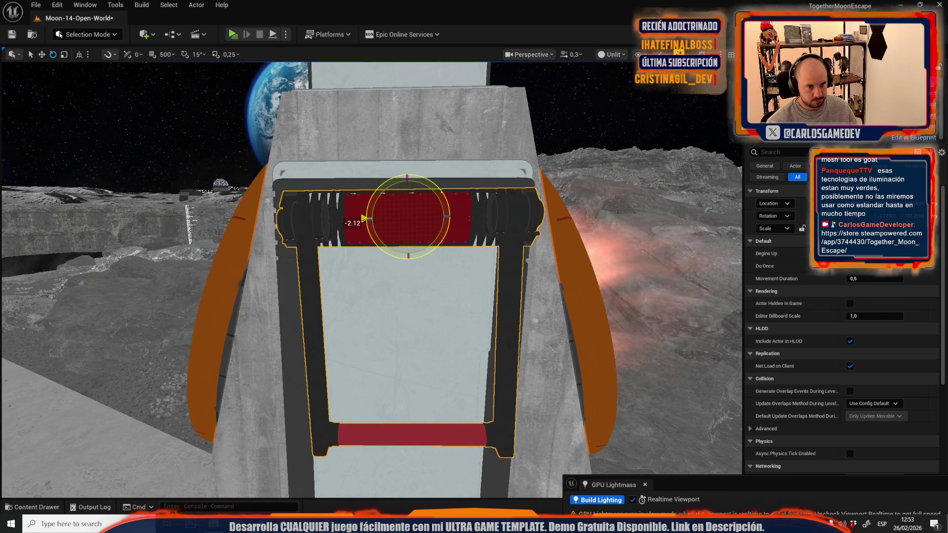
left_click_drag(386, 216, 375, 220)
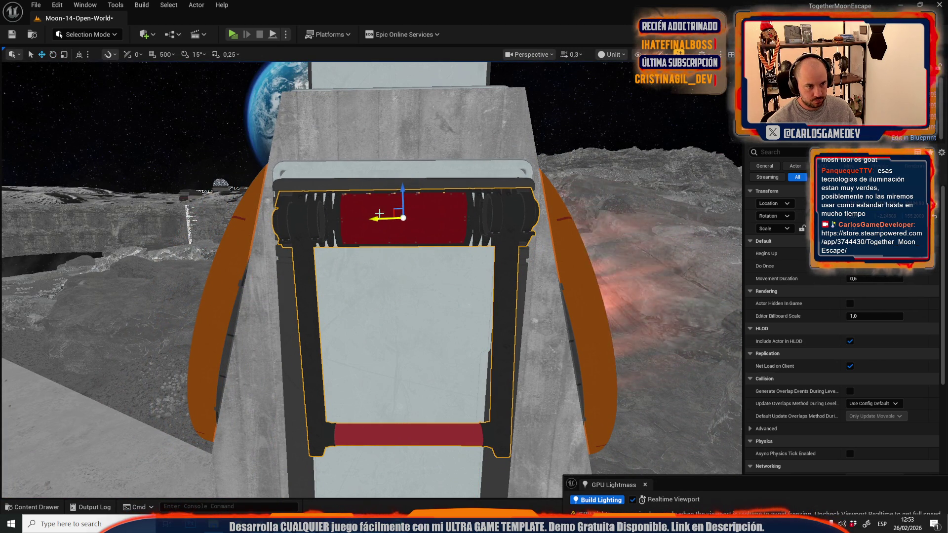
Delete the electrical box and its cables from the fan machine
scroll(359, 218, "up", 2)
mouse_move(359, 218)
left_mouse_down()
mouse_move(435, 232)
mouse_move(445, 257)
mouse_move(416, 265)
left_mouse_up()
scroll(444, 257, "up", 1)
key("Delete")
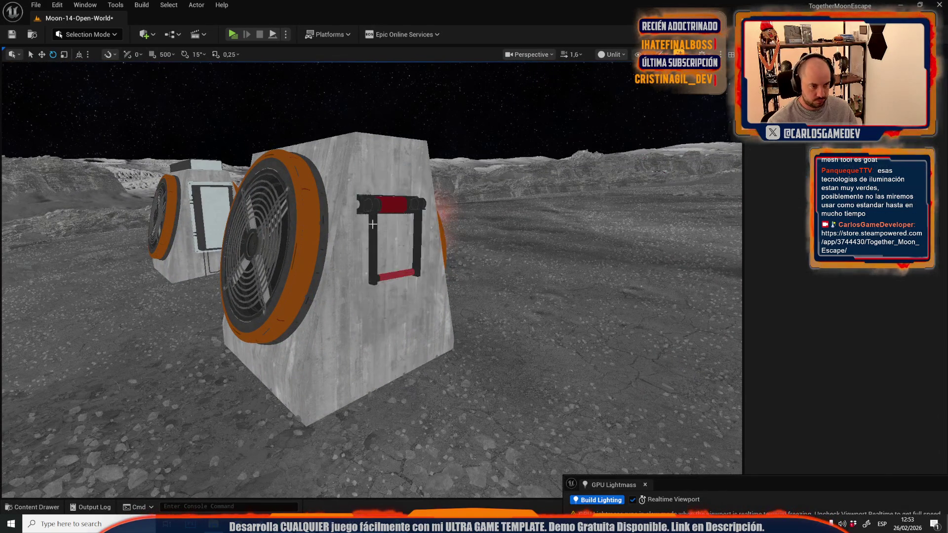
Restore the deleted electrical box and shift it slightly to the right
left_click(378, 198)
scroll(378, 198, "down", 2)
left_click_drag(378, 198, 390, 183)
scroll(234, 285, "down", 1)
key("w")
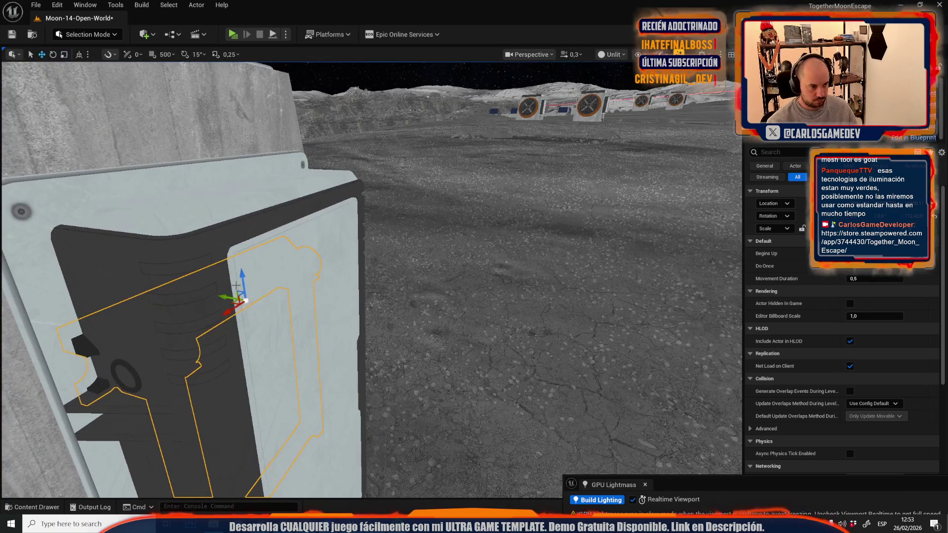
key("ctrl+z")
left_click_drag(305, 251, 329, 249)
scroll(329, 250, "down", 2)
Rotate the red-panelled frame slightly and move it to the right
key("e")
left_click_drag(459, 254, 455, 252)
left_click_drag(443, 291, 472, 287)
scroll(472, 287, "up", 3)
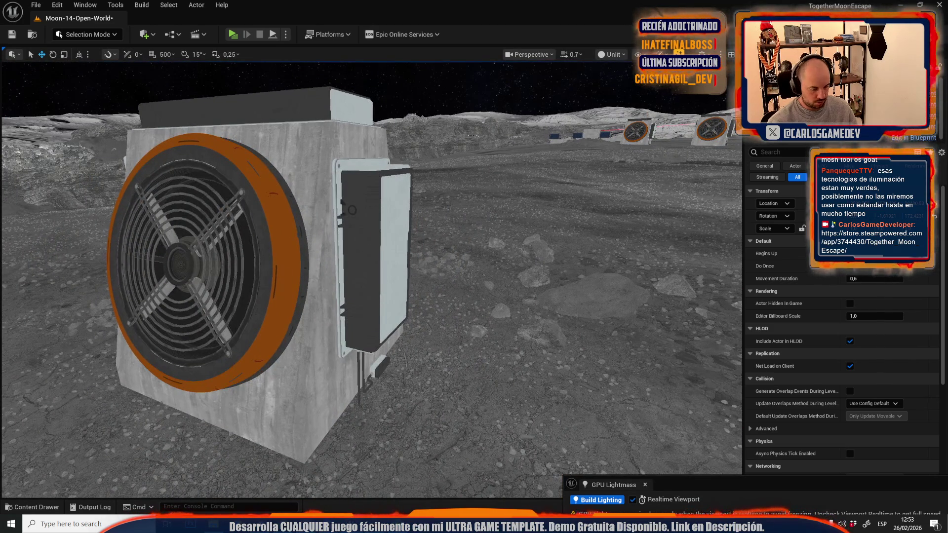
Tilt the side frame on the fan unit slightly
left_click(365, 237)
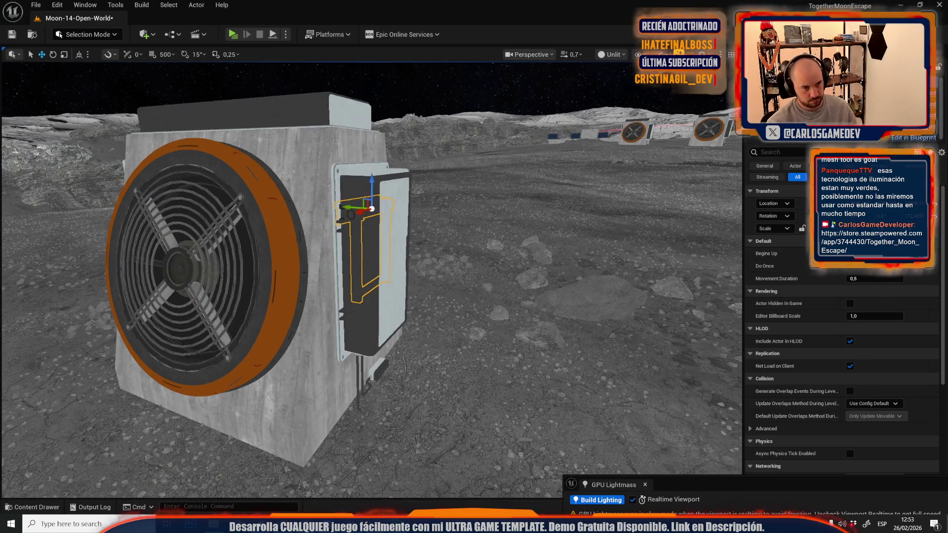
scroll(317, 287, "down", 2)
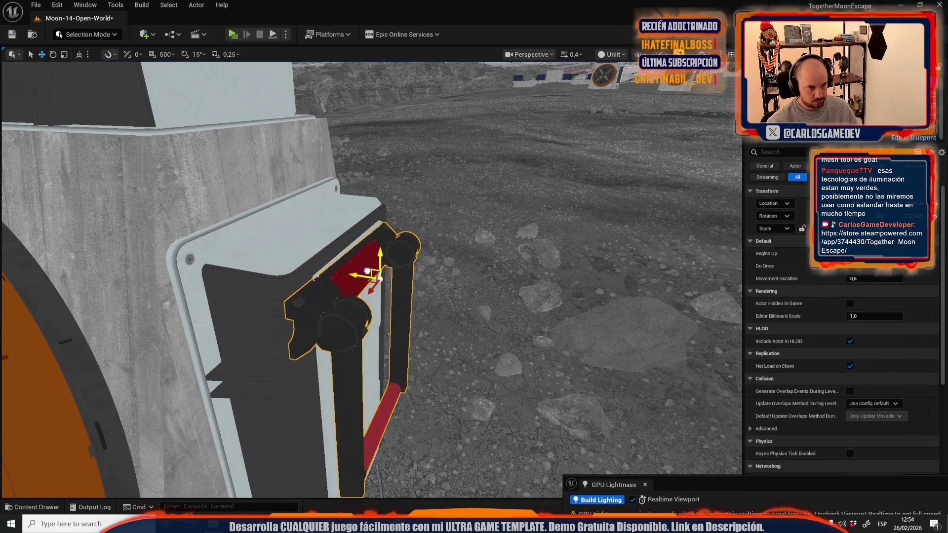
scroll(378, 272, "down", 2)
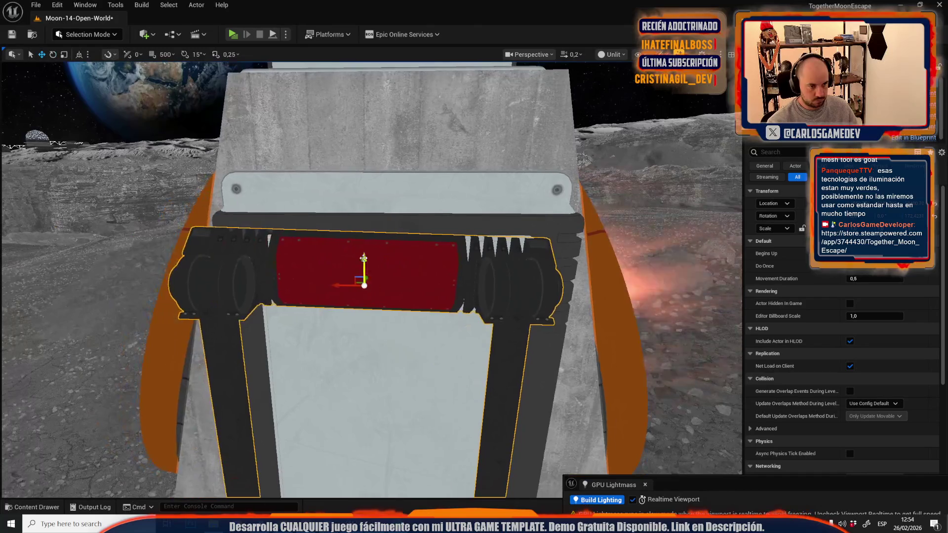
key("e")
mouse_move(324, 285)
left_mouse_down()
mouse_move(392, 275)
mouse_move(375, 276)
left_mouse_up()
scroll(371, 280, "up", 3)
Select the handle on the next fan box and frame it head-on
key("s")
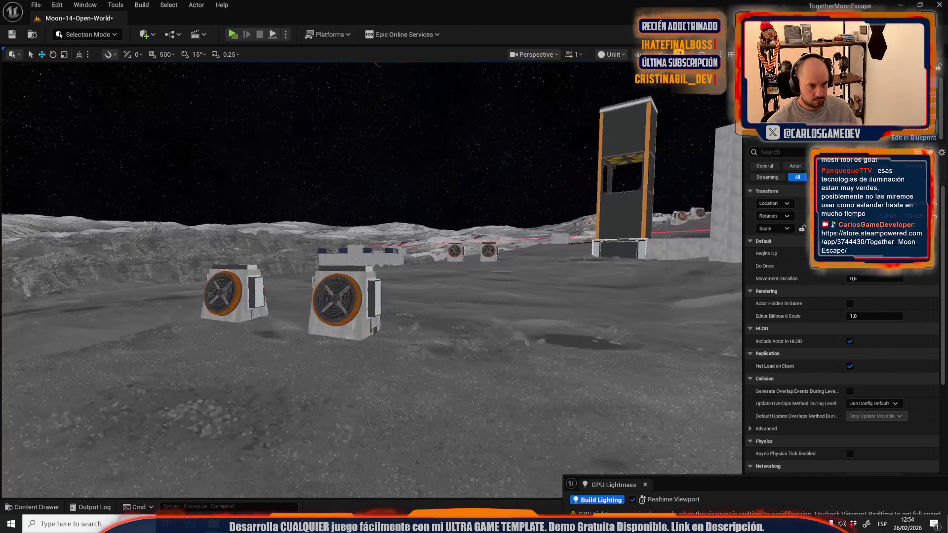
key("w")
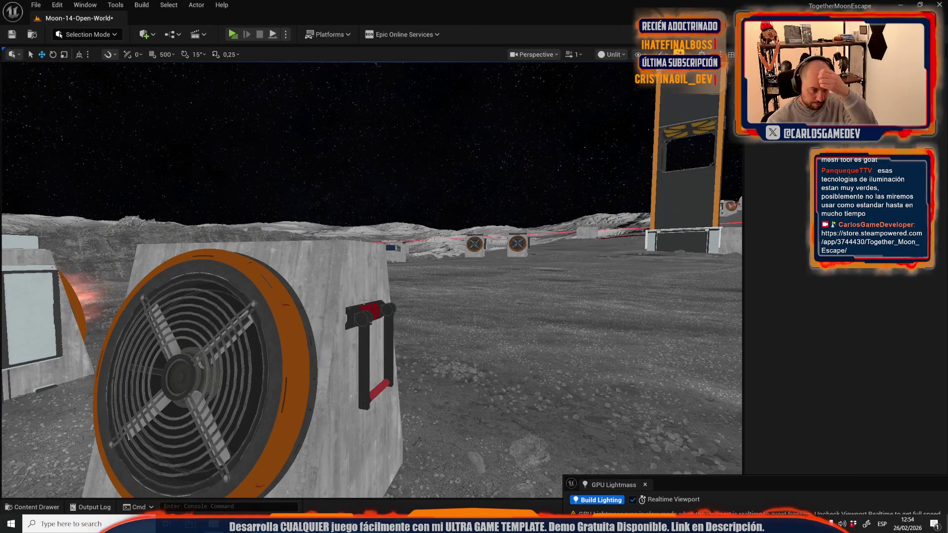
left_click(373, 316)
scroll(374, 316, "down", 1)
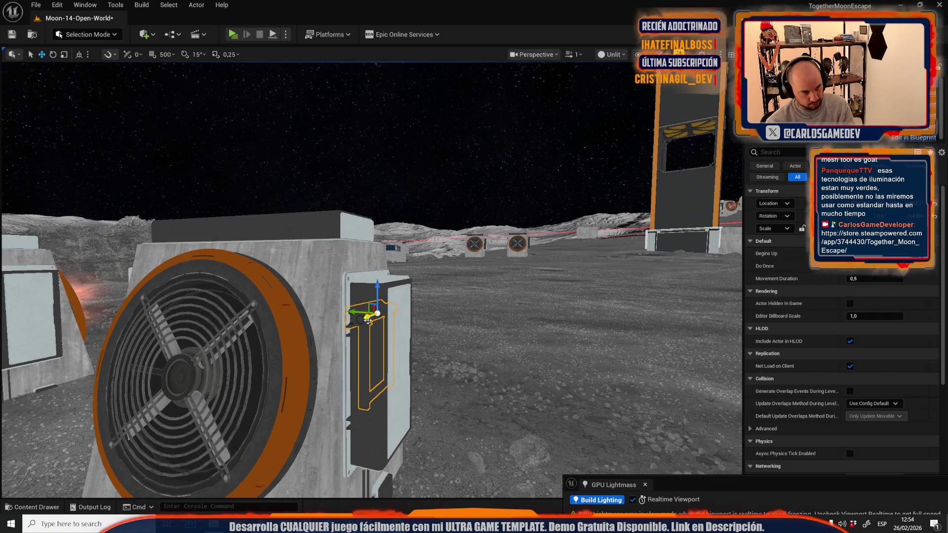
key("w")
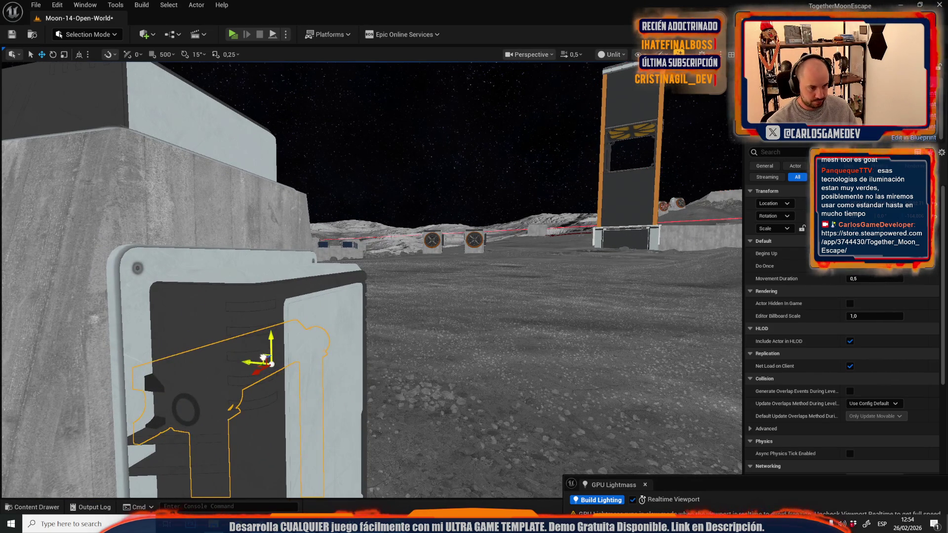
scroll(263, 358, "down", 1)
key("f")
Rotate that handle frame about 0.80° so it sits straighter
key("e")
key("f")
key("w")
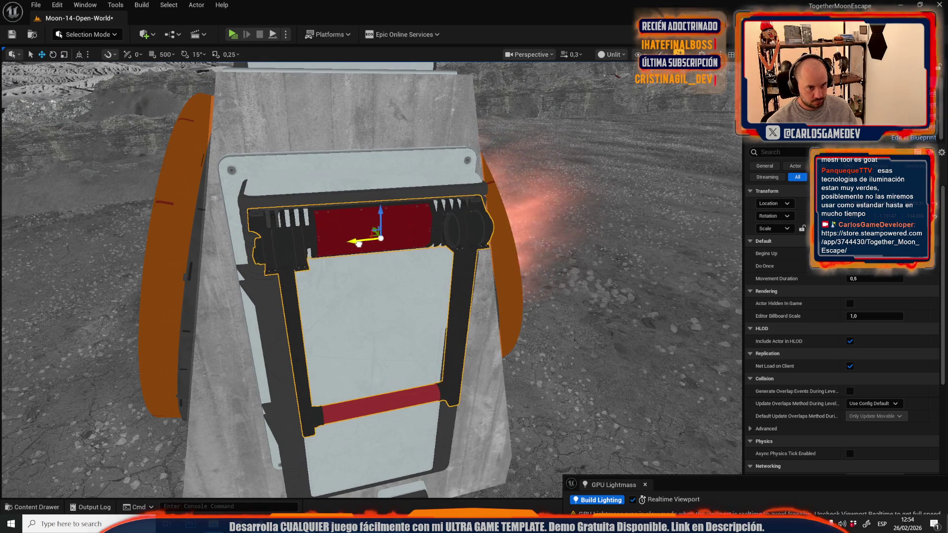
scroll(359, 243, "up", 2)
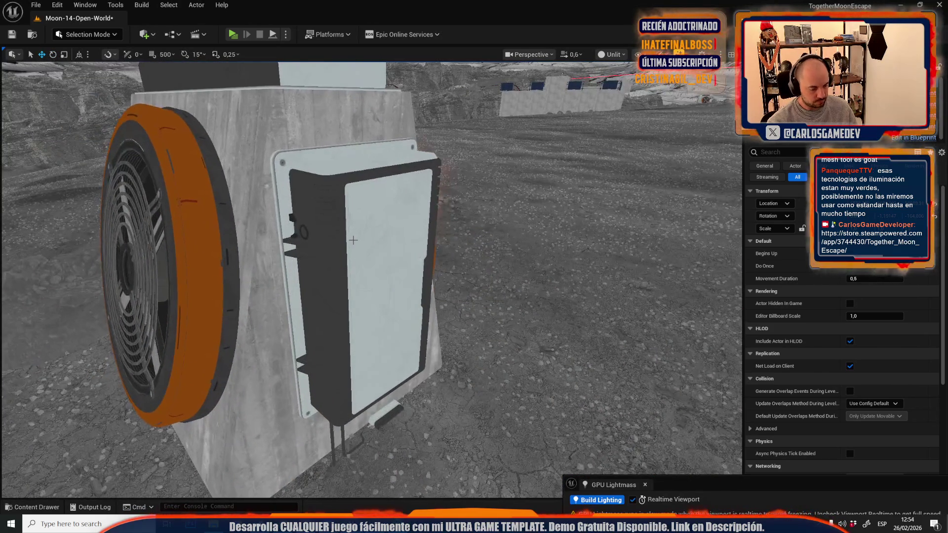
scroll(302, 304, "down", 2)
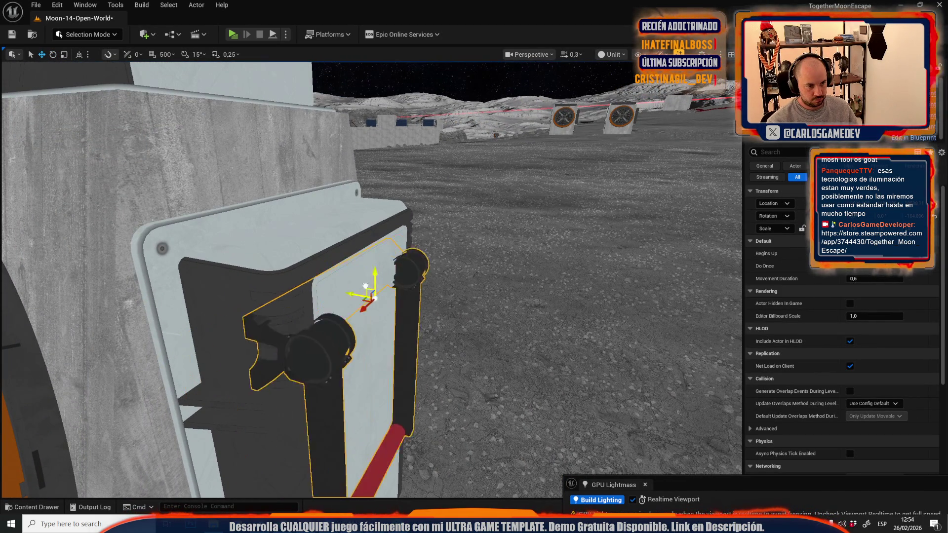
left_click_drag(387, 269, 299, 335)
key("e")
left_click_drag(225, 366, 271, 365)
scroll(271, 366, "up", 3)
Select the red-black handle on the front fan machine and focus on it
key("s")
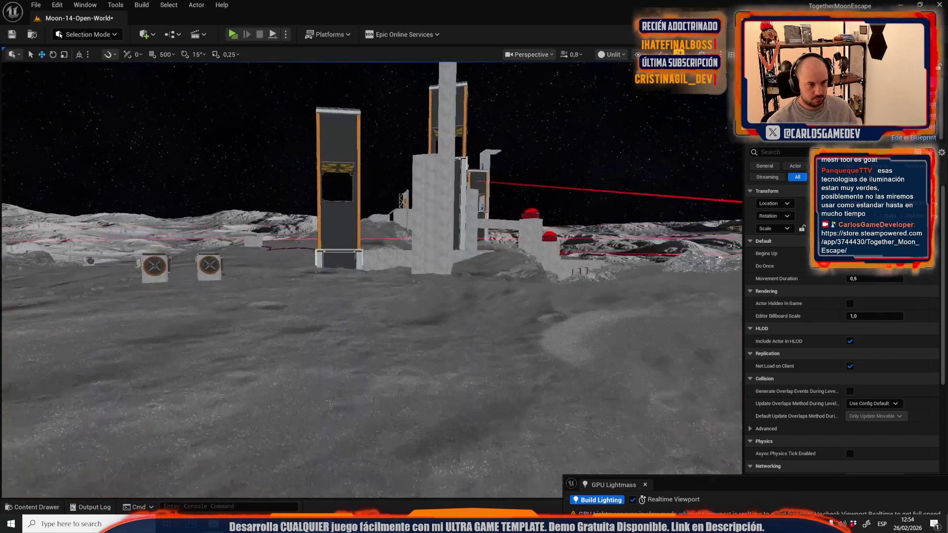
key("f")
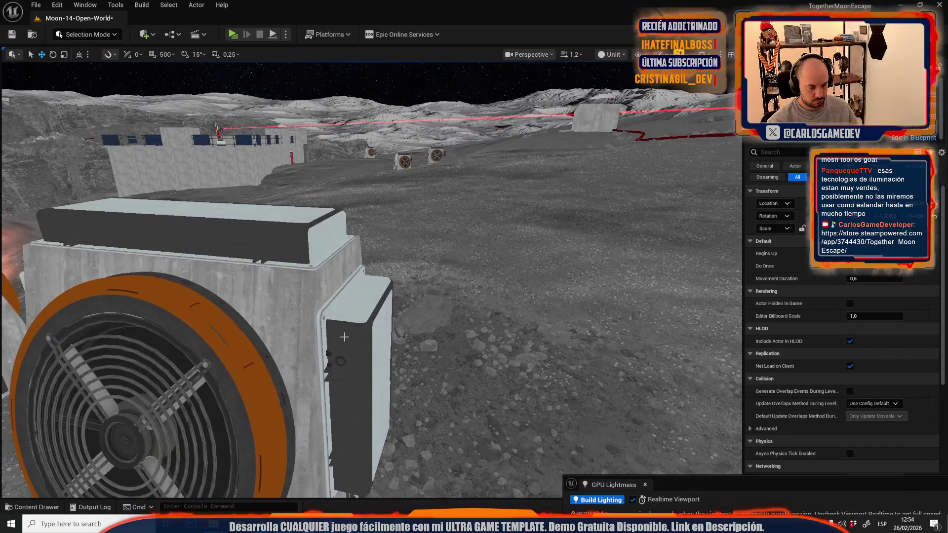
left_click(347, 319)
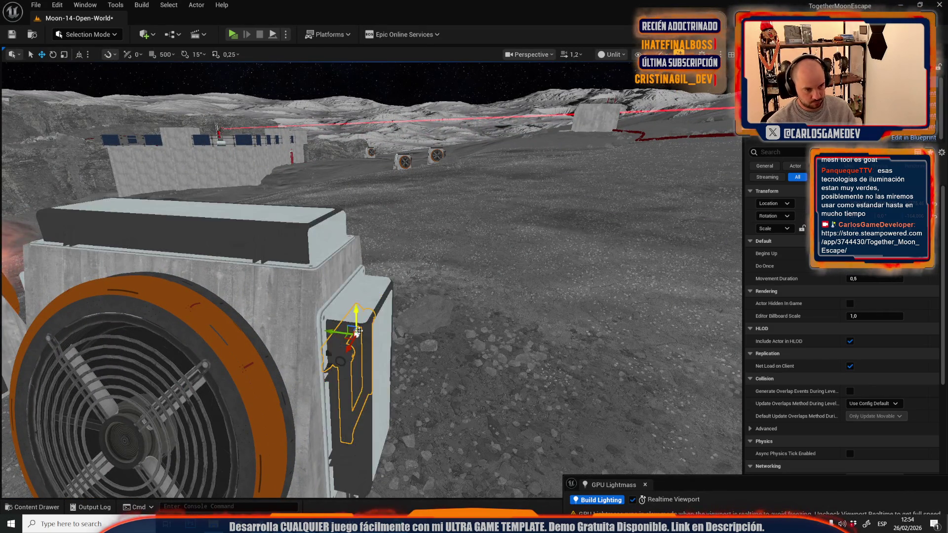
key("f")
mouse_move(204, 287)
left_mouse_down()
mouse_move(376, 302)
mouse_move(391, 281)
left_mouse_up()
key("e")
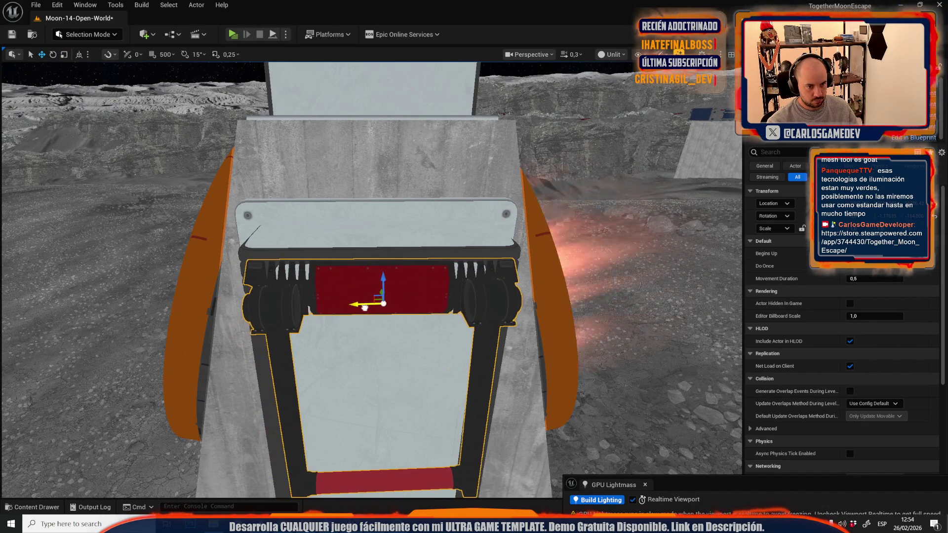
mouse_move(364, 307)
left_mouse_down()
mouse_move(377, 297)
mouse_move(370, 308)
left_mouse_up()
Restore the accidentally deleted electrical box and rotate the red handle into place
key("Delete")
left_click(367, 211)
key("ctrl+z")
key("f")
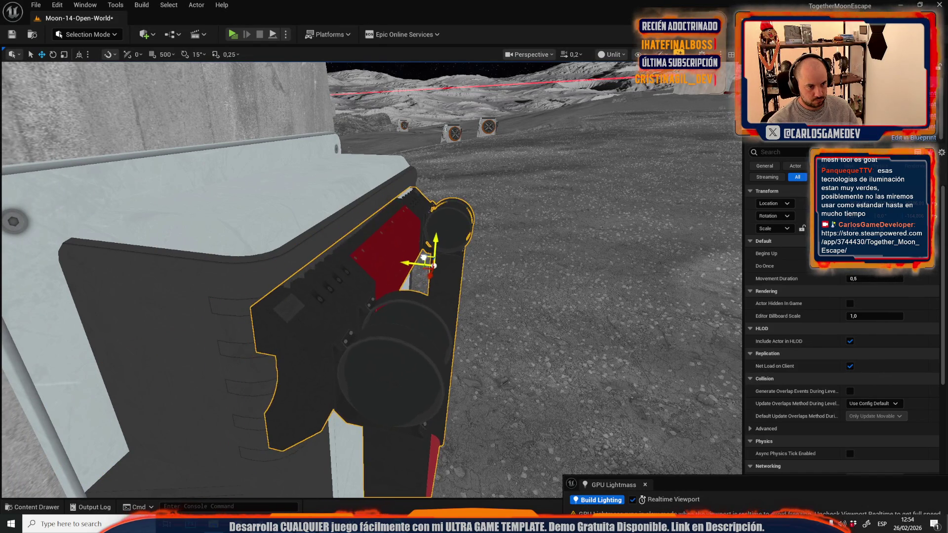
key("e")
left_click_drag(424, 257, 436, 288)
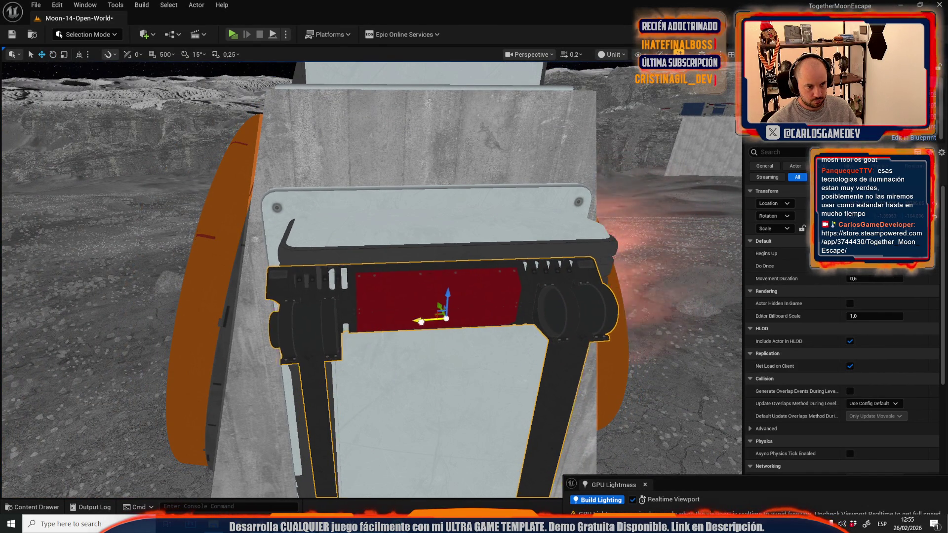
left_click_drag(440, 322, 346, 315)
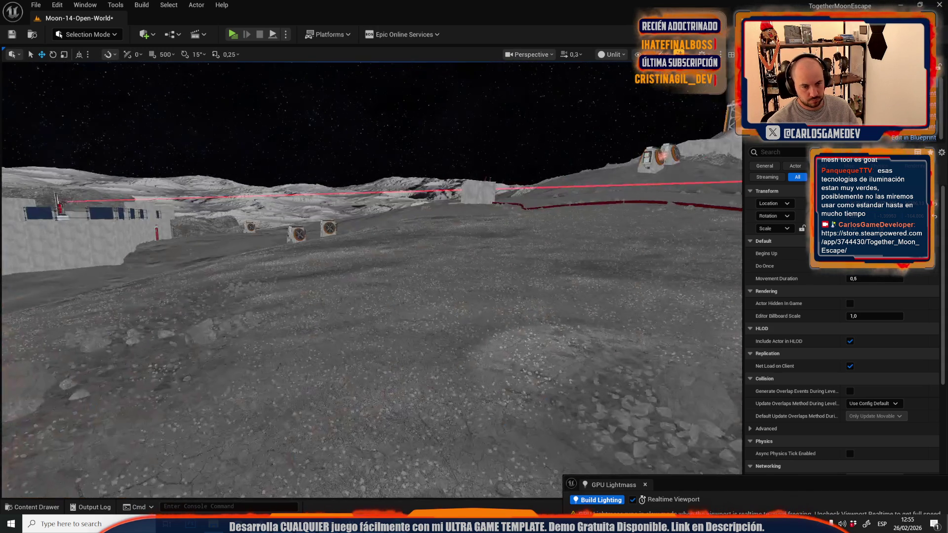
left_click_drag(370, 277, 364, 279)
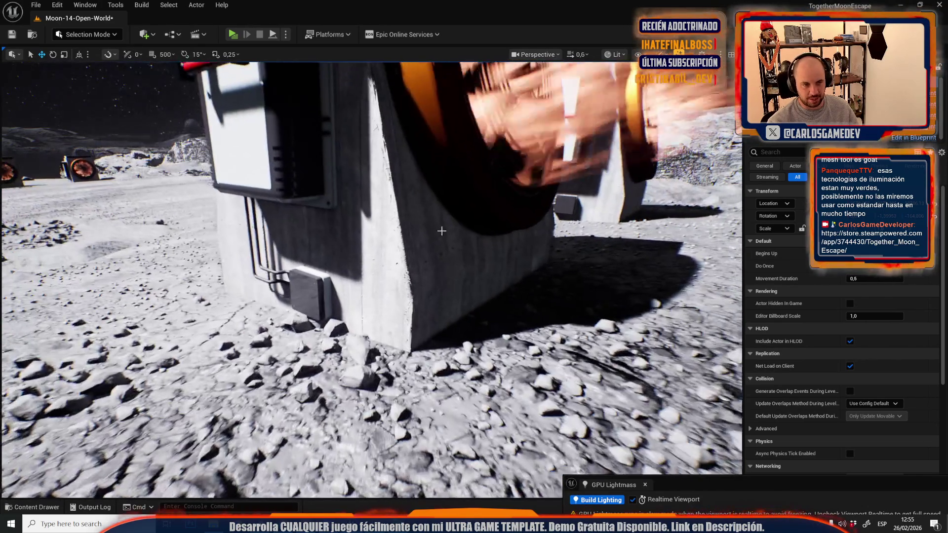
Select a fan structure and fly around to inspect the lit fan boxes on the terrain
left_click(395, 184)
mouse_move(394, 184)
left_mouse_down()
mouse_move(402, 286)
mouse_move(375, 197)
mouse_move(355, 222)
mouse_move(375, 237)
mouse_move(362, 267)
left_mouse_up()
scroll(366, 232, "up", 2)
scroll(365, 259, "down", 2)
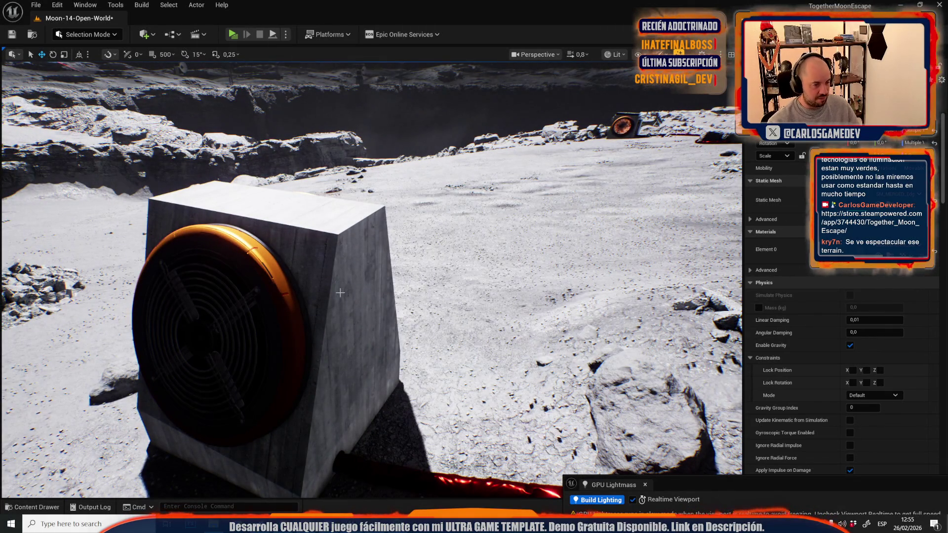
left_click_drag(349, 287, 340, 333)
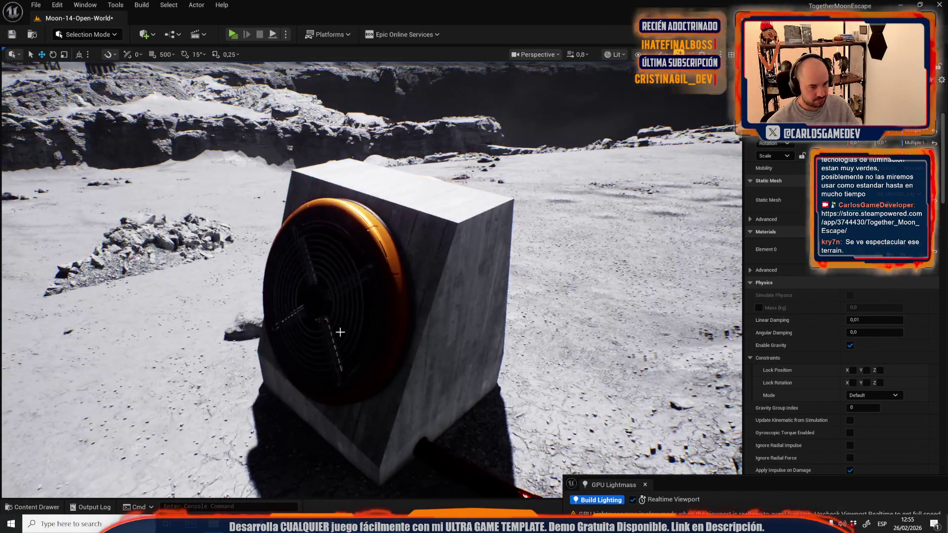
Try opening the Moon-09-Crater level from Recent Levels, dismissing the save prompt
left_click(36, 5)
mouse_move(151, 74)
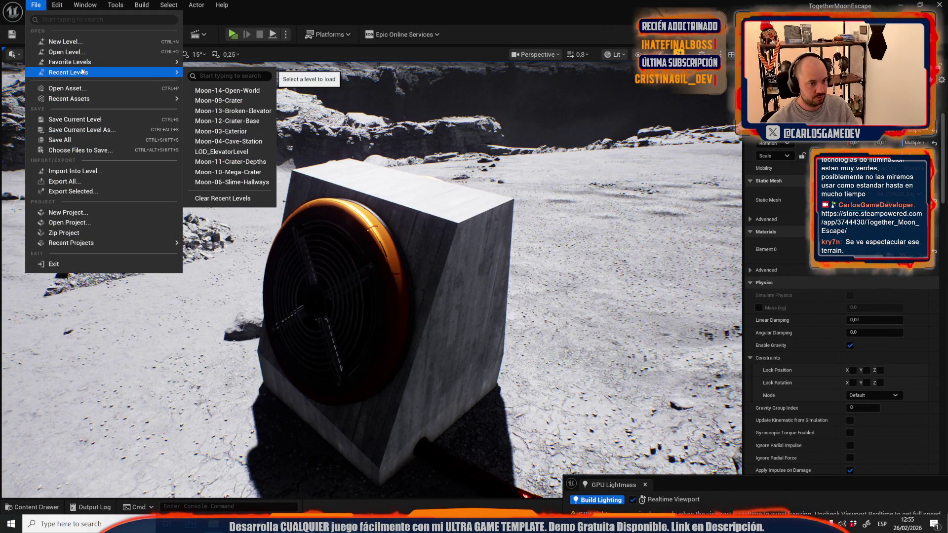
left_click(235, 102)
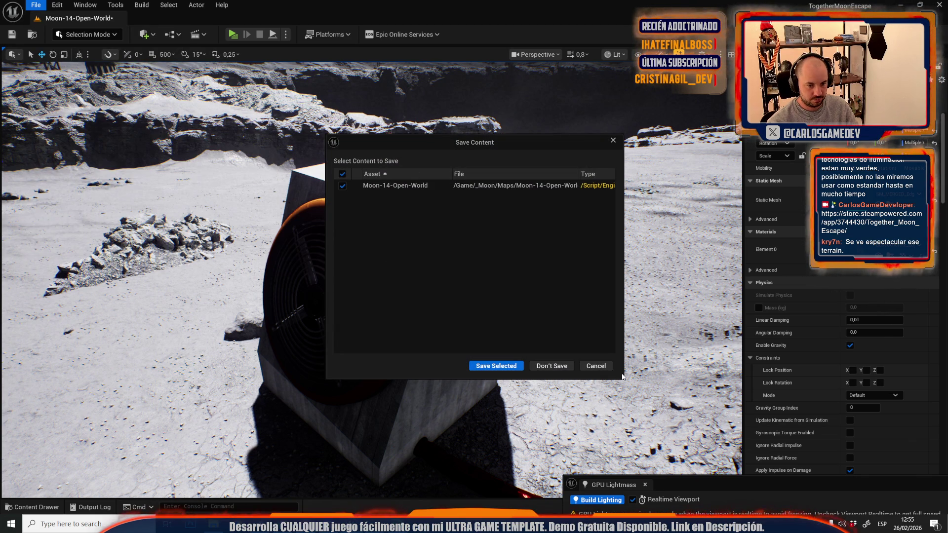
left_click(596, 365)
Switch levels via Recent Levels, saving the modified Moon-14-Open-World map first
left_click(35, 5)
mouse_move(131, 78)
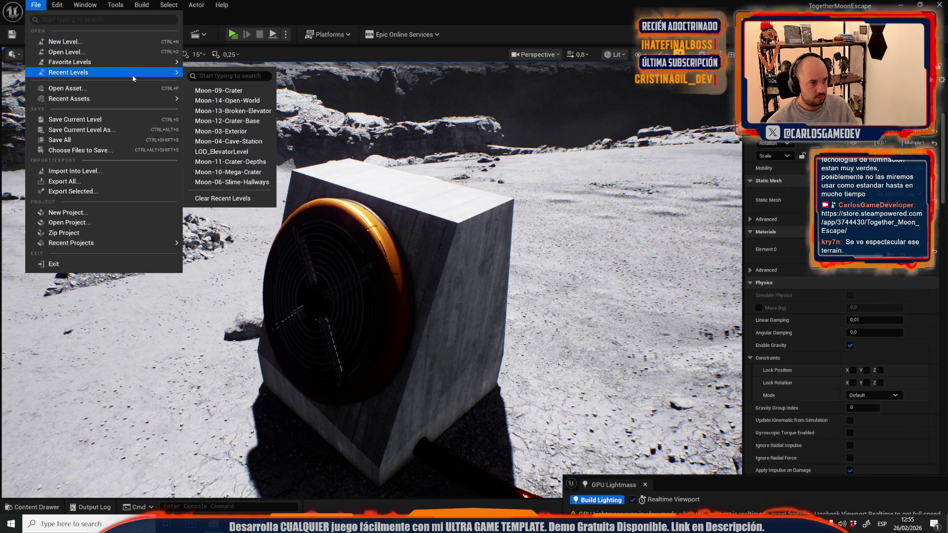
left_click(228, 100)
left_click(492, 365)
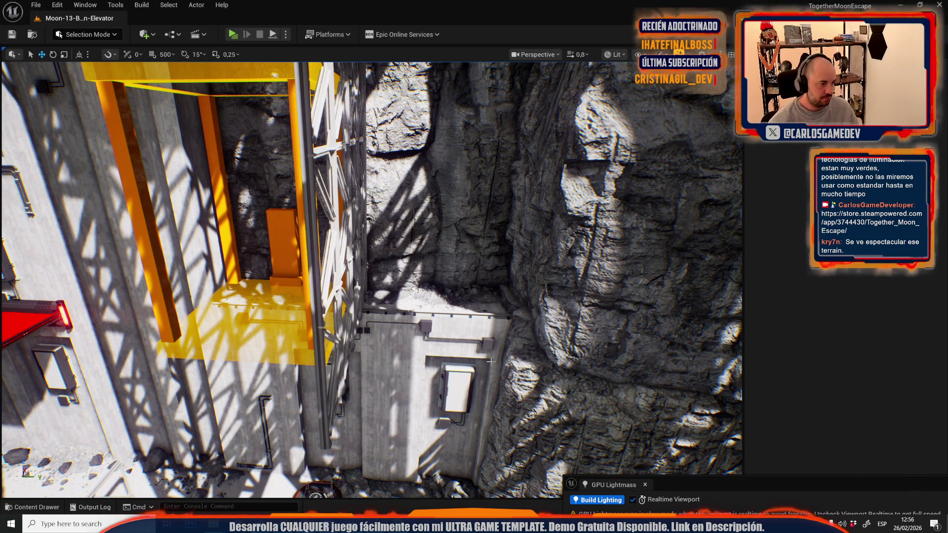
Look around the elevator level and select the elevator call panel beside the door
left_click_drag(507, 332, 507, 332)
left_click_drag(274, 285, 274, 284)
left_click(274, 285)
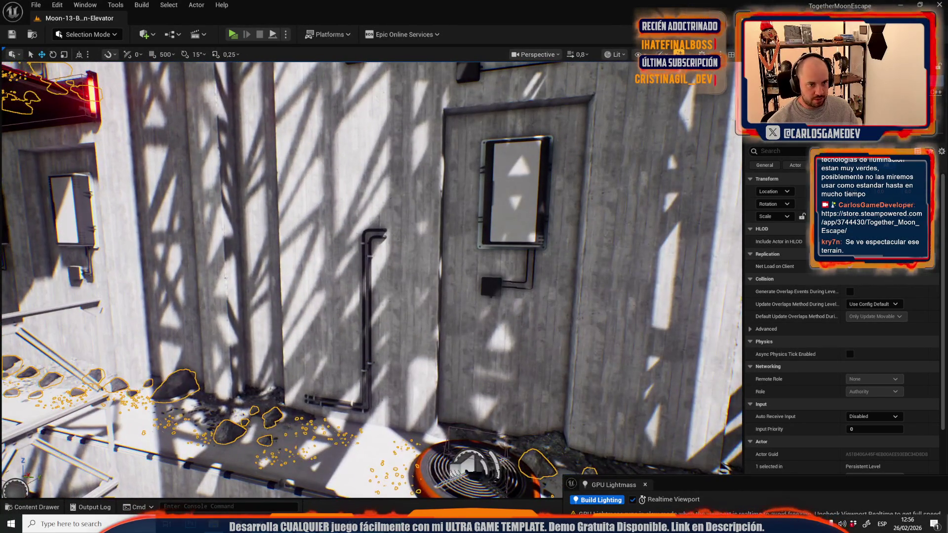
left_click(513, 192)
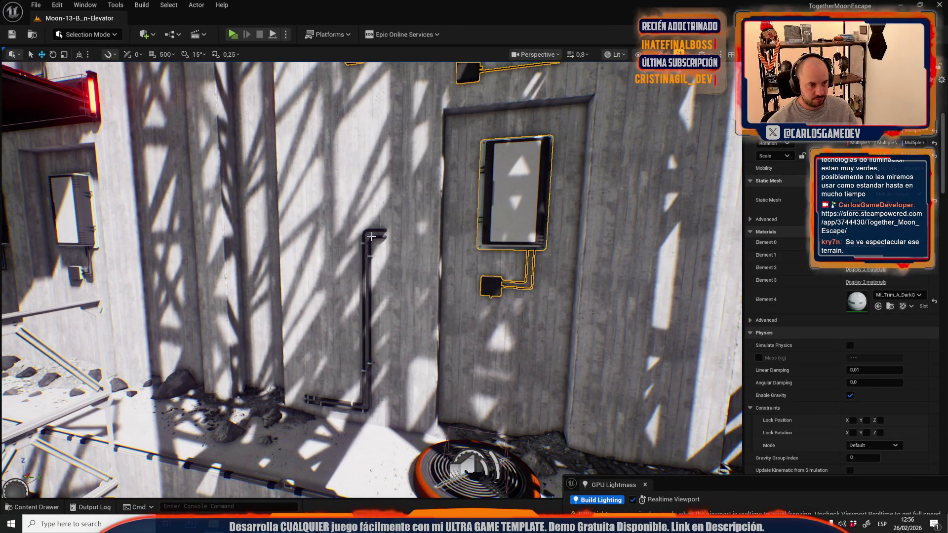
left_click(35, 4)
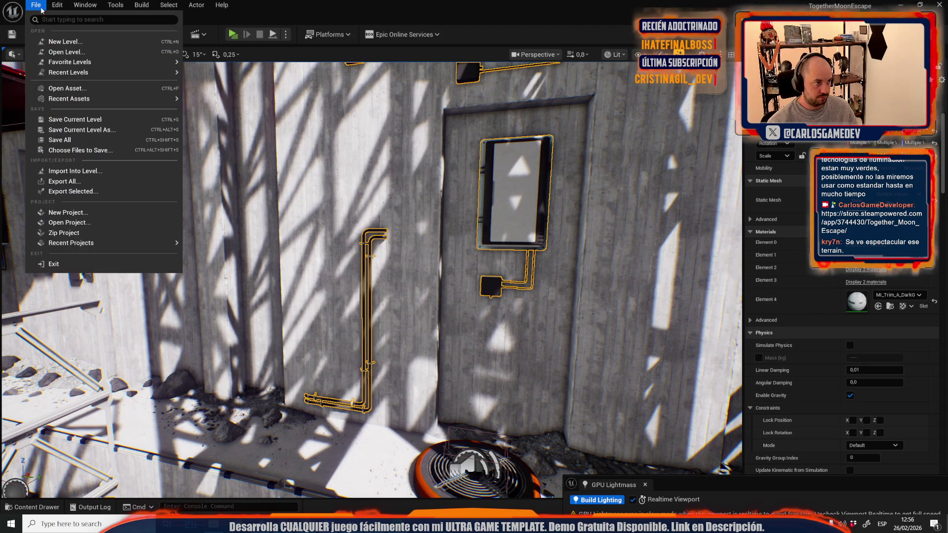
Reopen Moon-14-Open-World, keep only the wall box selected, then select the concrete fan box
mouse_move(64, 68)
left_click(231, 100)
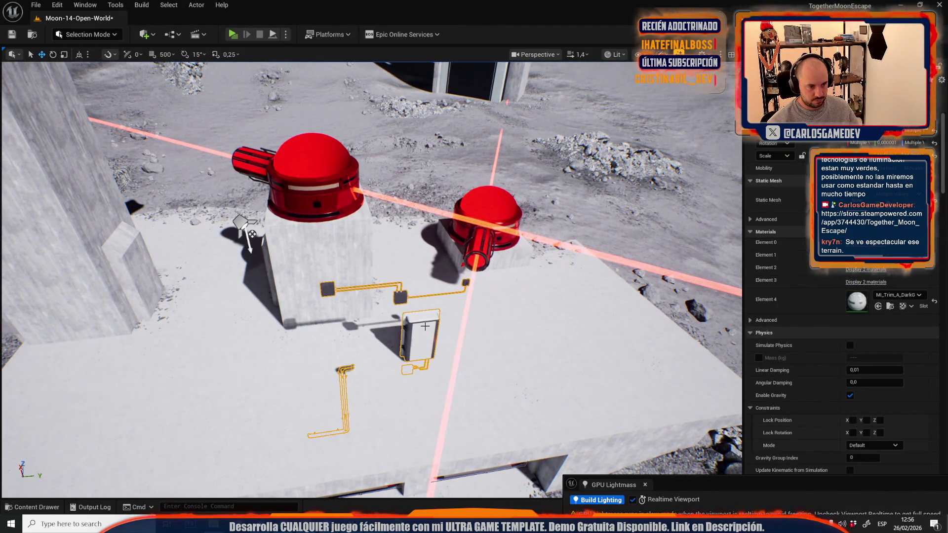
left_click(425, 327)
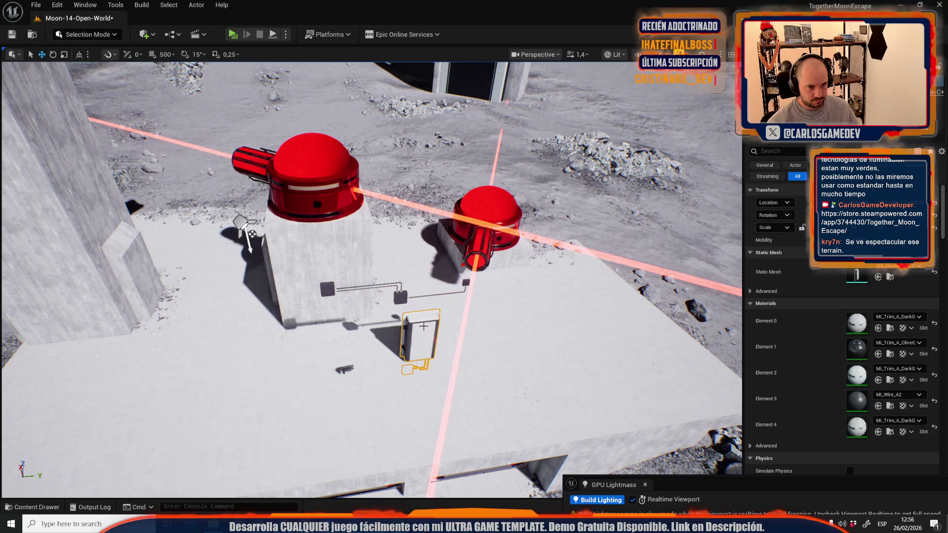
mouse_move(398, 331)
left_mouse_down()
mouse_move(368, 330)
mouse_move(360, 289)
left_mouse_up()
left_click(361, 289)
Switch the editor to Scriptable Tools mode and start the Edge Decal Tool
left_click(108, 35)
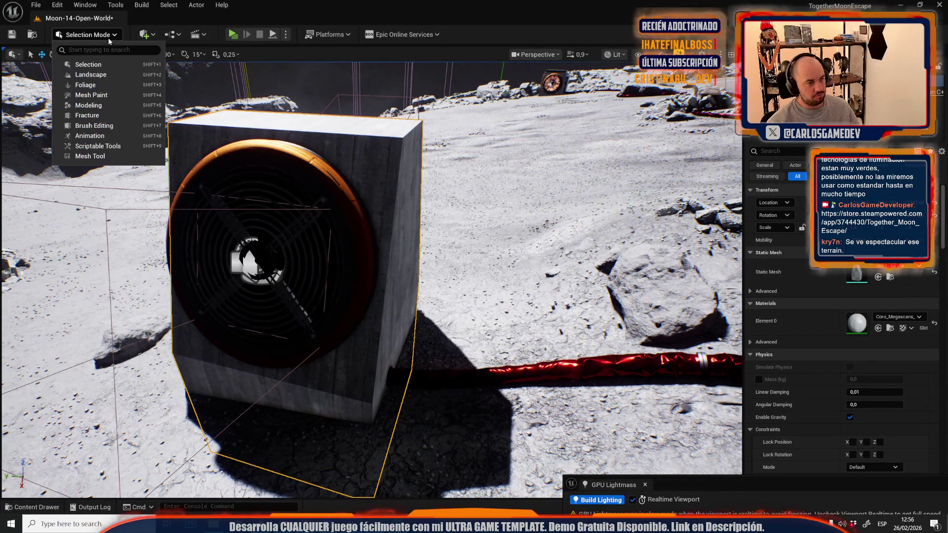
left_click(102, 146)
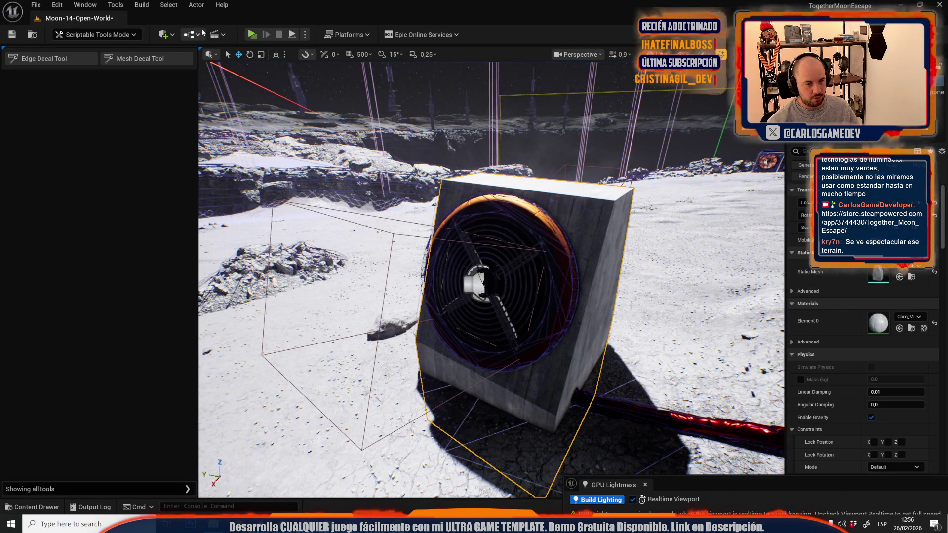
left_click(97, 35)
left_click(94, 156)
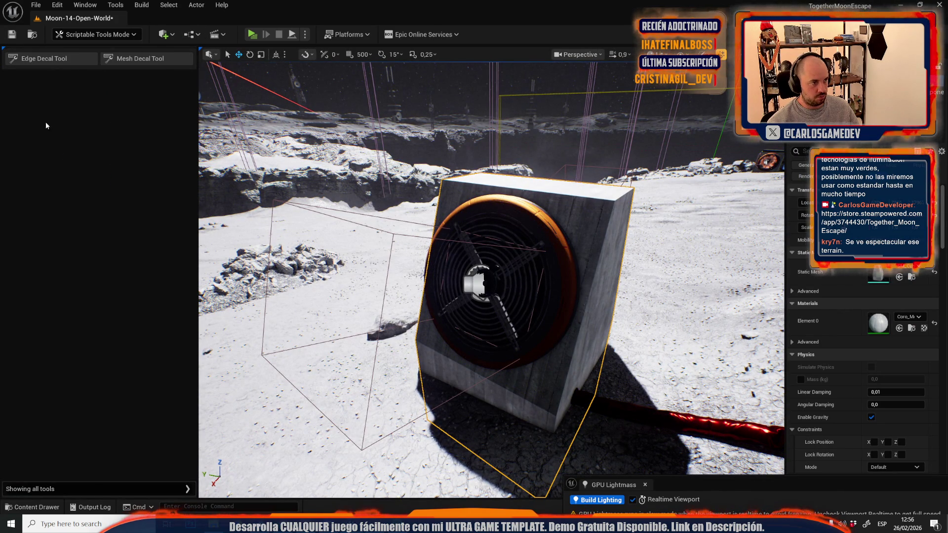
left_click(105, 36)
left_click(94, 147)
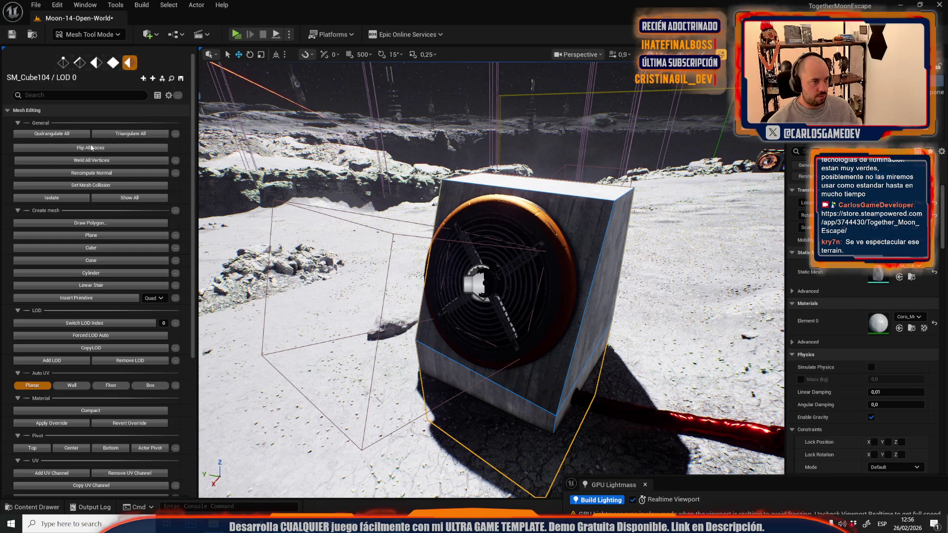
left_click(50, 62)
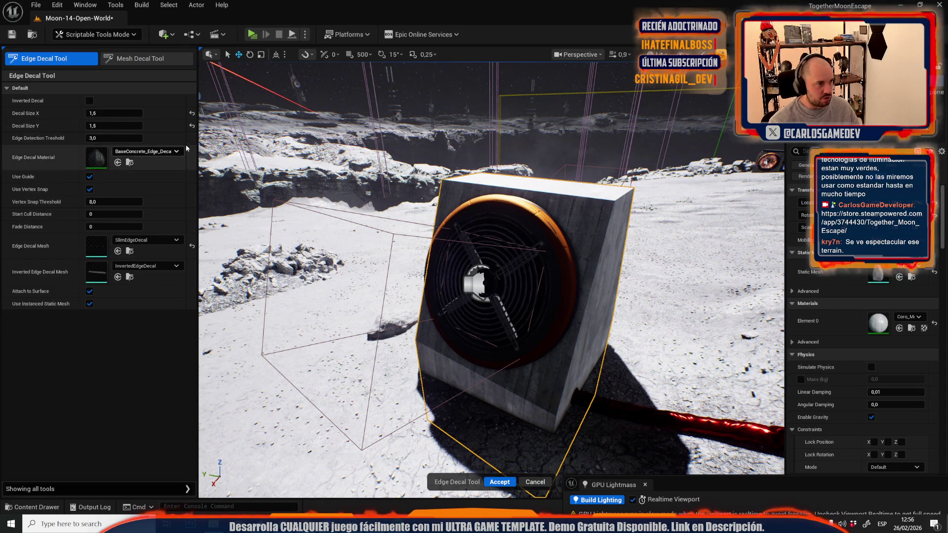
Trace a worn concrete edge decal along the fan box's vertical corner and accept it
scroll(561, 326, "down", 4)
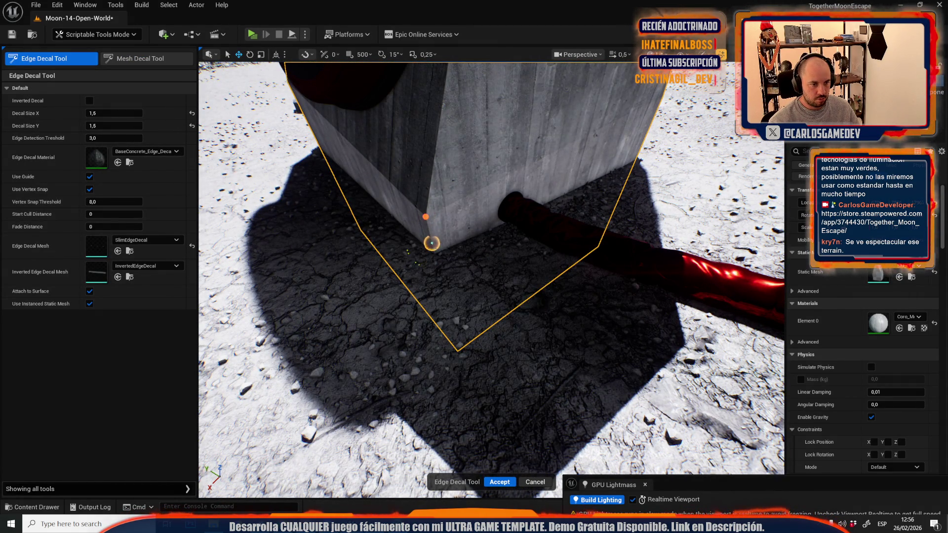
mouse_move(440, 133)
left_mouse_down()
mouse_move(418, 277)
mouse_move(441, 447)
mouse_move(448, 365)
mouse_move(419, 276)
mouse_move(356, 228)
mouse_move(491, 197)
left_mouse_up()
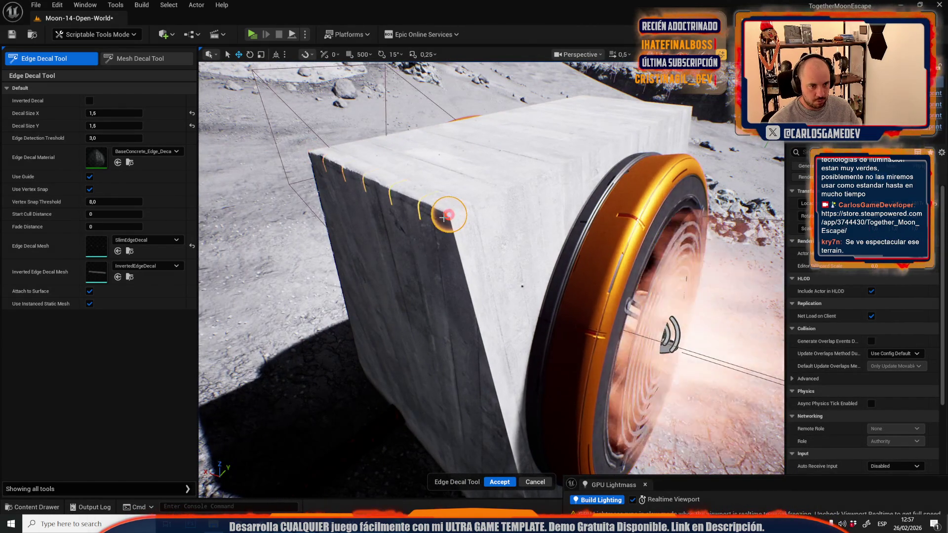
mouse_move(450, 127)
left_mouse_down()
mouse_move(398, 153)
mouse_move(470, 224)
mouse_move(400, 277)
left_mouse_up()
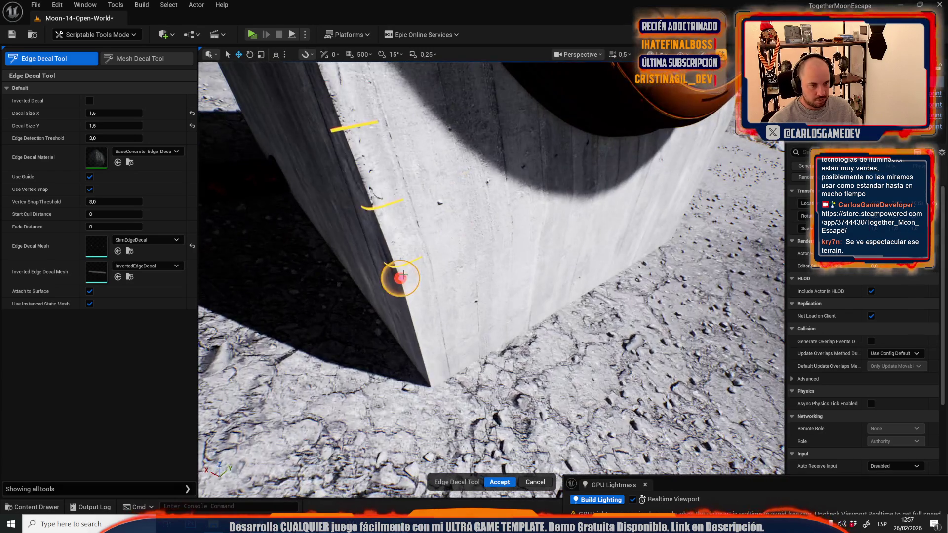
left_click(427, 385)
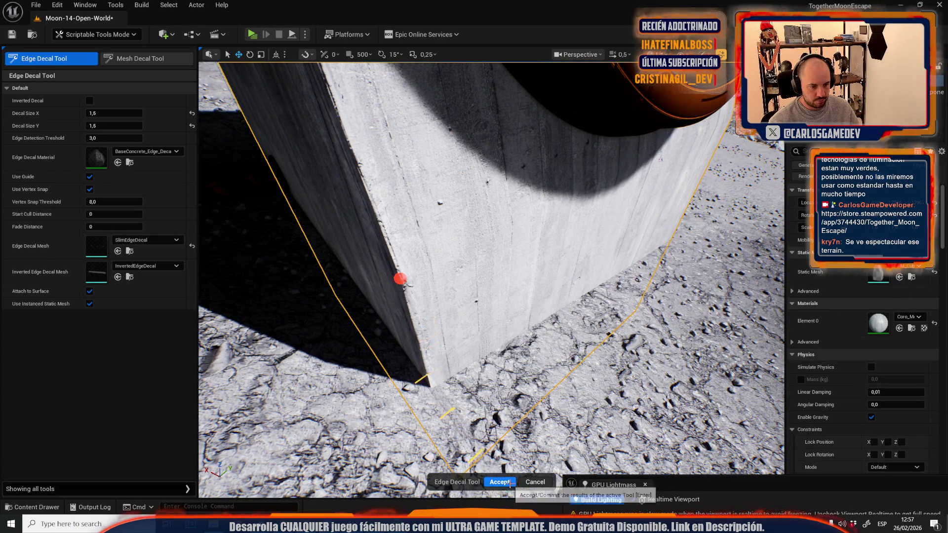
left_click(500, 482)
scroll(491, 280, "up", 3)
Trace concrete edge decals along the fan box's top corners, cancelling stray attempts, and accept them
scroll(492, 280, "down", 5)
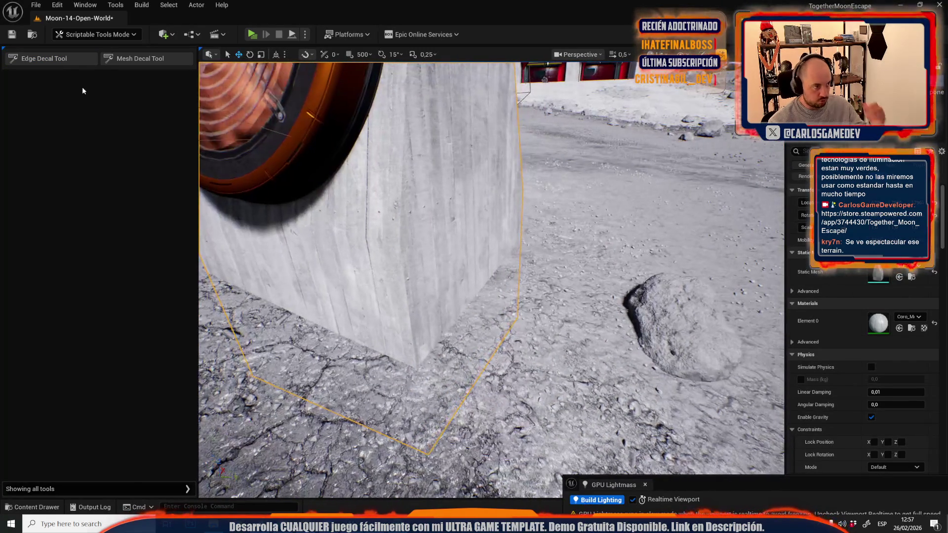
left_click(67, 58)
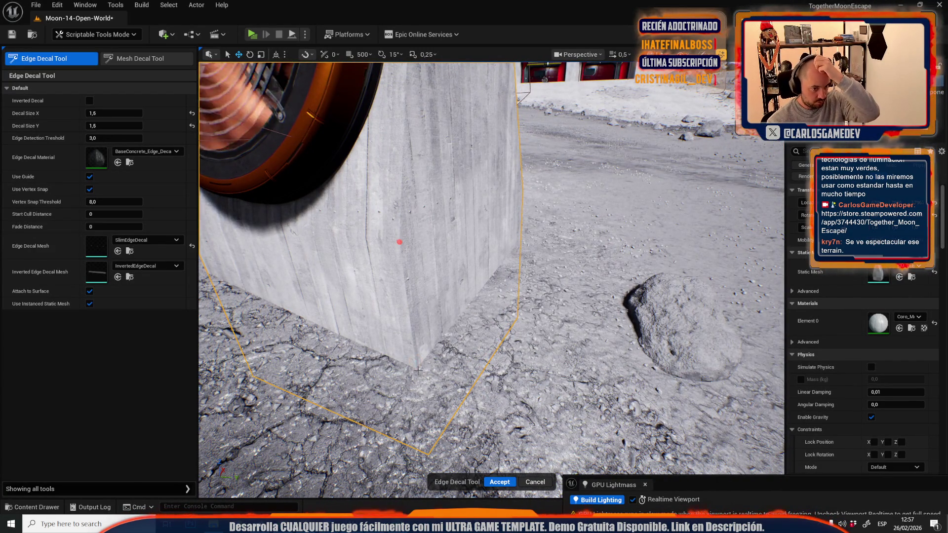
mouse_move(400, 242)
left_mouse_down()
mouse_move(346, 237)
mouse_move(376, 256)
mouse_move(415, 253)
mouse_move(456, 233)
mouse_move(349, 195)
mouse_move(408, 385)
left_mouse_up()
key("Escape")
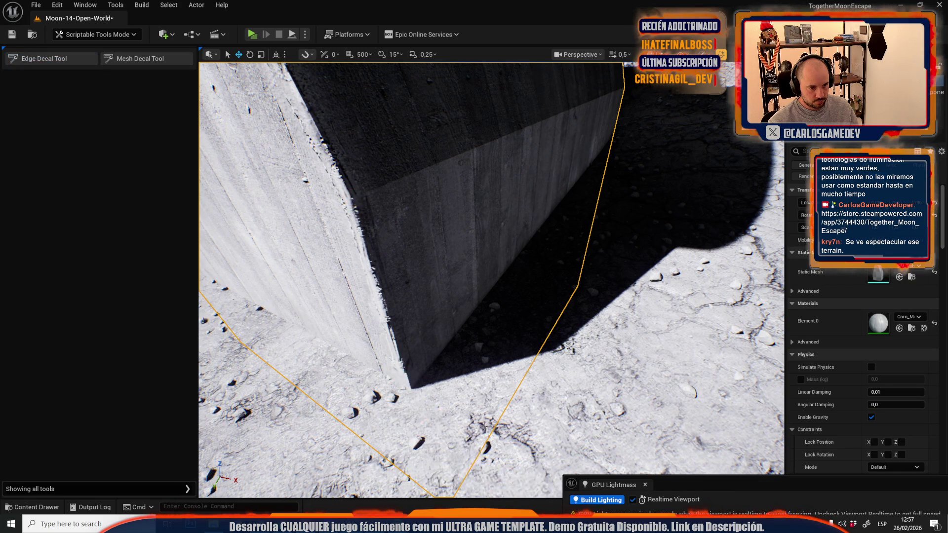
key("f")
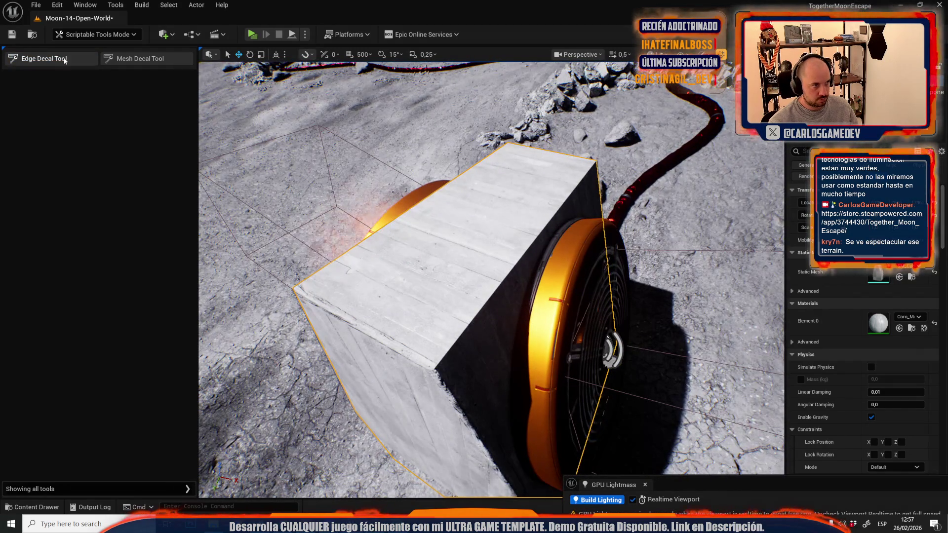
left_click(64, 59)
left_click_drag(434, 364, 509, 362)
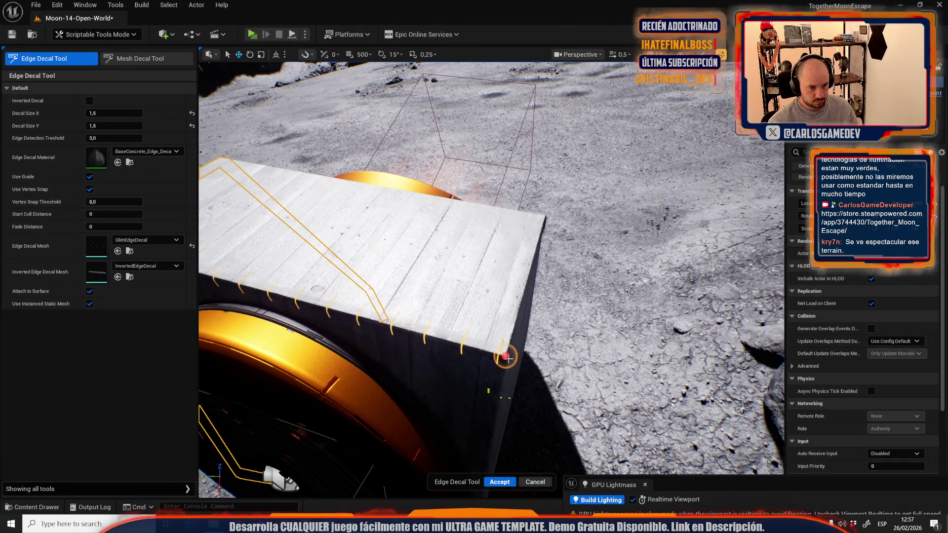
key("Escape")
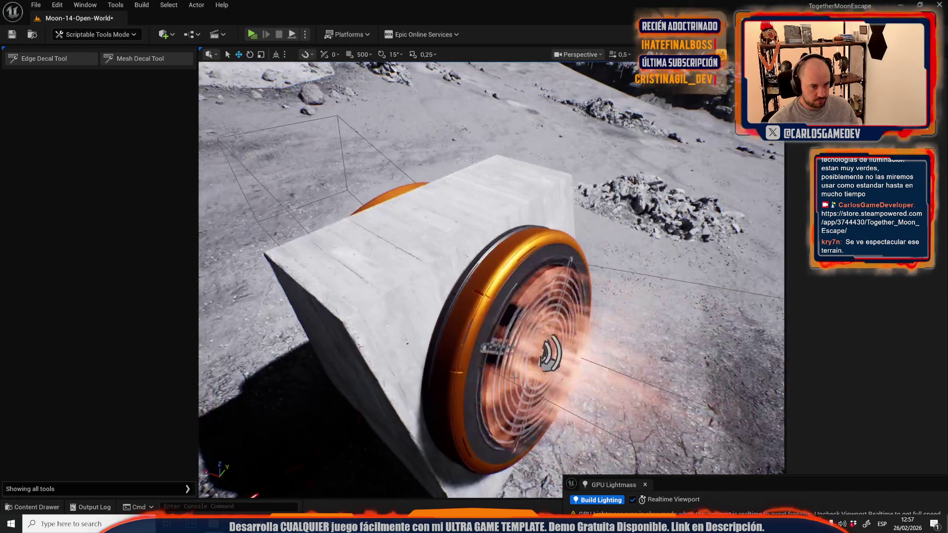
left_click(50, 58)
left_click_drag(333, 318, 434, 302)
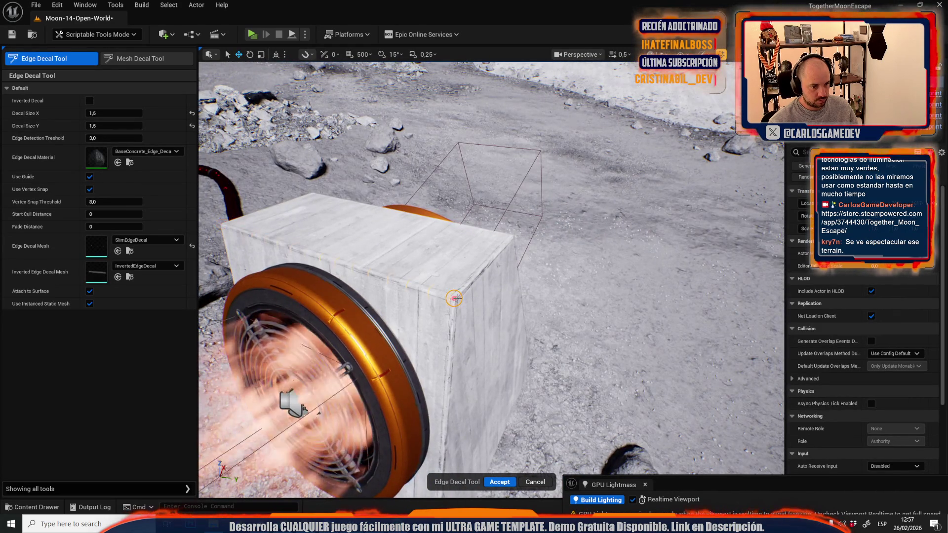
left_click(499, 482)
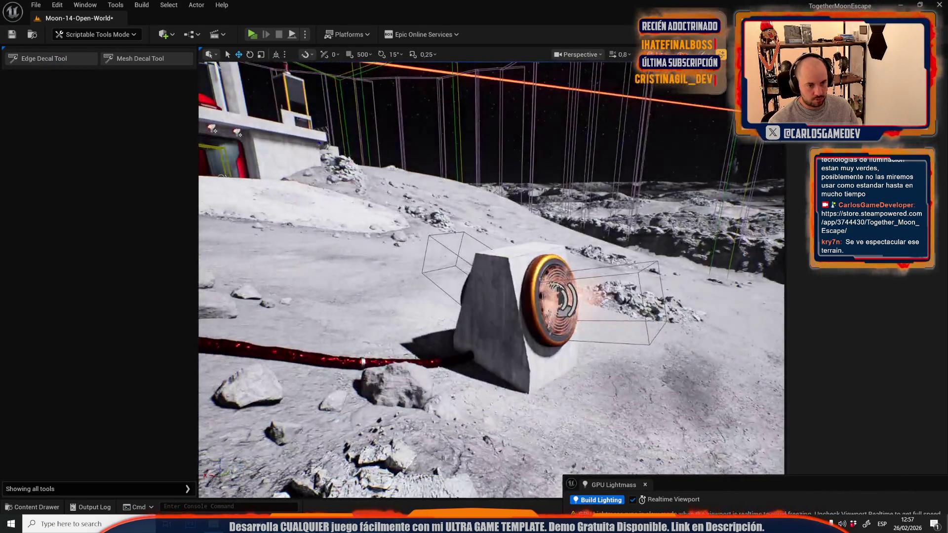
Return to regular selection mode and fly across the base toward the wall and red turret
left_click_drag(487, 424, 487, 425)
left_click(79, 34)
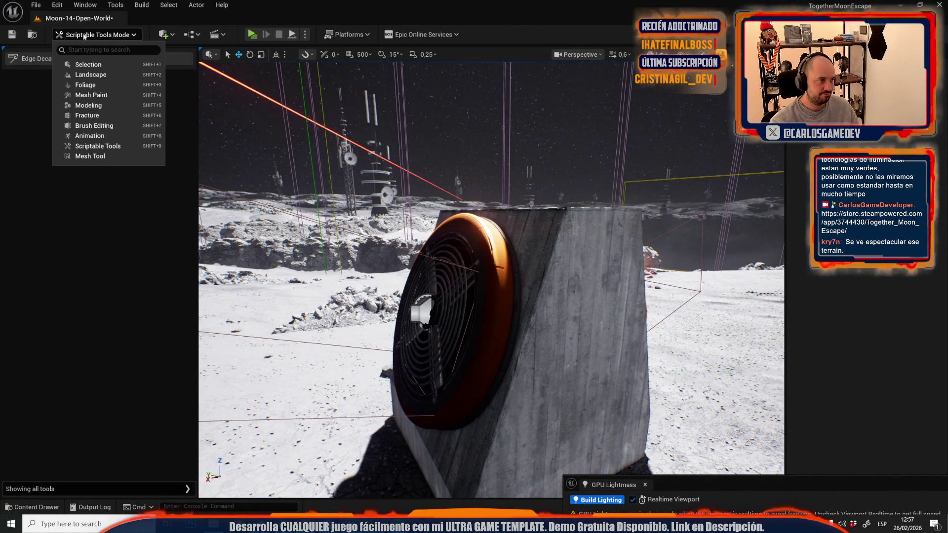
left_click(134, 69)
left_click_drag(135, 66, 135, 66)
left_click_drag(370, 276, 370, 276)
Select the thruster machine's front panel with its conduit
left_click(337, 294)
left_click(338, 295)
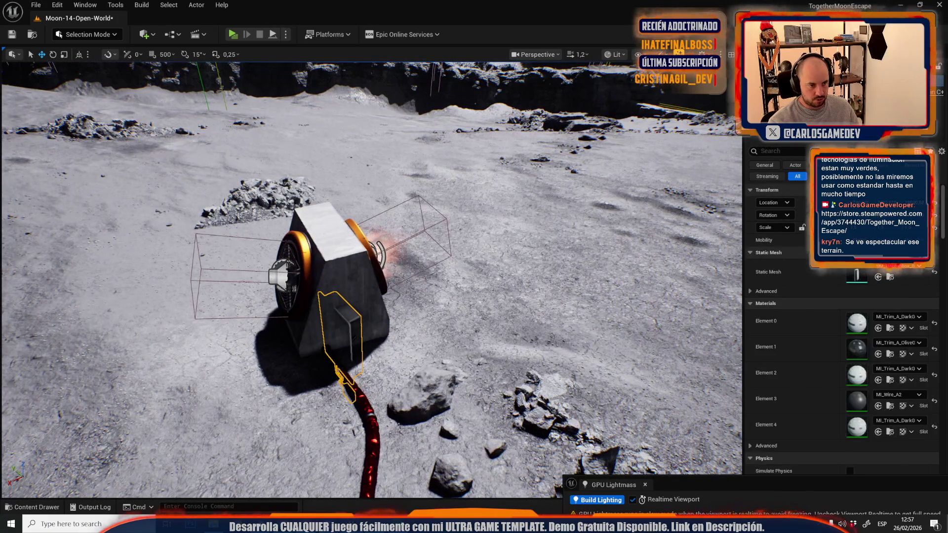
left_click(317, 225)
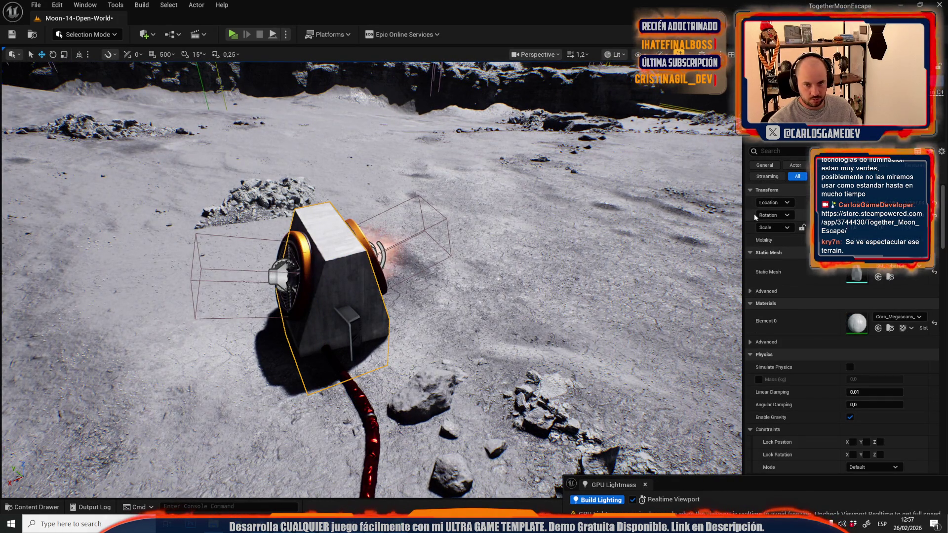
left_click(349, 315)
Rotate the wired front panel to -165 degrees to face the camera
scroll(422, 266, "up", 5)
key("e")
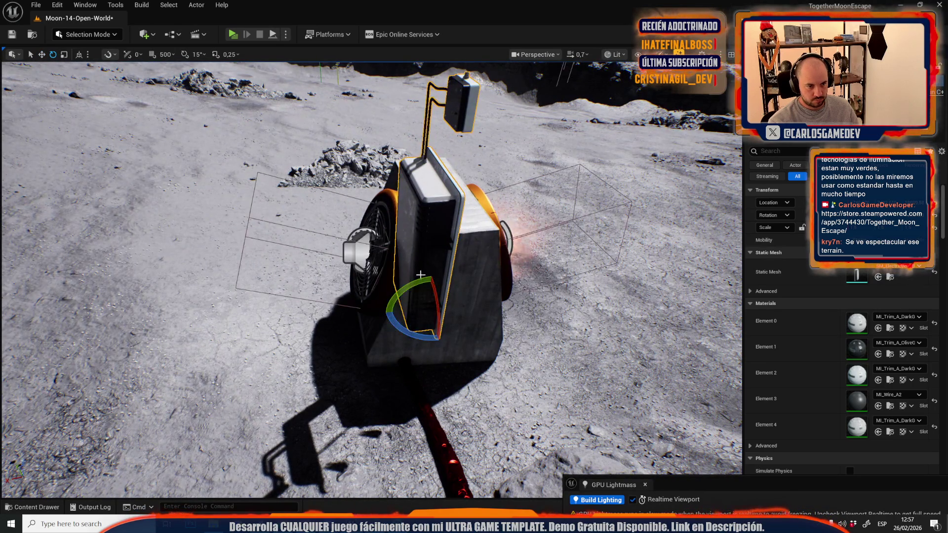
left_click_drag(410, 328, 424, 336)
key("ctrl+z")
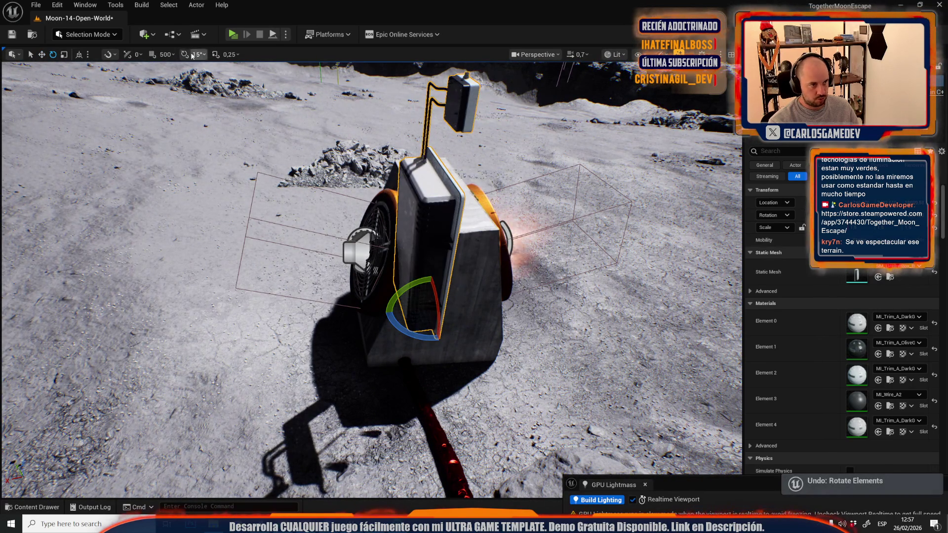
left_click_drag(413, 291, 444, 316)
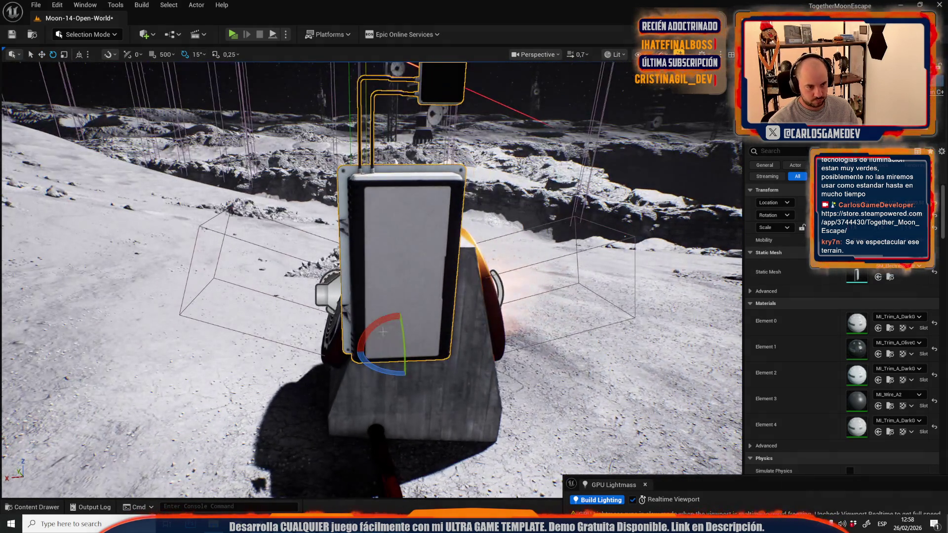
mouse_move(367, 341)
left_mouse_down()
mouse_move(400, 383)
mouse_move(400, 341)
mouse_move(391, 341)
mouse_move(380, 385)
mouse_move(364, 310)
left_mouse_up()
key("w")
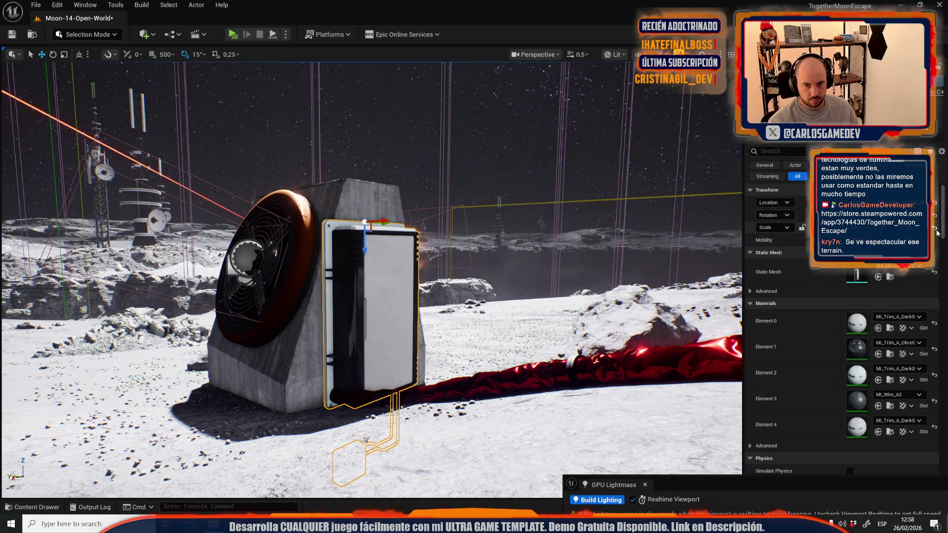
Orbit to face the wired panel head-on, then fly toward the turret and ground pipe
mouse_move(364, 197)
left_mouse_down()
mouse_move(296, 200)
mouse_move(364, 197)
left_mouse_up()
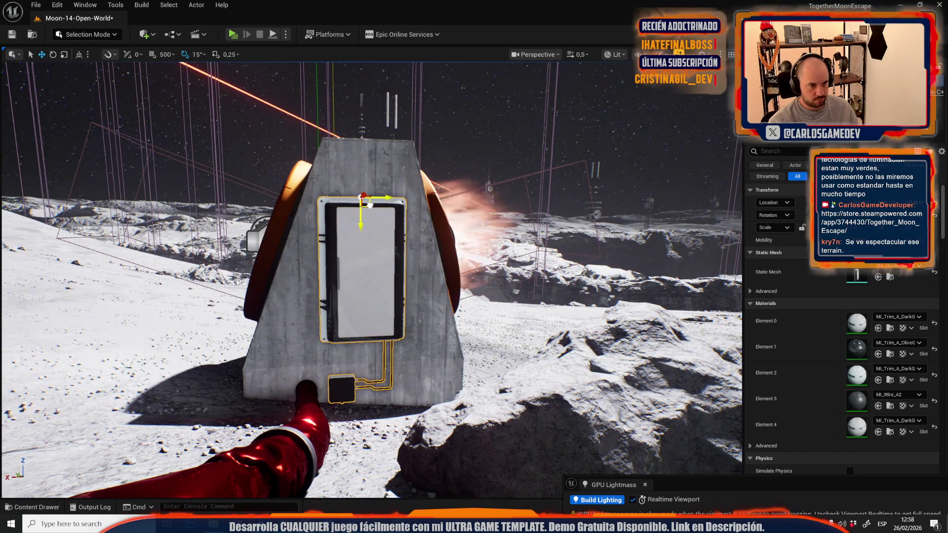
scroll(369, 204, "up", 3)
key("w")
key("w")
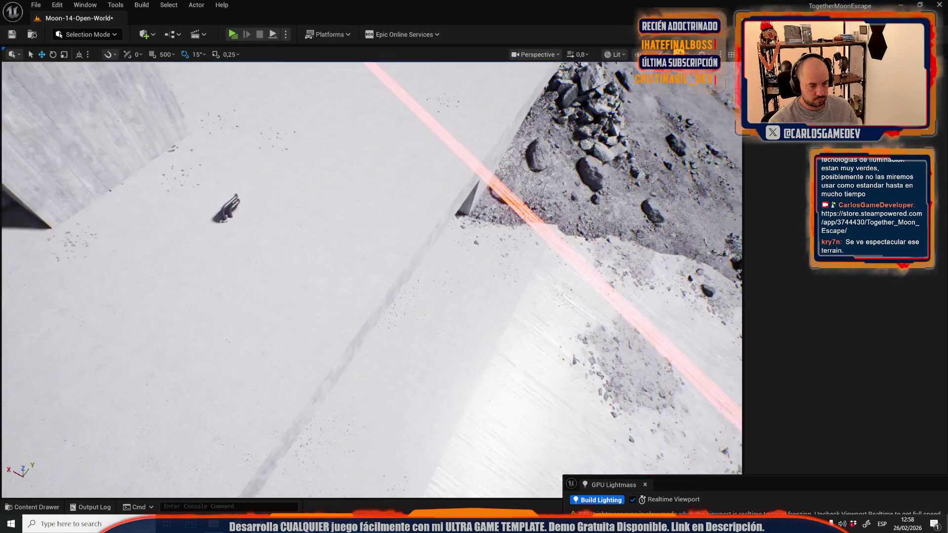
Paste the wall box and conduit rails by the pillar between the red garage doors, previewing in Game View
key("w")
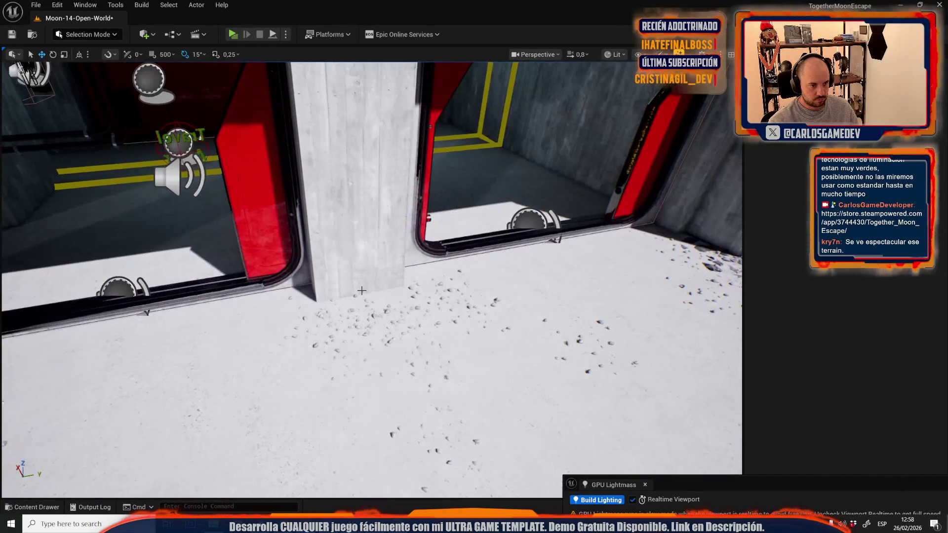
key("ctrl+z")
key("w")
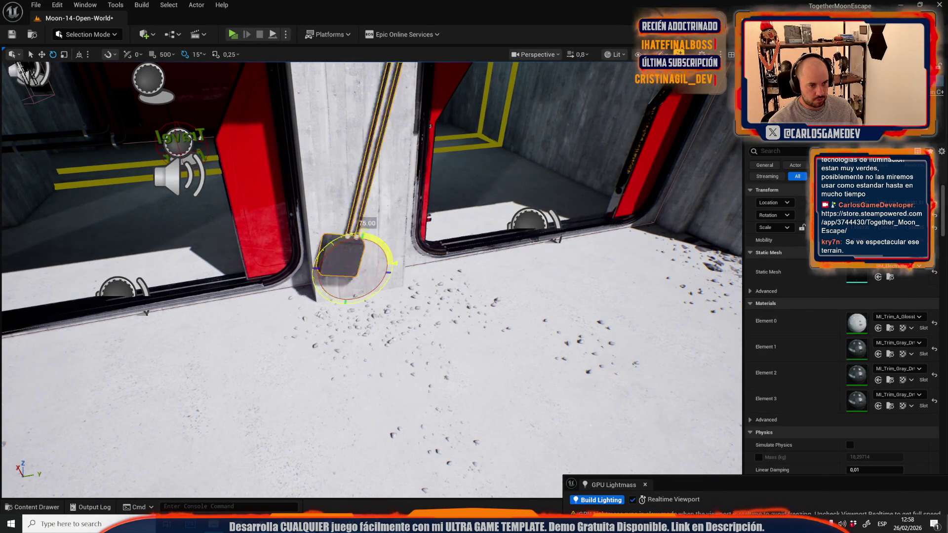
key("s")
scroll(380, 279, "down", 1)
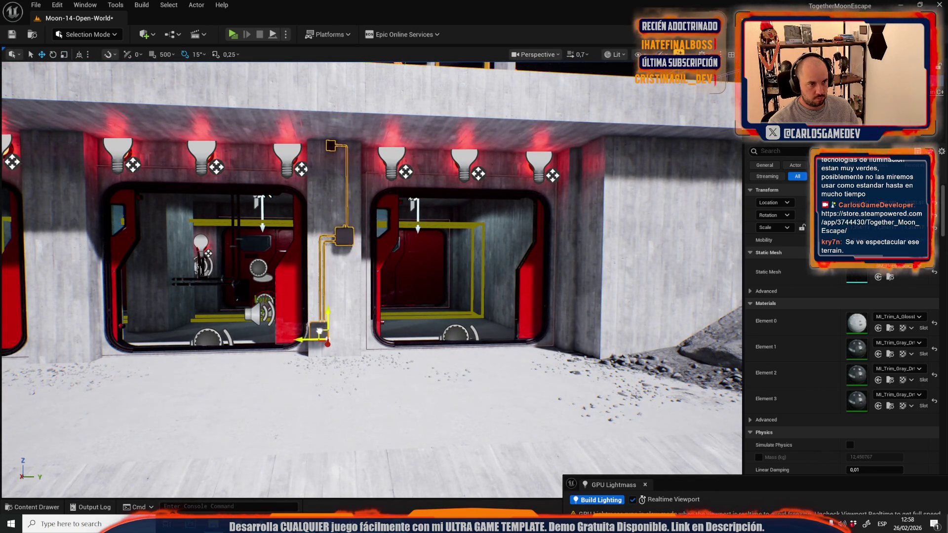
key("g")
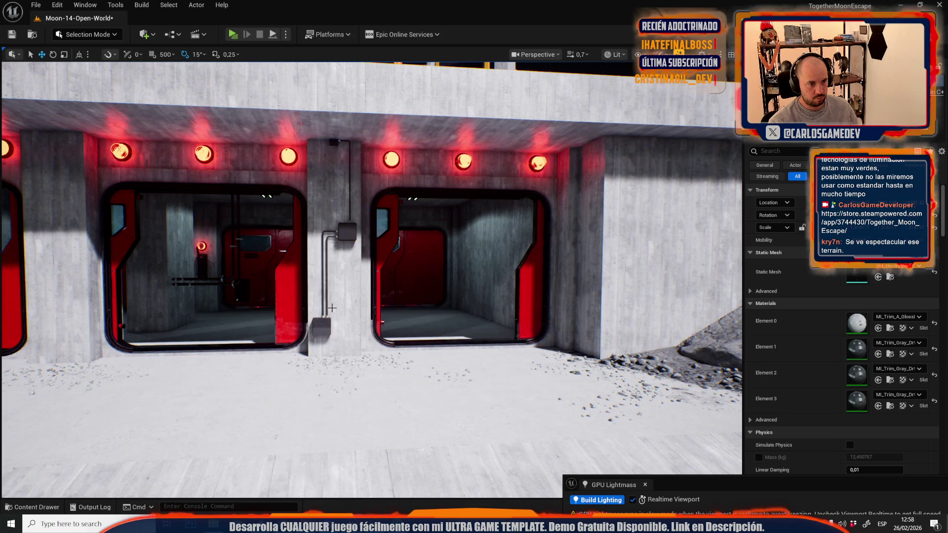
key("s")
scroll(371, 279, "up", 3)
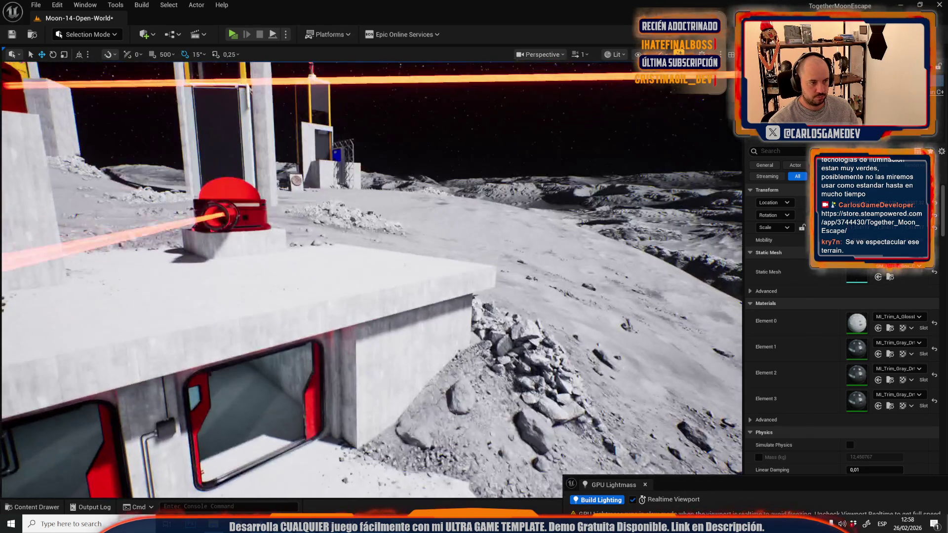
Select the thruster machine's side panel and orbit to a low side view facing the fan
scroll(370, 279, "up", 2)
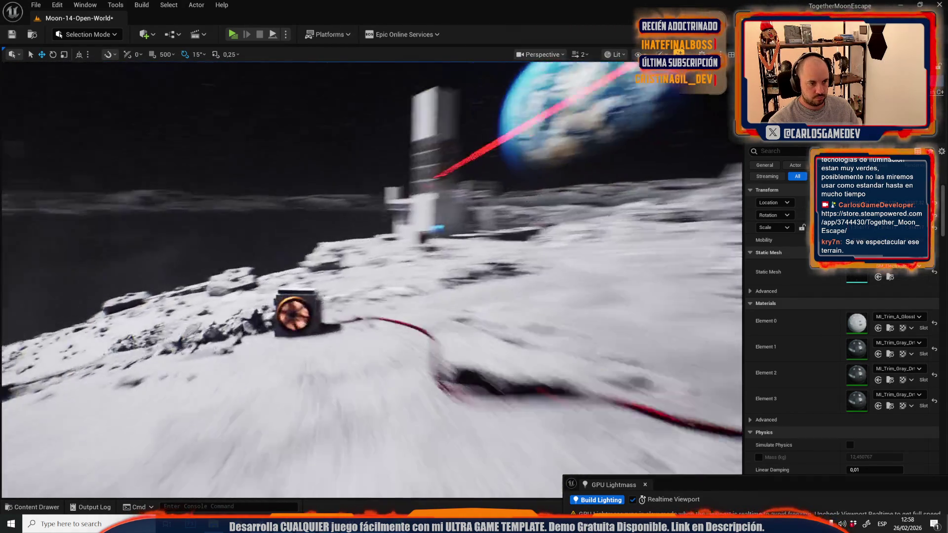
scroll(392, 304, "down", 2)
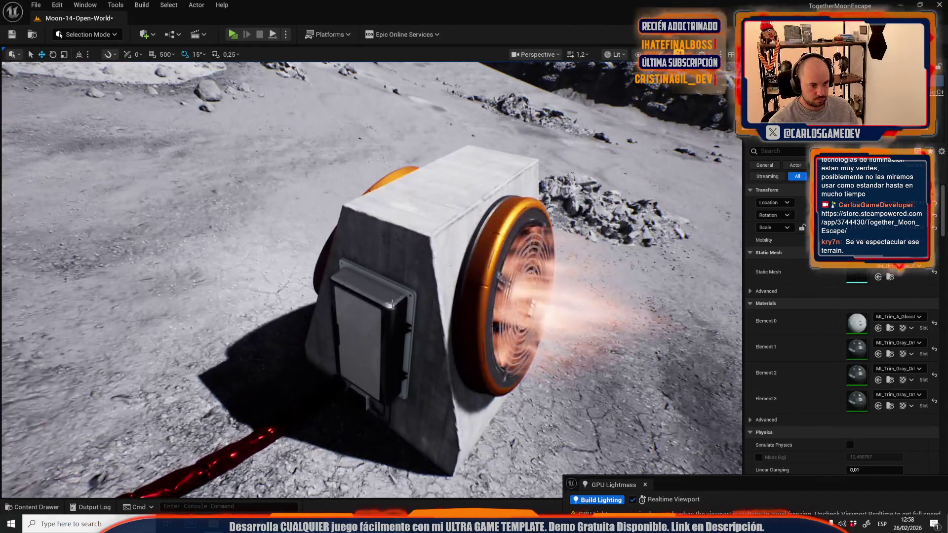
left_click(392, 304)
key("e")
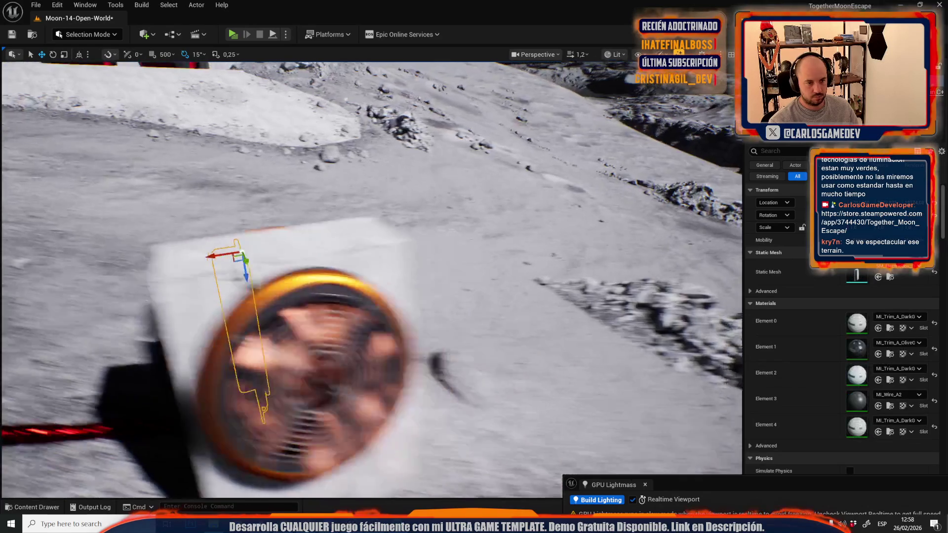
key("w")
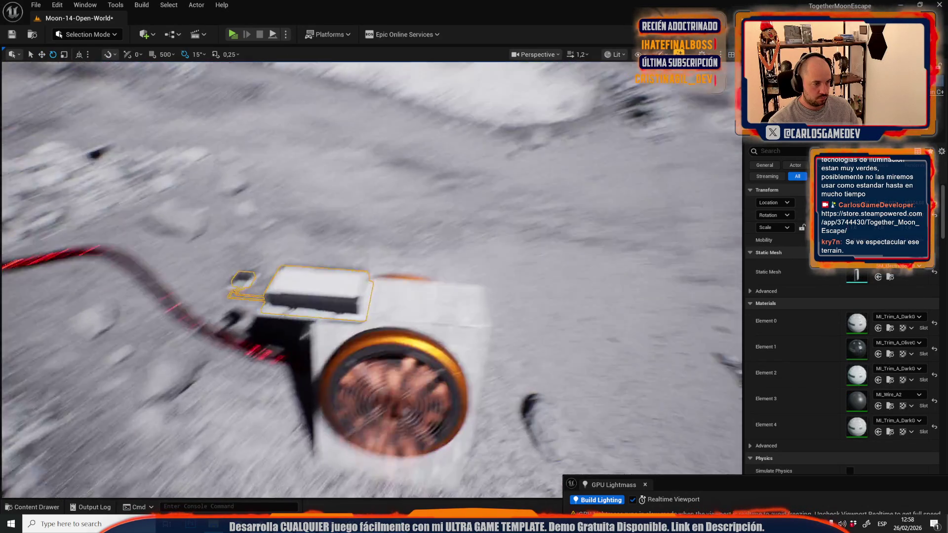
key("r")
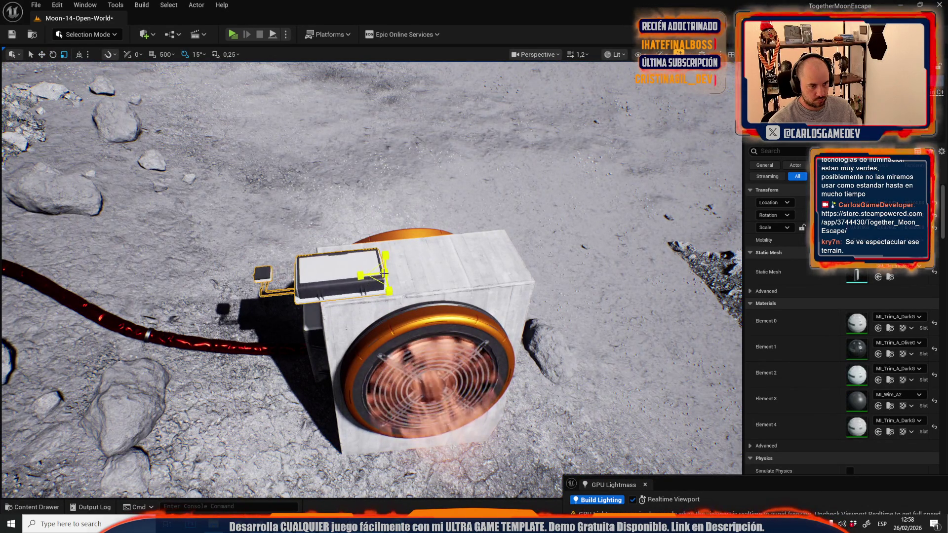
left_click_drag(445, 266, 425, 212)
scroll(424, 212, "down", 1)
key("e")
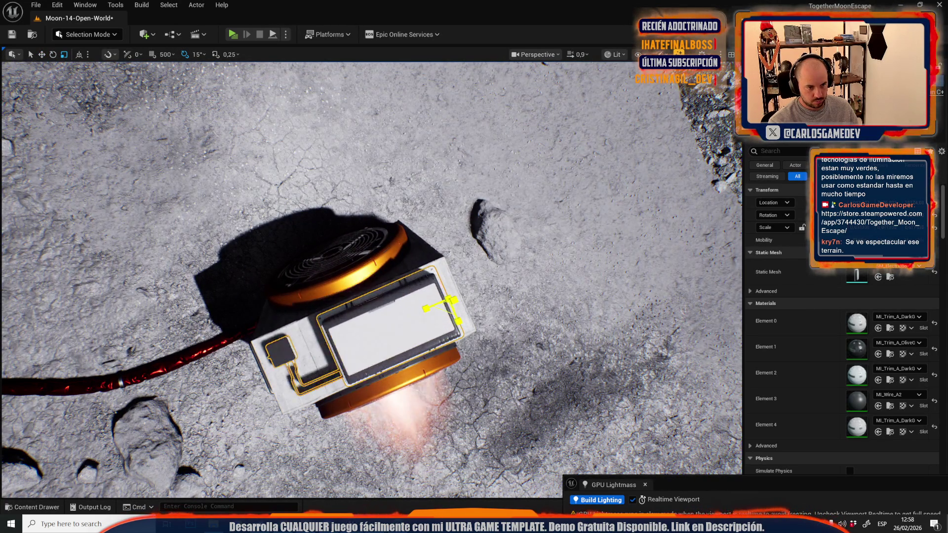
mouse_move(371, 277)
left_mouse_down()
mouse_move(346, 257)
mouse_move(365, 267)
mouse_move(366, 217)
mouse_move(377, 217)
left_mouse_up()
key("w")
Slide the small side panel along X to the right of the fan
left_click(227, 285)
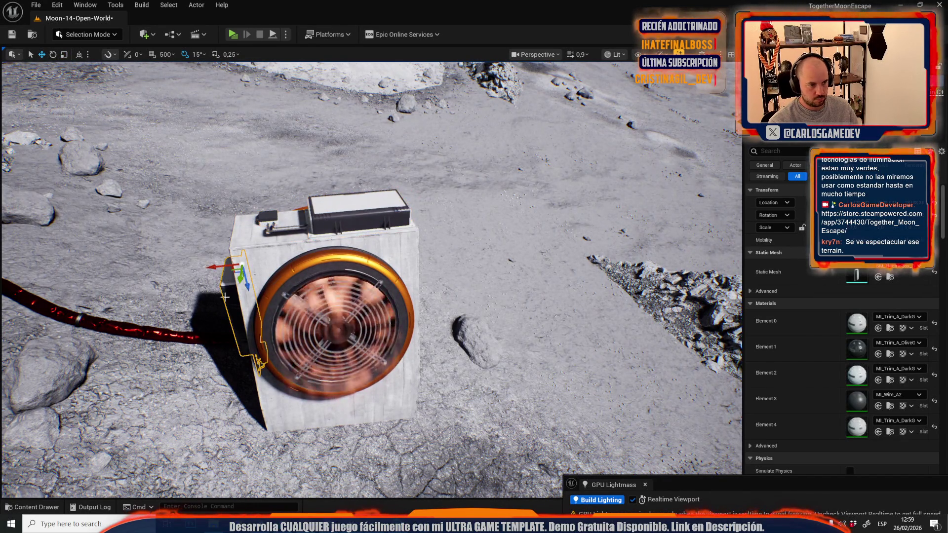
left_click_drag(220, 269, 239, 267)
key("r")
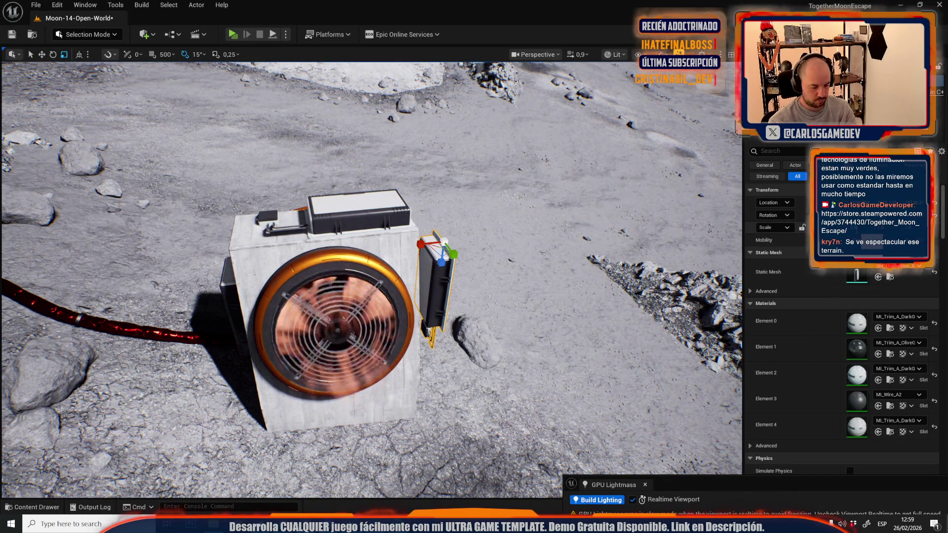
key("w")
scroll(405, 247, "up", 5)
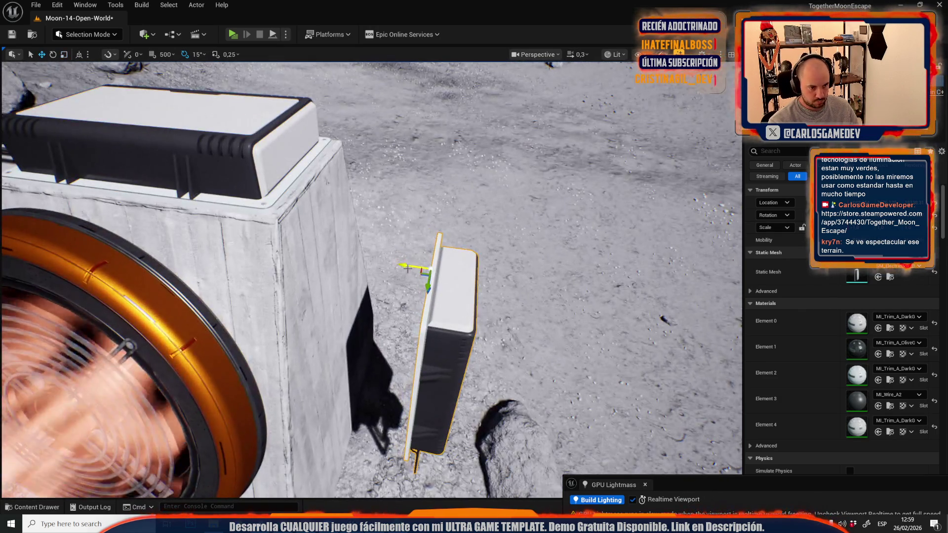
Add the white box and its wiring to the selection and scale them up, then select the steel truss frame
mouse_move(405, 247)
left_mouse_down()
mouse_move(446, 271)
mouse_move(376, 265)
mouse_move(336, 274)
mouse_move(333, 239)
left_mouse_up()
scroll(346, 269, "up", 3)
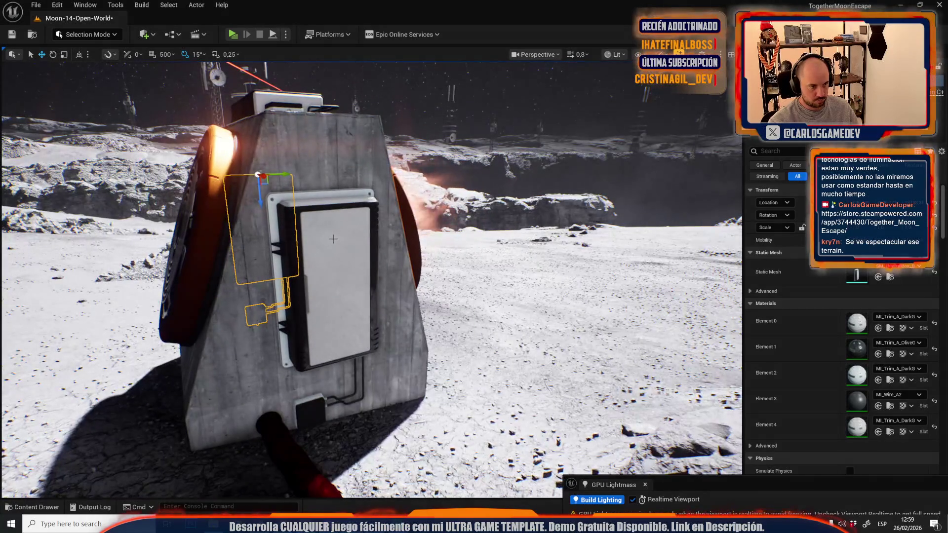
left_click(334, 239, "ctrl")
scroll(769, 238, "down", 3)
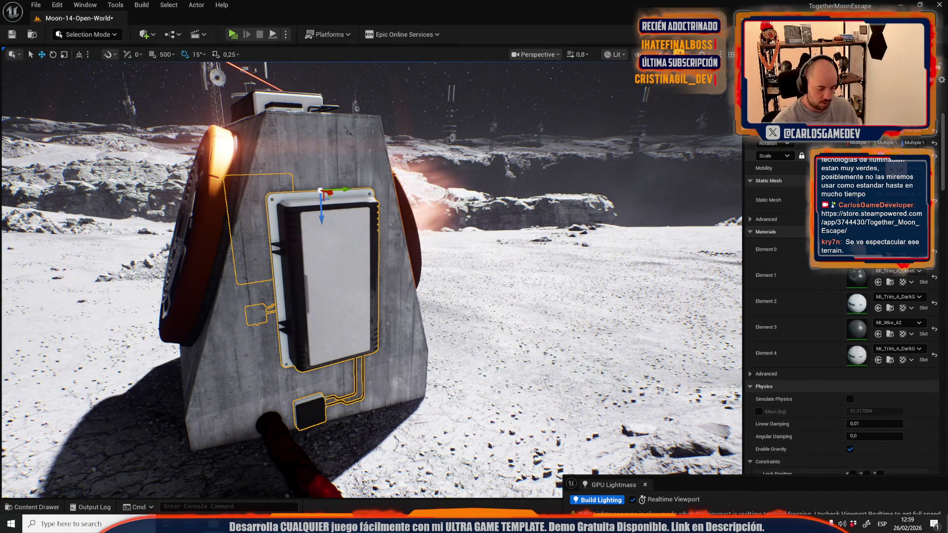
left_click_drag(896, 169, 914, 169)
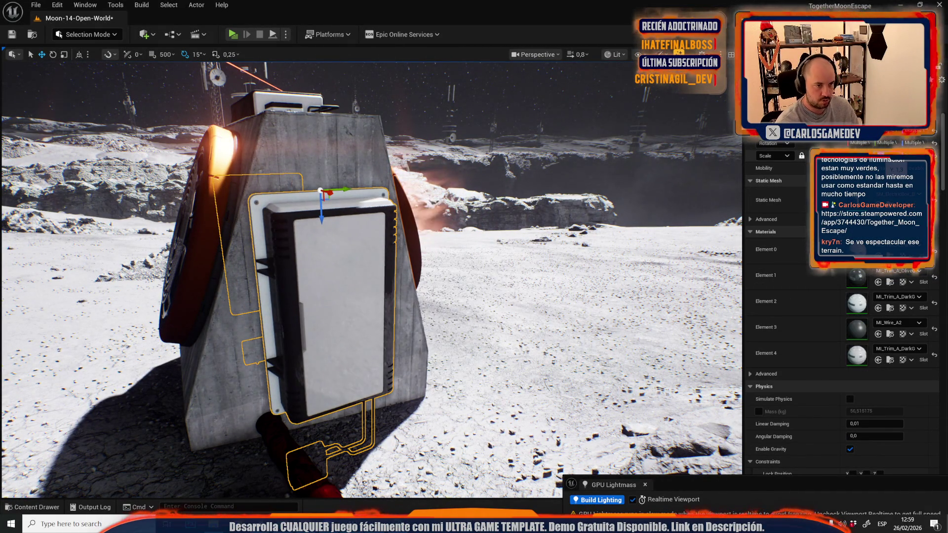
mouse_move(528, 183)
left_mouse_down()
mouse_move(459, 199)
mouse_move(474, 195)
mouse_move(539, 225)
left_mouse_up()
scroll(476, 196, "up", 1)
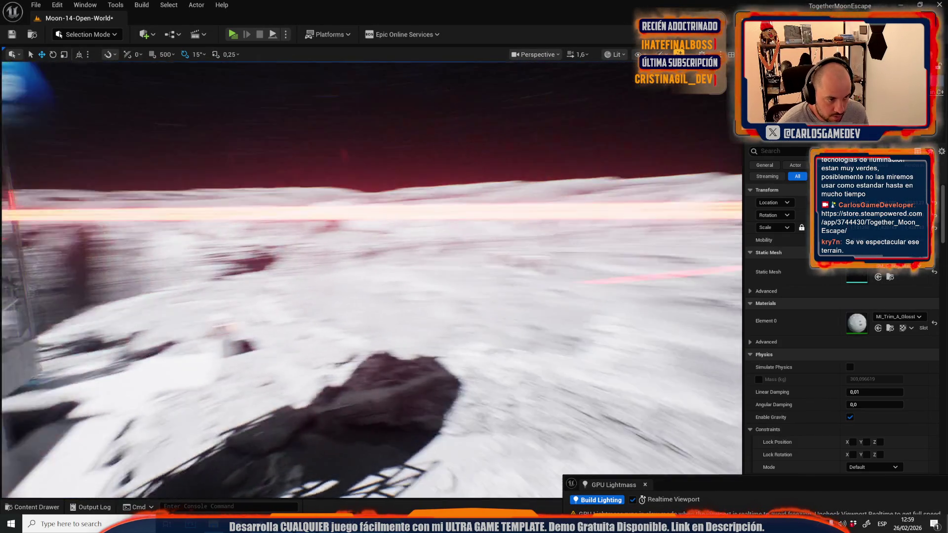
left_click(367, 264)
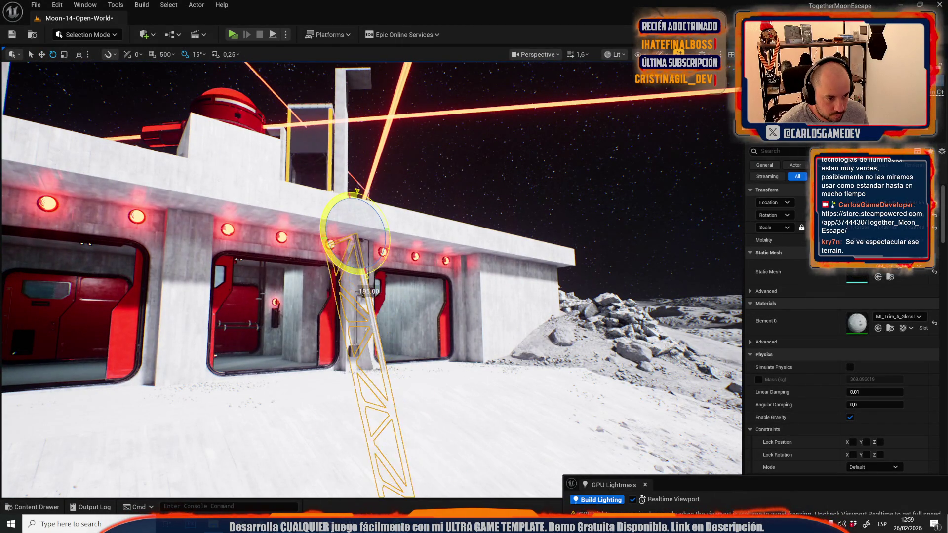
Stretch the selected steel truss frame slightly to the left against the garage wall
scroll(371, 279, "down", 1)
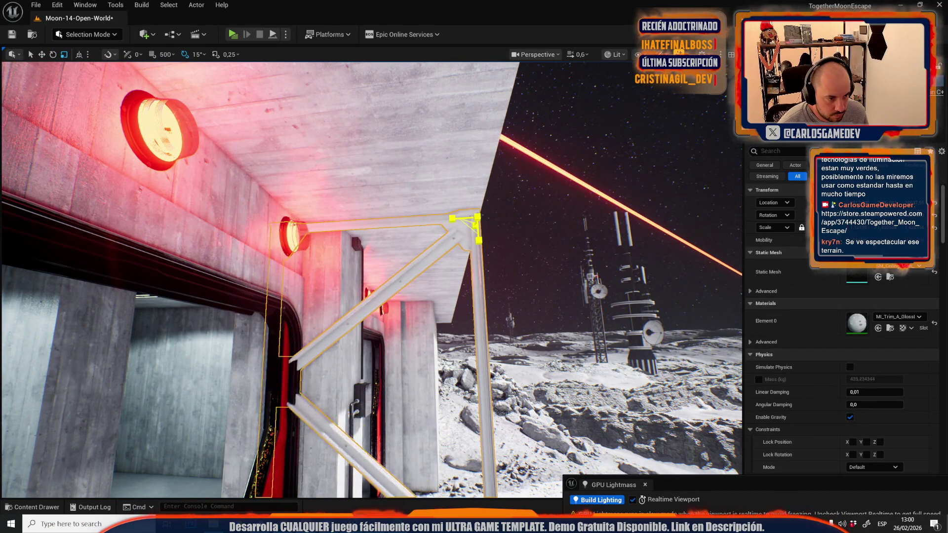
scroll(372, 280, "down", 1)
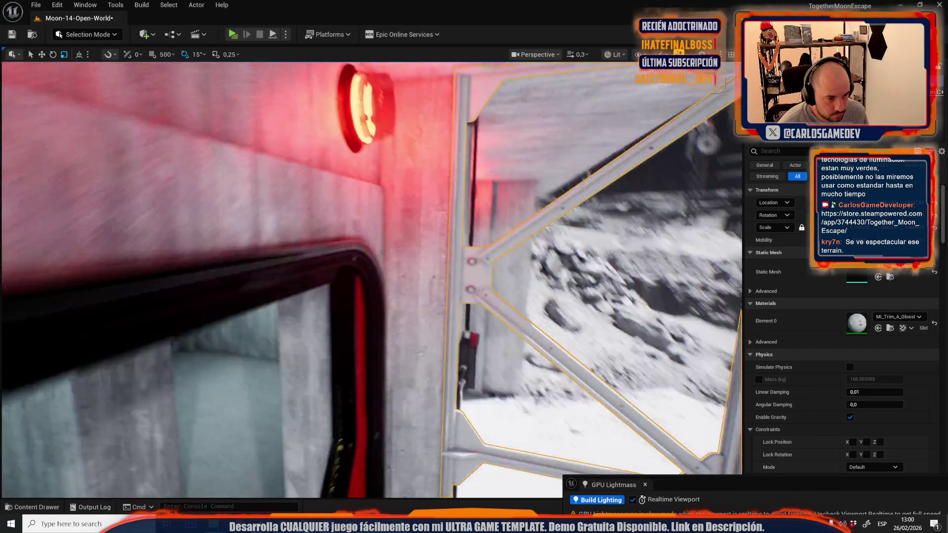
scroll(415, 257, "down", 1)
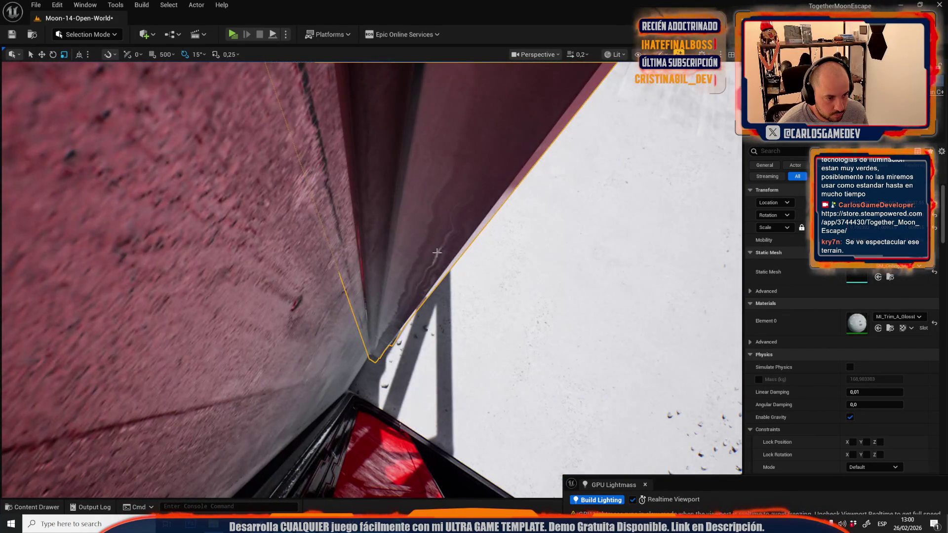
mouse_move(411, 242)
left_mouse_down()
mouse_move(298, 229)
mouse_move(336, 226)
mouse_move(189, 254)
mouse_move(386, 207)
left_mouse_up()
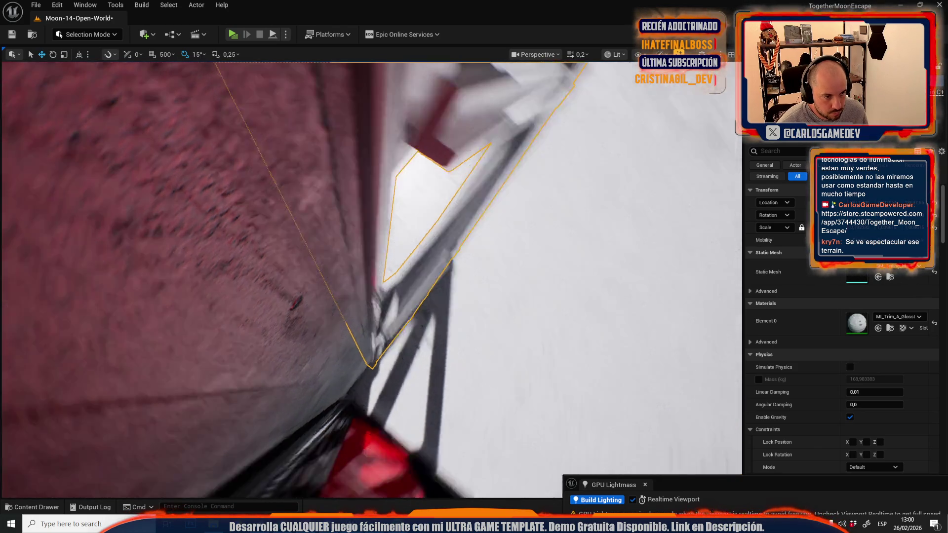
scroll(298, 228, "up", 1)
left_click_drag(594, 220, 594, 220)
scroll(594, 221, "up", 2)
Browse to the truss beam's current material in the ModSciInteriors Materials folder
left_click_drag(403, 231, 504, 341)
scroll(400, 236, "up", 2)
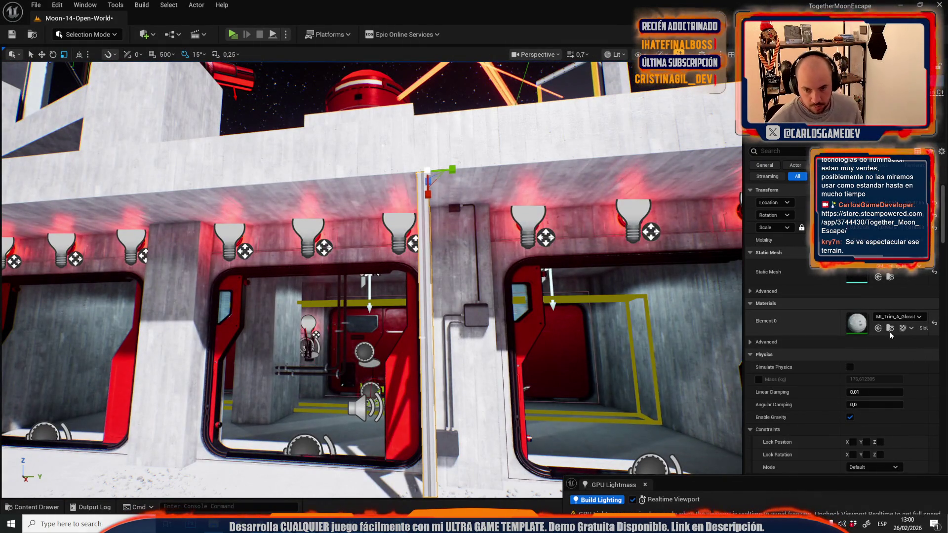
left_click(891, 329)
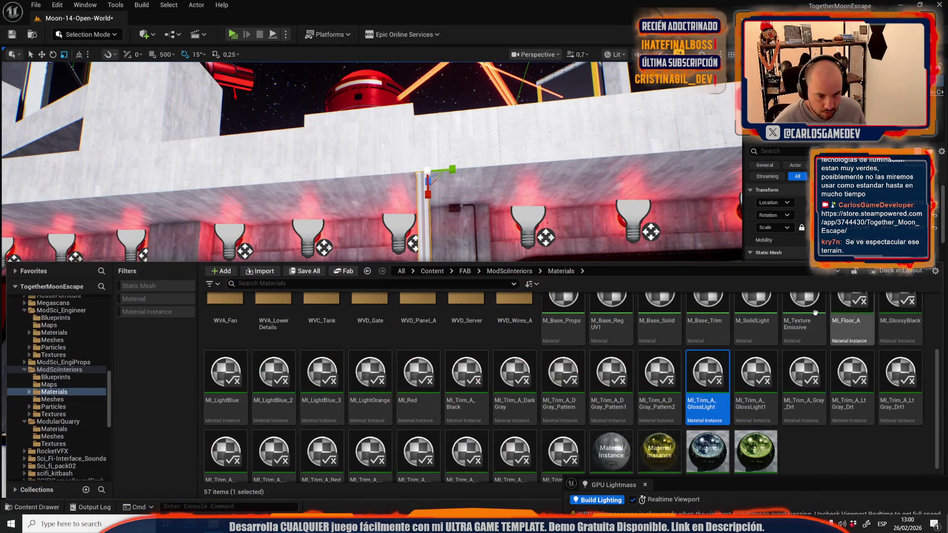
Apply the light gray dirty trim material to the truss beam and return to the editing view
left_click(804, 375)
mouse_move(842, 368)
left_mouse_down()
mouse_move(859, 332)
mouse_move(878, 335)
left_mouse_up()
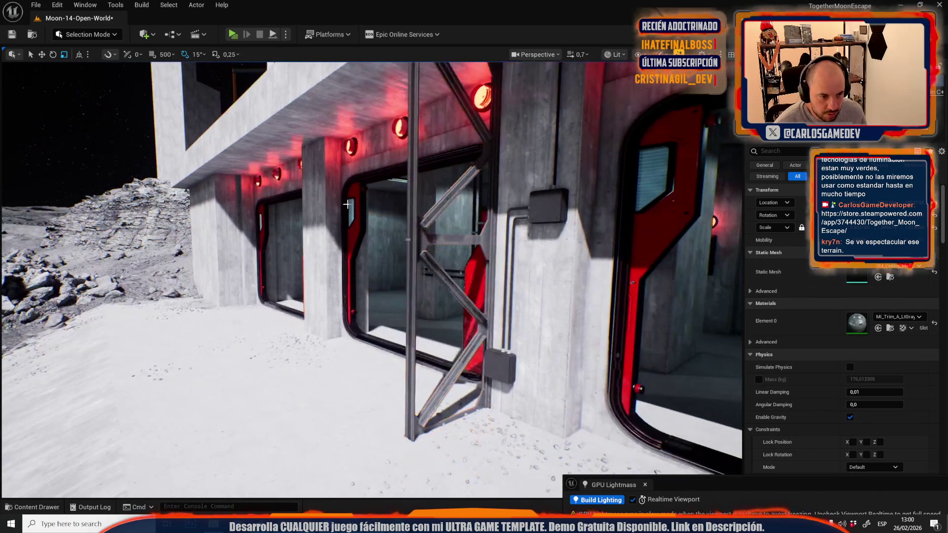
key("g")
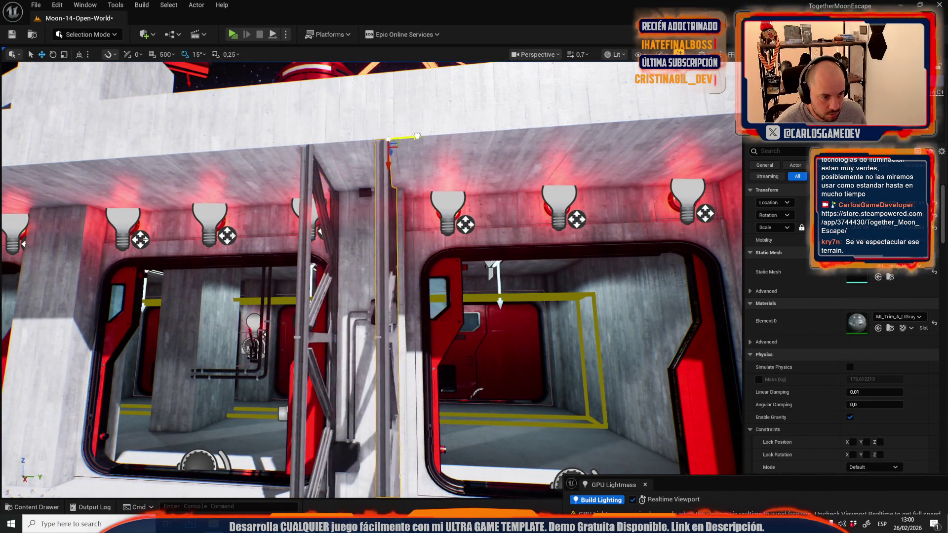
Fly to the two red doorways and select the conduit box on the central pillar
scroll(370, 277, "up", 5)
scroll(371, 276, "down", 2)
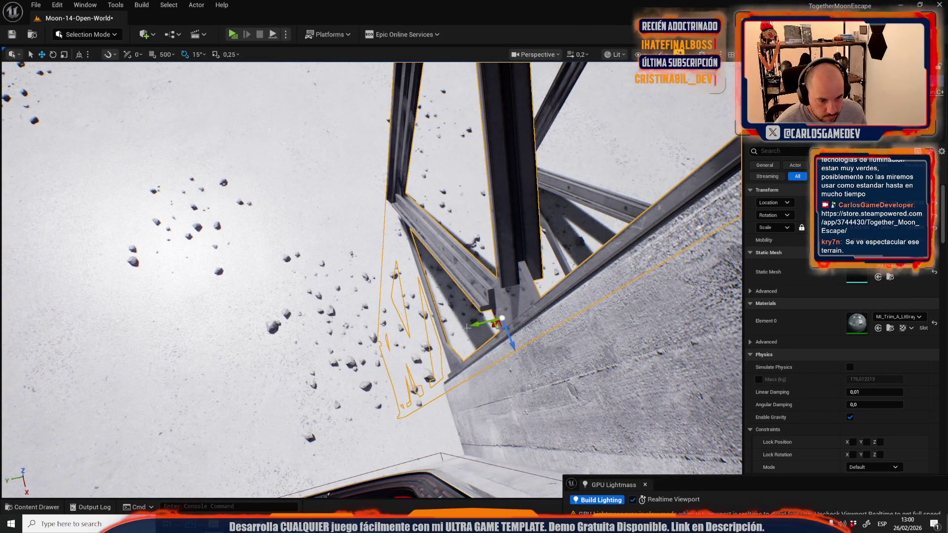
scroll(474, 325, "up", 3)
key("w")
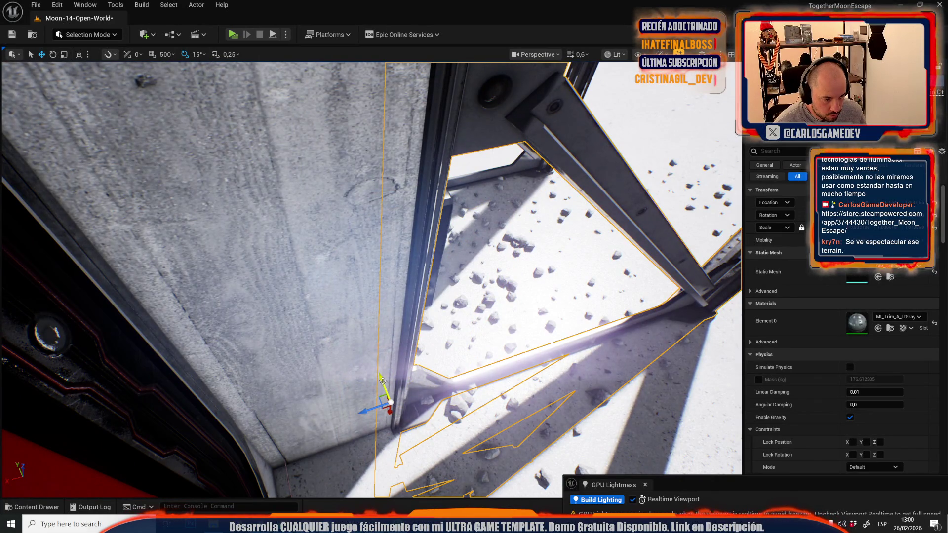
key("s")
scroll(387, 387, "up", 1)
key("w")
scroll(416, 338, "down", 1)
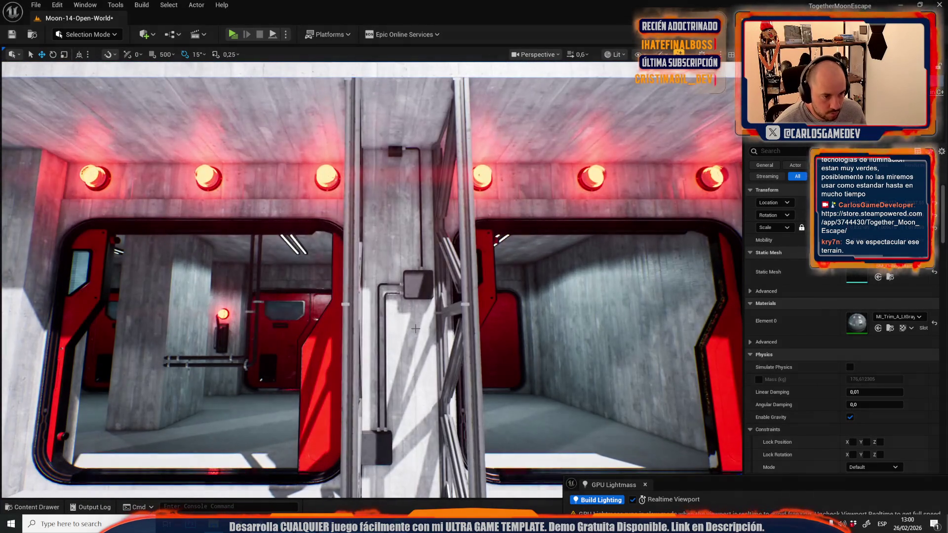
left_click(320, 385)
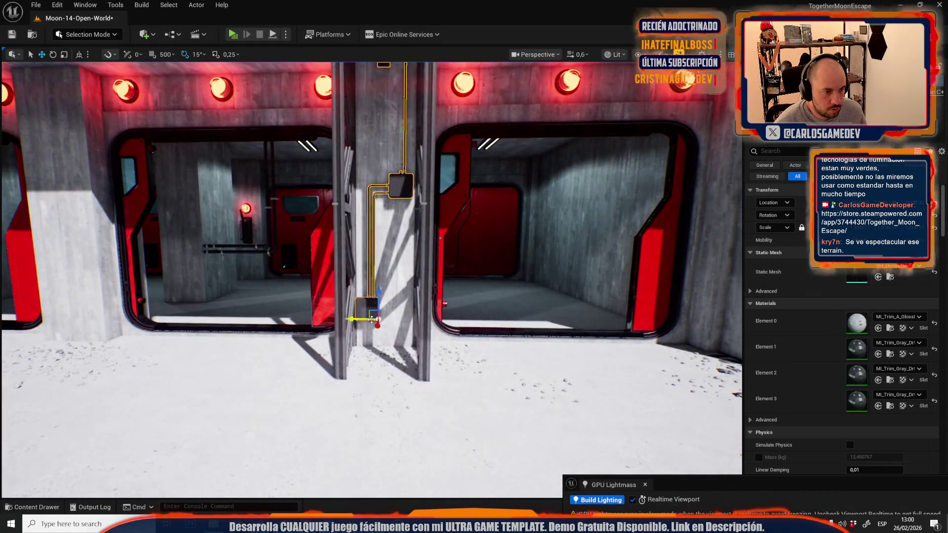
scroll(379, 297, "down", 2)
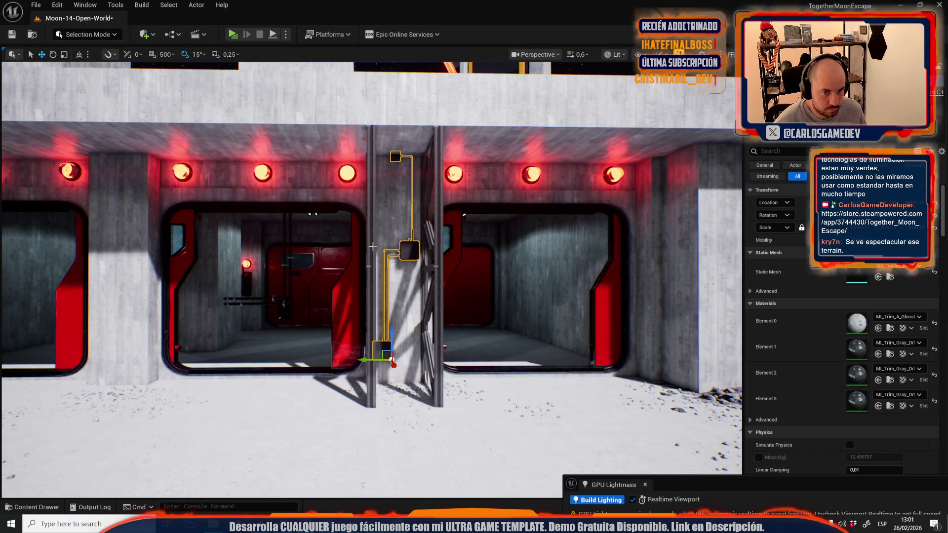
Slide the tall truss column at the wall's end sideways into place, then pull back for a wide view
left_click(371, 262)
mouse_move(424, 255)
left_mouse_down()
mouse_move(148, 172)
mouse_move(489, 171)
left_mouse_up()
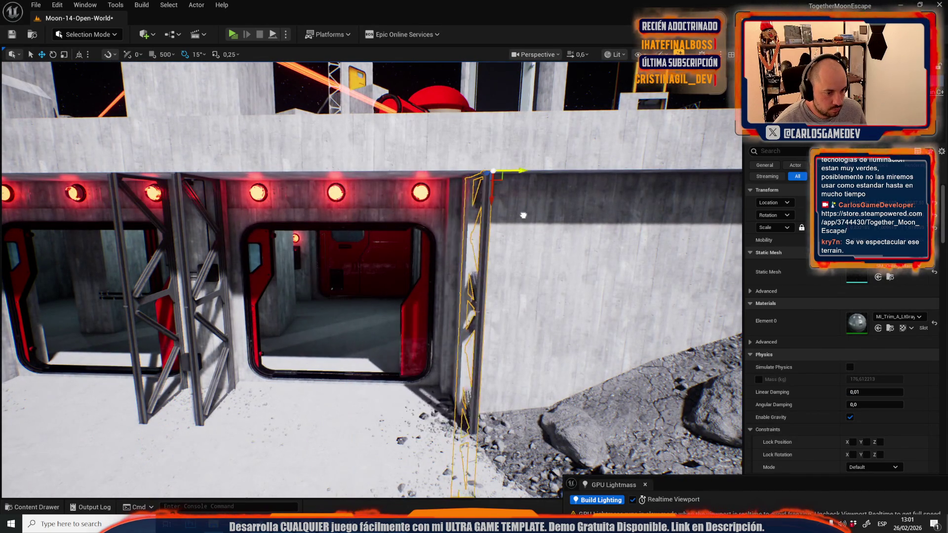
mouse_move(507, 217)
left_mouse_down()
mouse_move(508, 306)
mouse_move(499, 311)
left_mouse_up()
mouse_move(231, 368)
left_mouse_down()
mouse_move(272, 381)
mouse_move(240, 380)
mouse_move(262, 382)
left_mouse_up()
scroll(276, 359, "up", 2)
key("s")
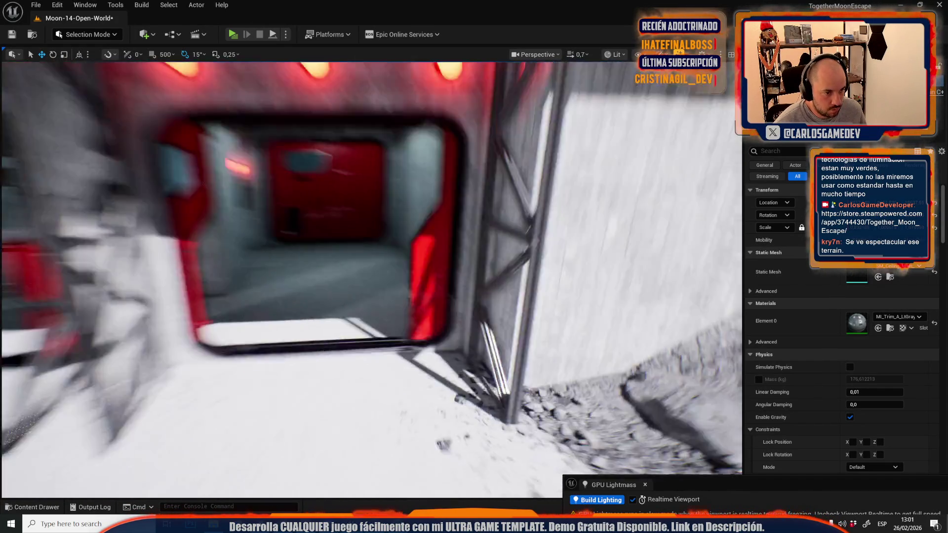
scroll(395, 328, "up", 1)
key("s")
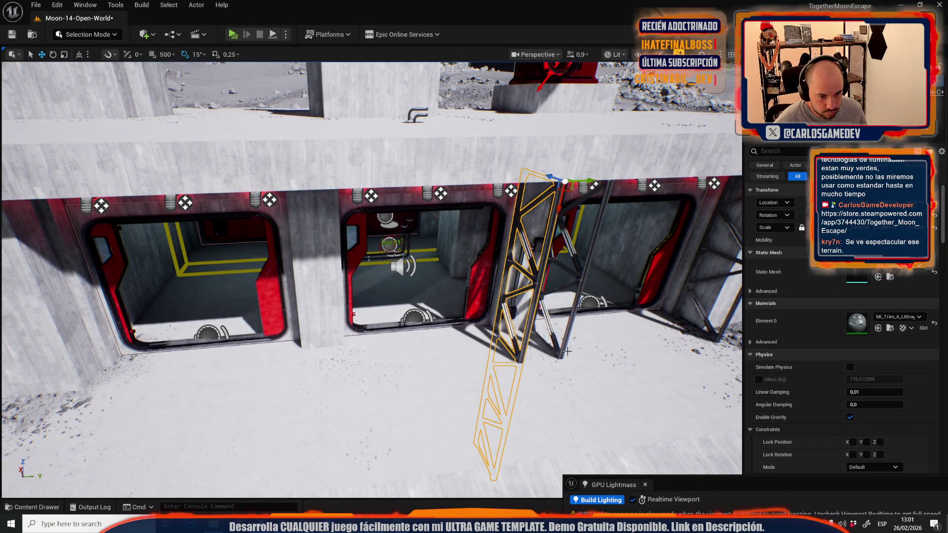
Add the neighbouring truss, inspect both up close, then select only the right-hand truss
left_click(547, 225, "ctrl")
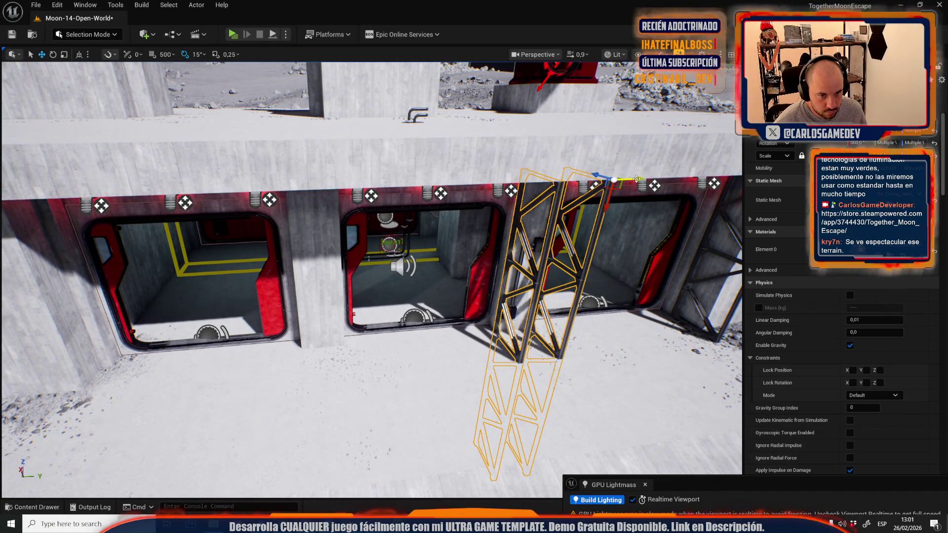
scroll(375, 204, "down", 3)
key("w")
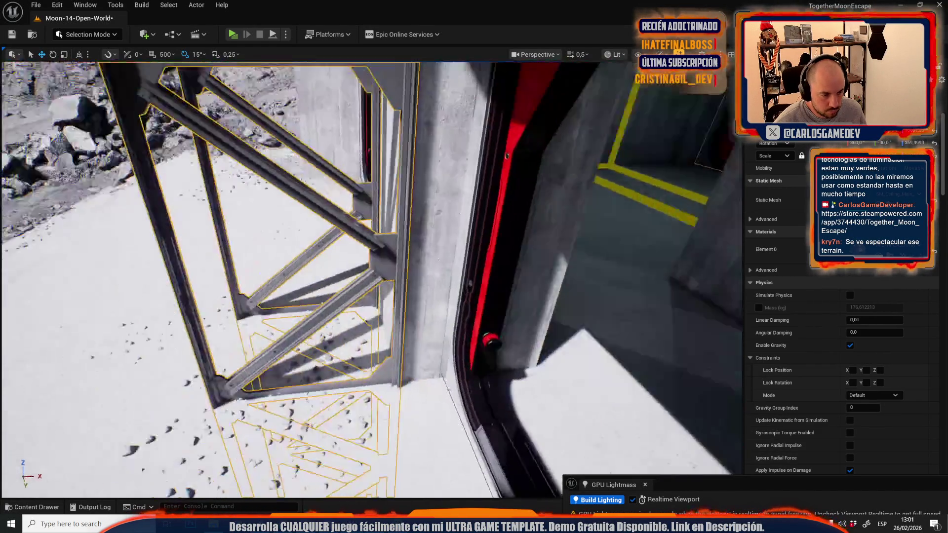
scroll(379, 339, "up", 1)
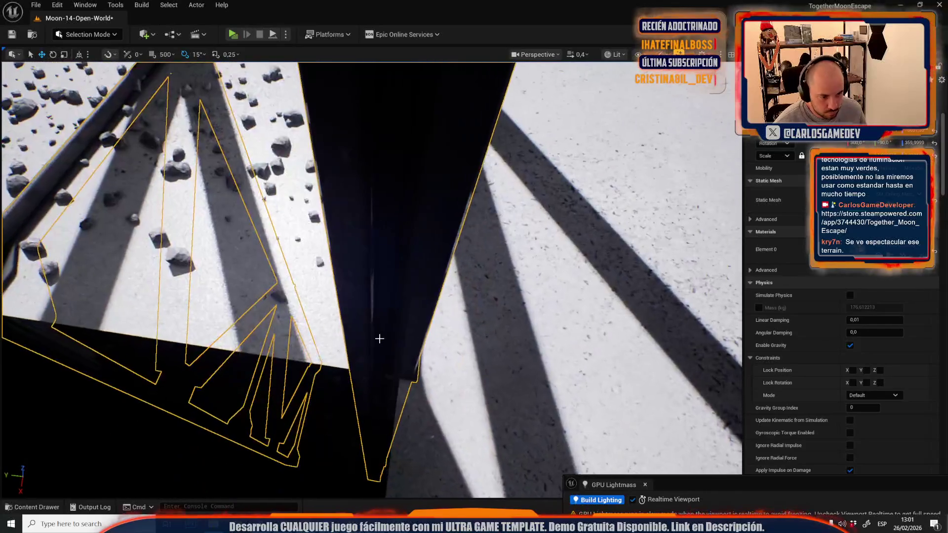
left_click_drag(380, 339, 325, 382)
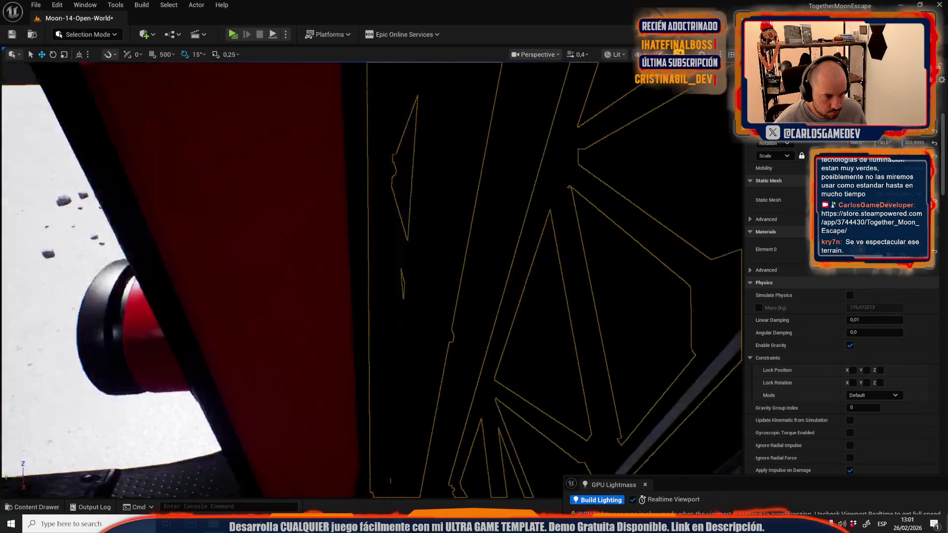
scroll(430, 406, "down", 5)
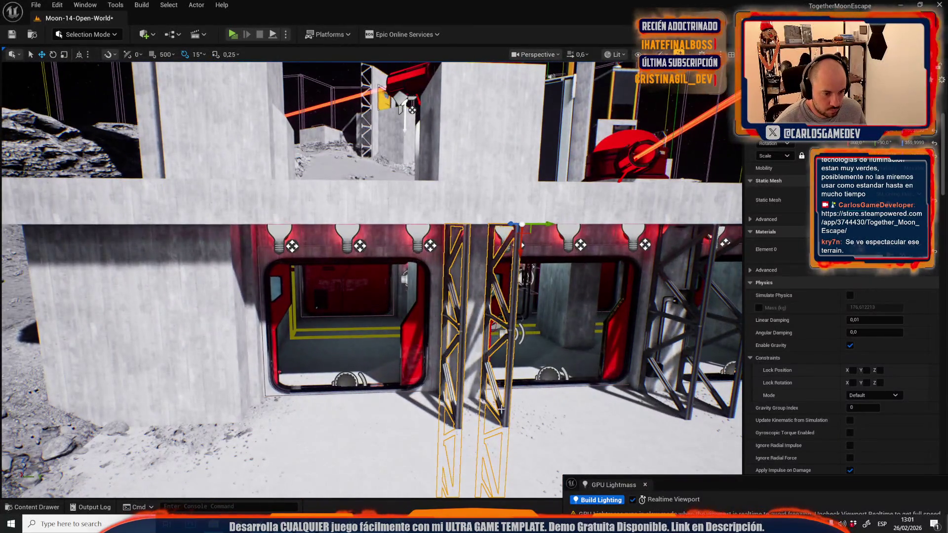
left_click(502, 409)
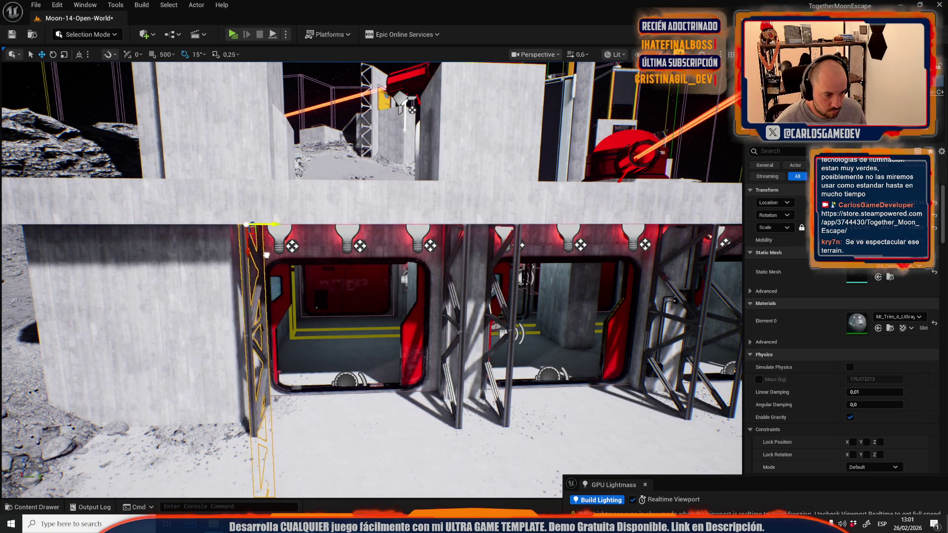
scroll(370, 277, "down", 2)
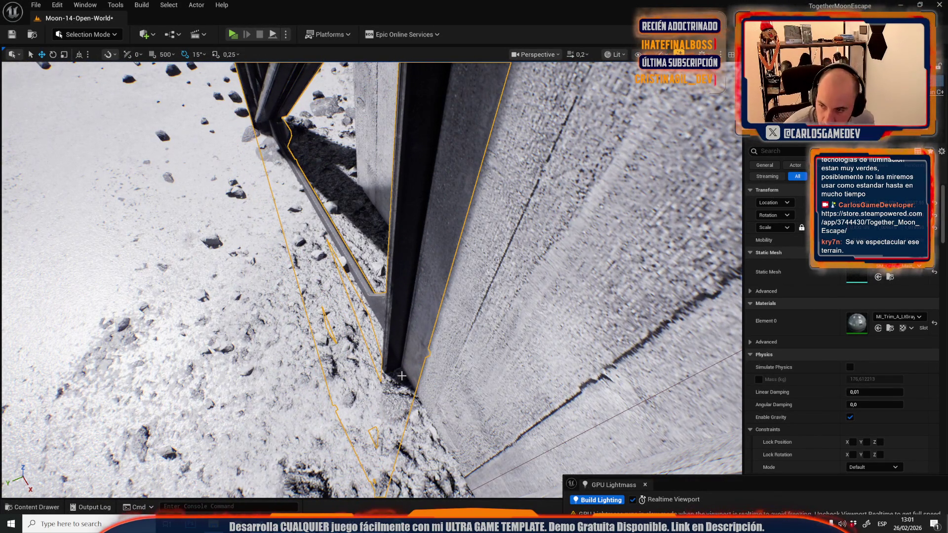
scroll(371, 197, "up", 2)
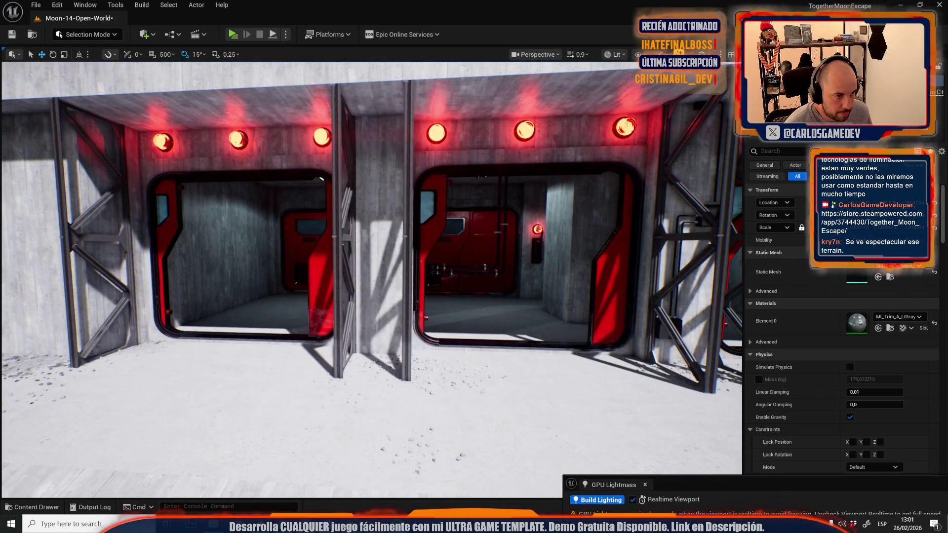
Lay the pillar's conduit box flat along the floor and shrink it to fit the floor run
left_click(345, 296)
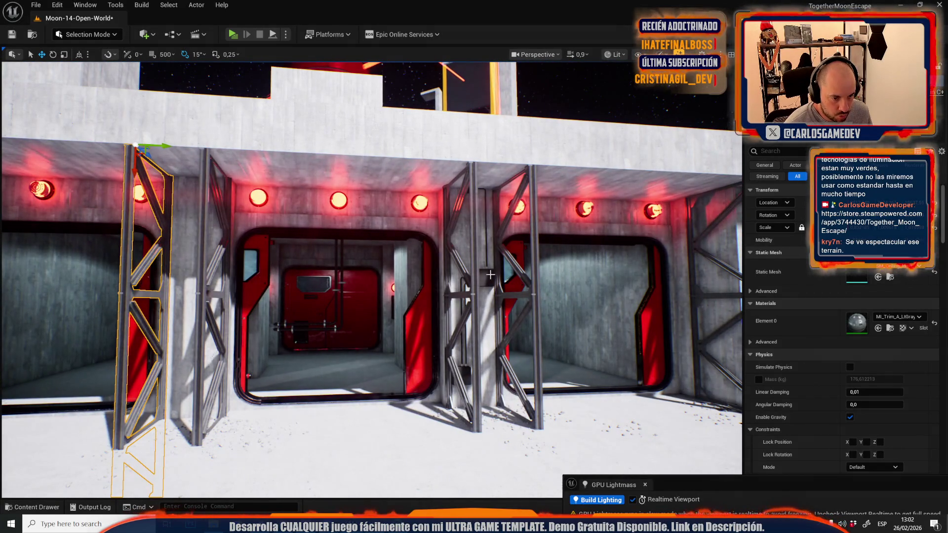
left_click(491, 275)
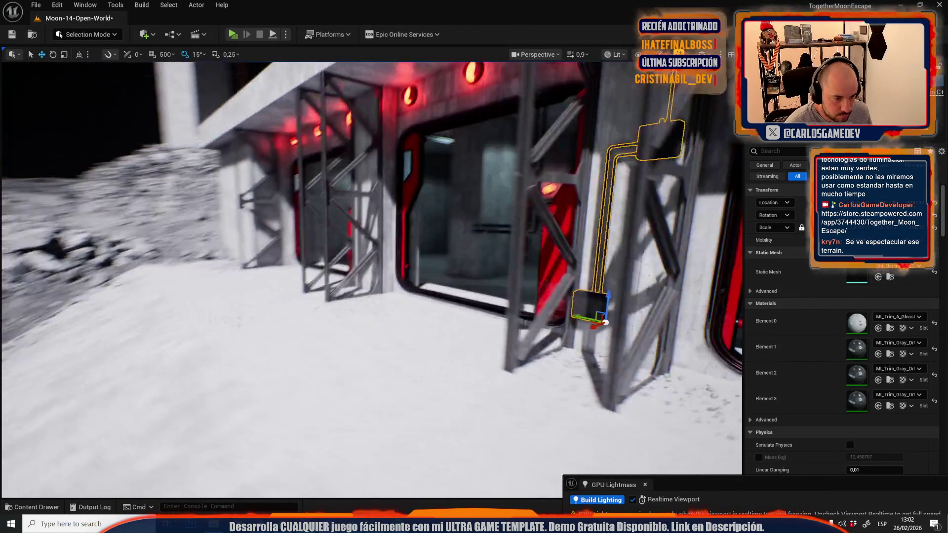
mouse_move(608, 307)
left_mouse_down()
mouse_move(583, 365)
mouse_move(316, 395)
mouse_move(232, 434)
left_mouse_up()
key("e")
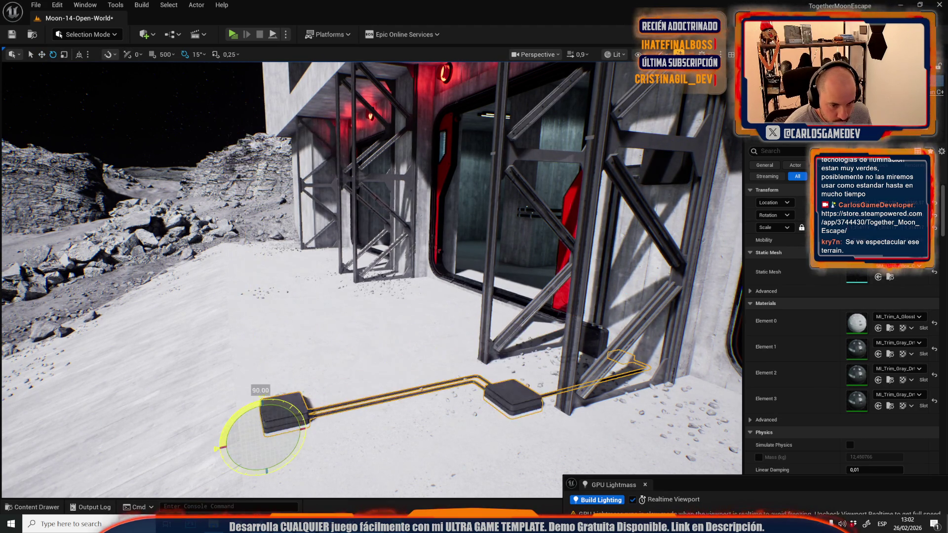
mouse_move(254, 402)
left_mouse_down()
mouse_move(253, 296)
mouse_move(232, 296)
mouse_move(232, 277)
left_mouse_up()
key("w")
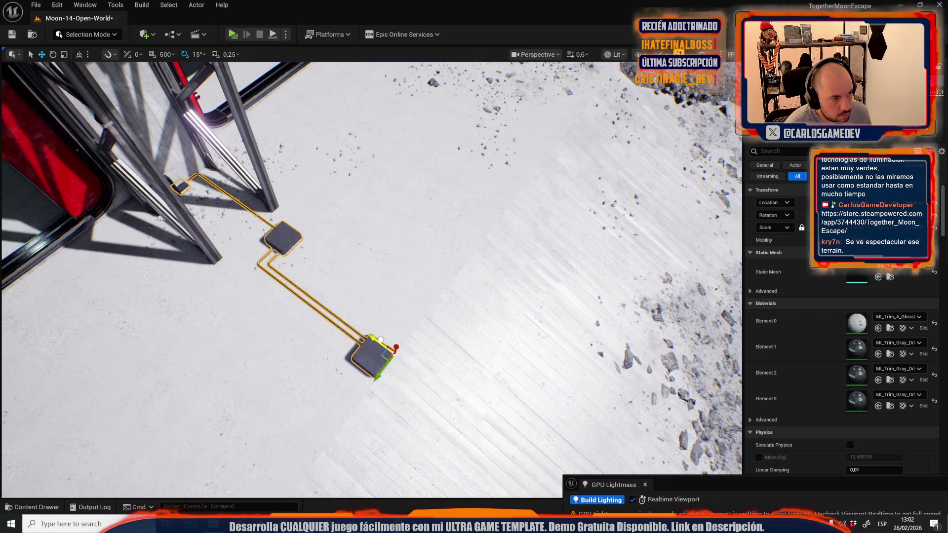
key("r")
left_click_drag(375, 338, 364, 334)
Place a duplicate of the conduit on the central pillar, undoing a misplaced first copy
key("g")
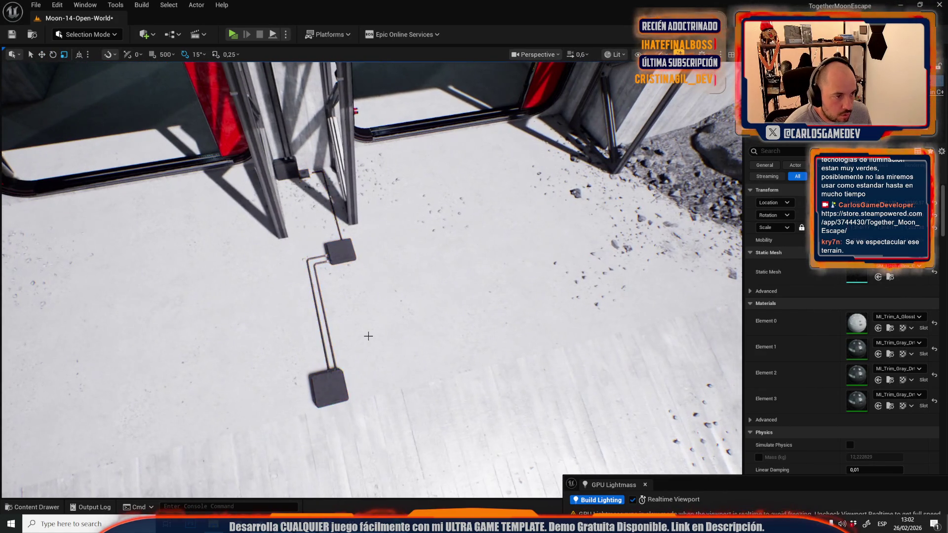
key("g")
scroll(364, 251, "up", 5)
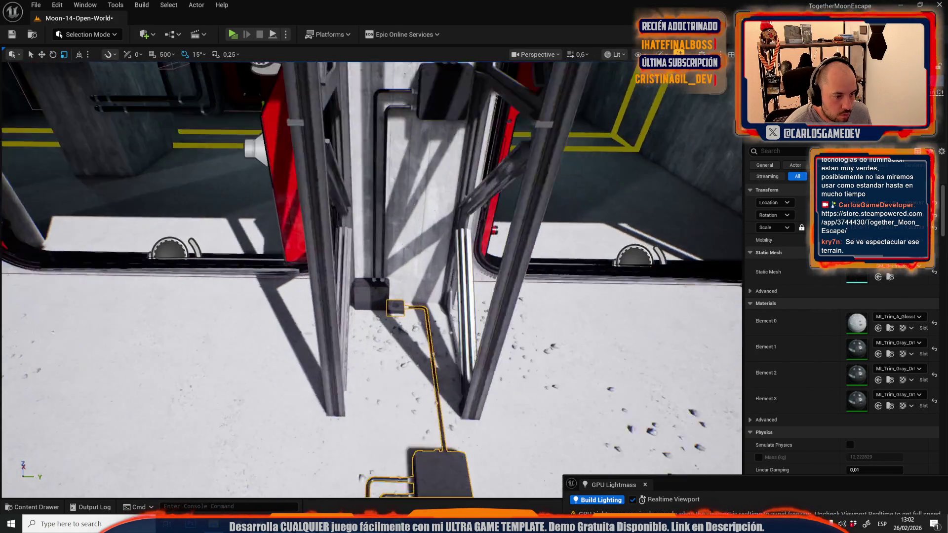
scroll(344, 258, "down", 8)
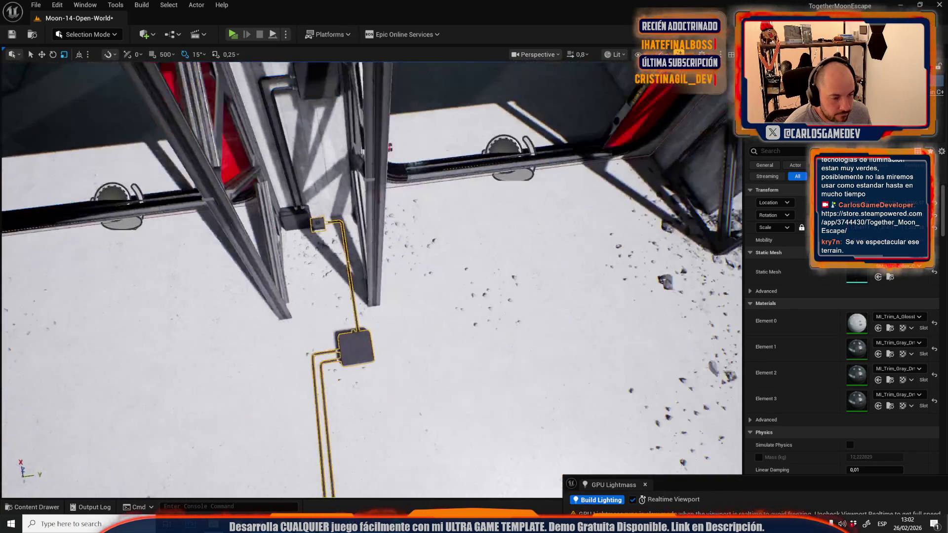
key("w")
left_click_drag(455, 326, 455, 325)
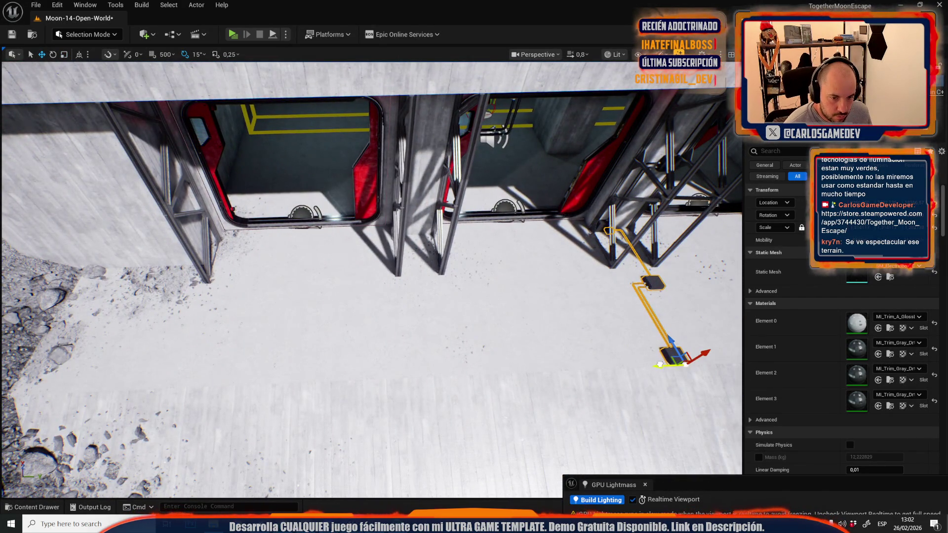
left_click_drag(660, 366, 407, 376, "alt")
key("ctrl+z")
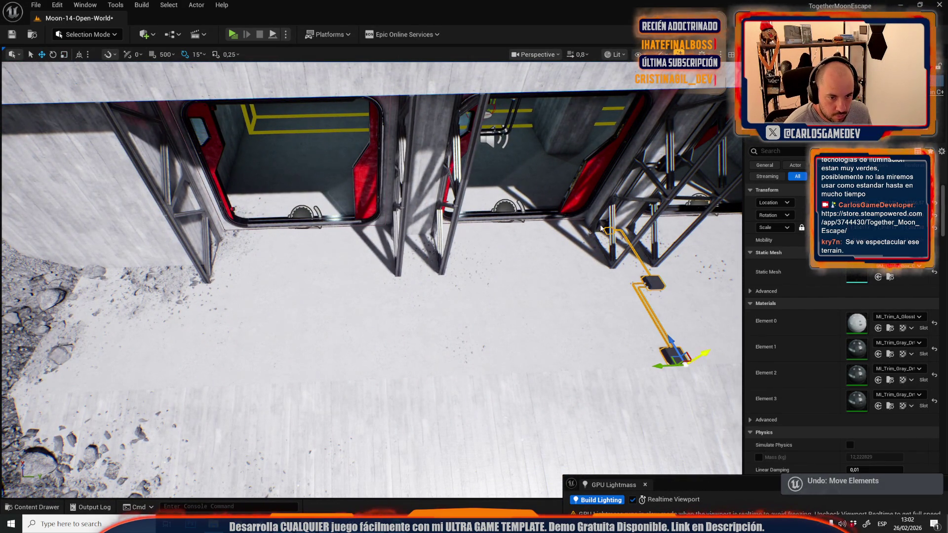
mouse_move(585, 230)
left_mouse_down("alt")
mouse_move(392, 276)
mouse_move(403, 232)
left_mouse_up("alt")
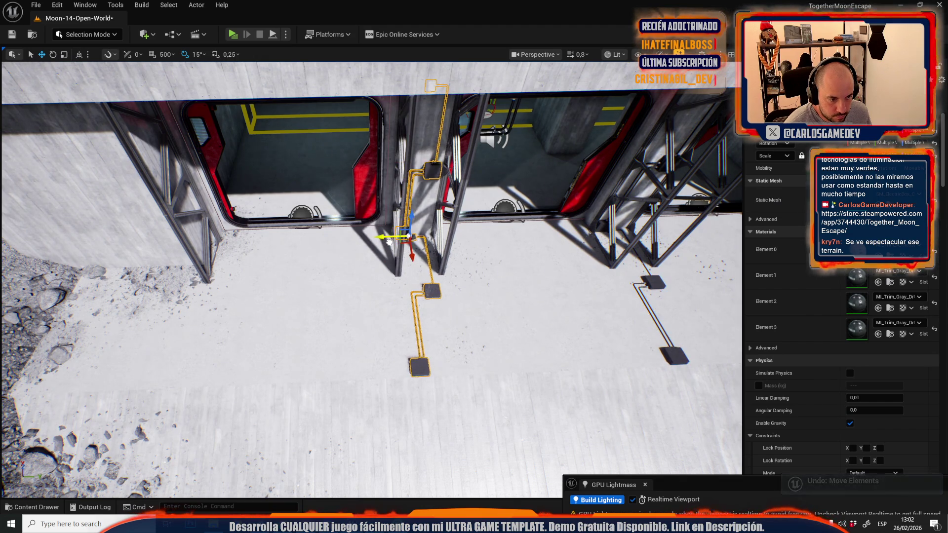
scroll(348, 256, "up", 5)
Select both conduits and stretch them slightly taller
left_click_drag(349, 256, 390, 241)
scroll(389, 241, "up", 2)
key("s")
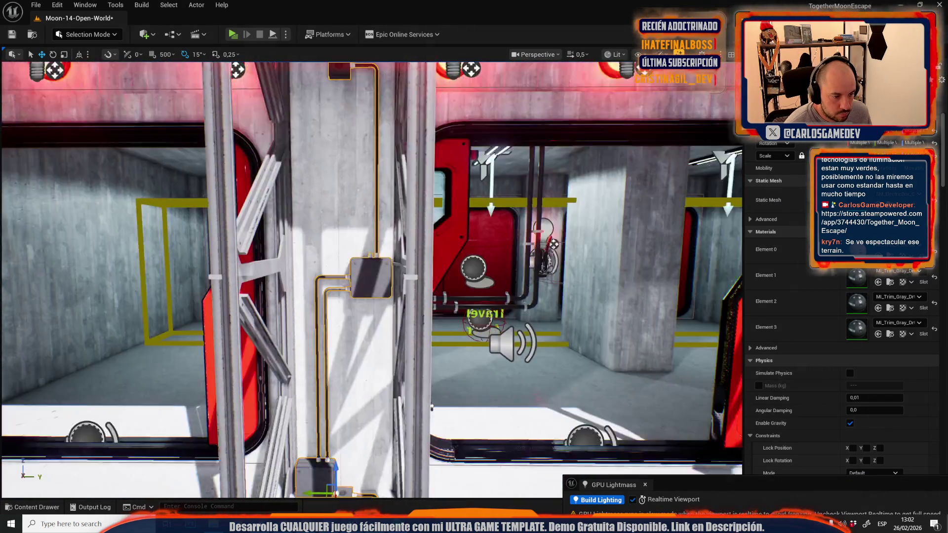
scroll(358, 346, "down", 6)
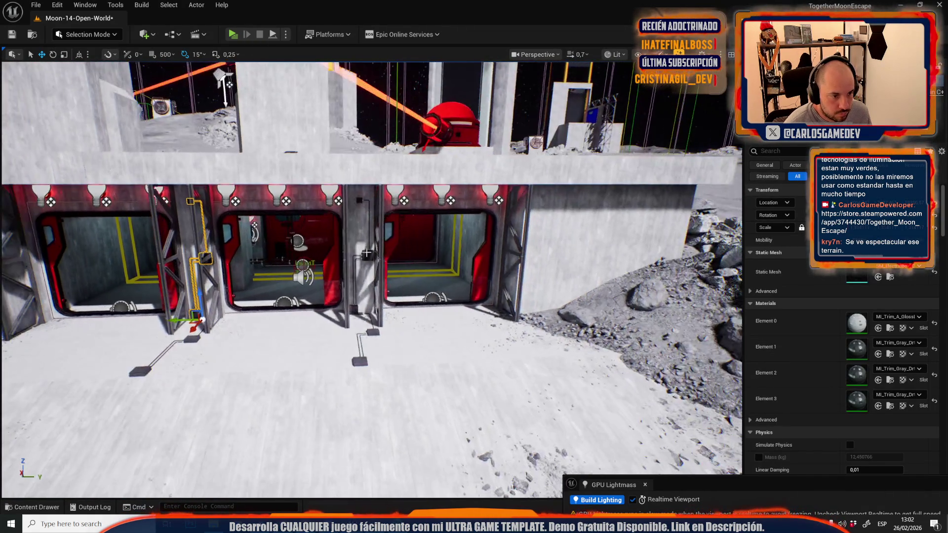
left_click(367, 254, "ctrl")
key("r")
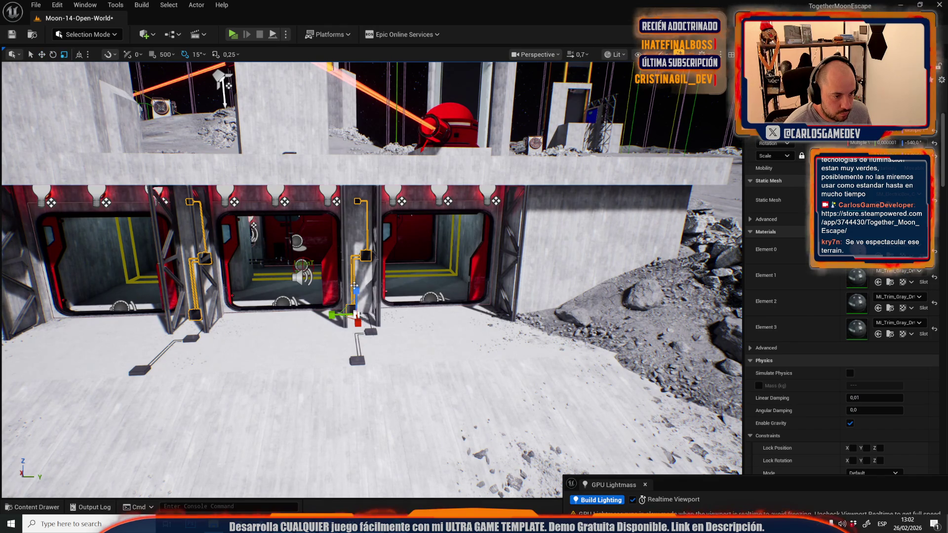
left_click_drag(357, 292, 356, 289)
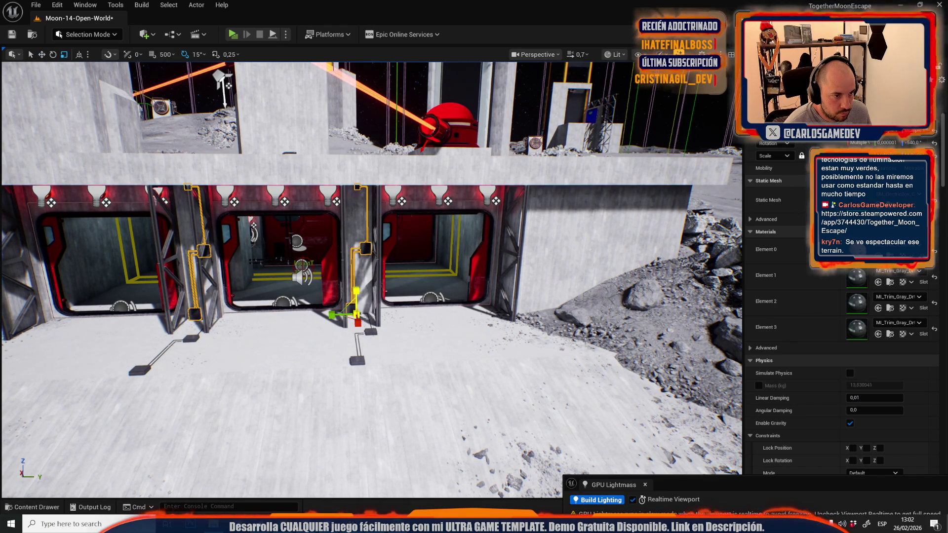
Fly back to face the doorways and select the floor conduit box with its cable
scroll(357, 292, "up", 5)
key("s")
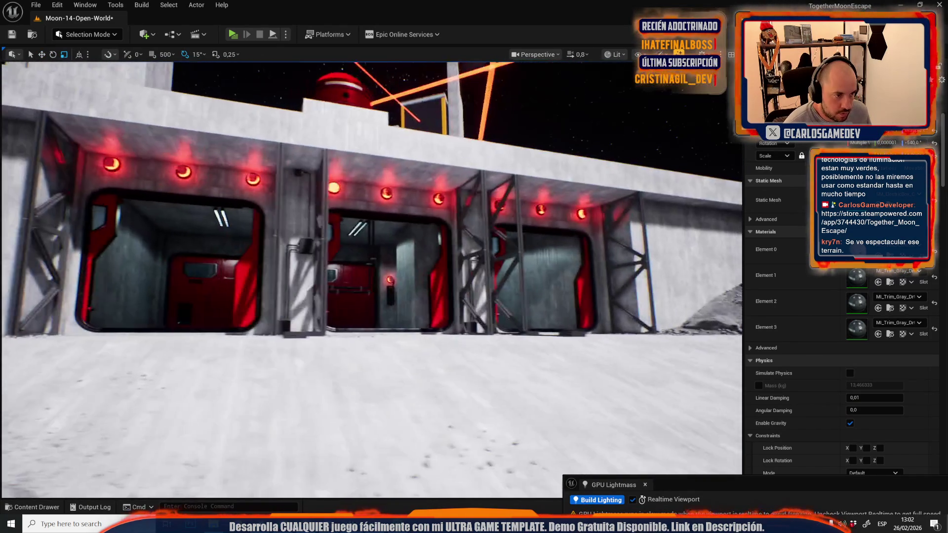
left_click_drag(465, 370, 465, 370)
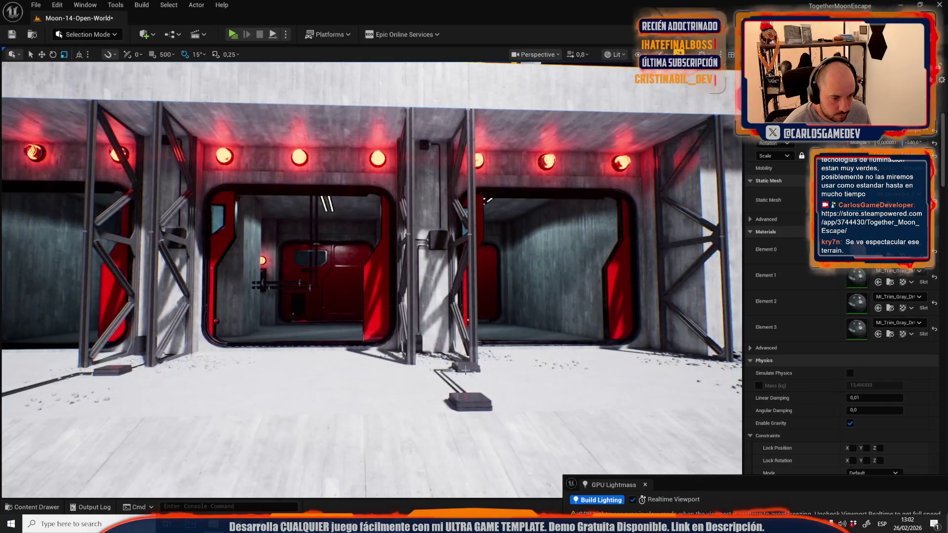
left_click(466, 370)
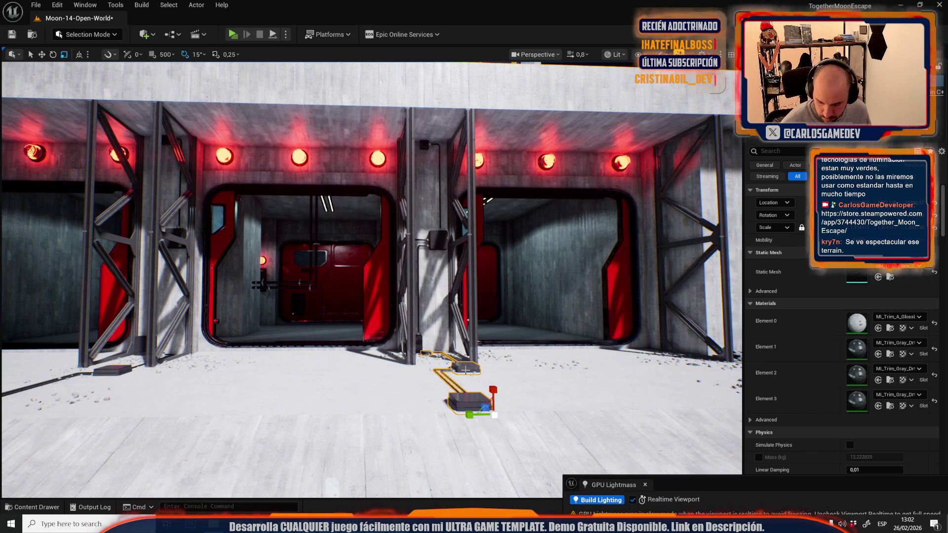
Rotate the box-and-cable conduit 105° so its cable runs along the wall above the garage doors
mouse_move(466, 370)
left_mouse_down()
mouse_move(382, 64)
mouse_move(432, 340)
mouse_move(425, 296)
mouse_move(398, 282)
mouse_move(402, 271)
left_mouse_up()
left_click(438, 326)
key("w")
left_click(398, 281)
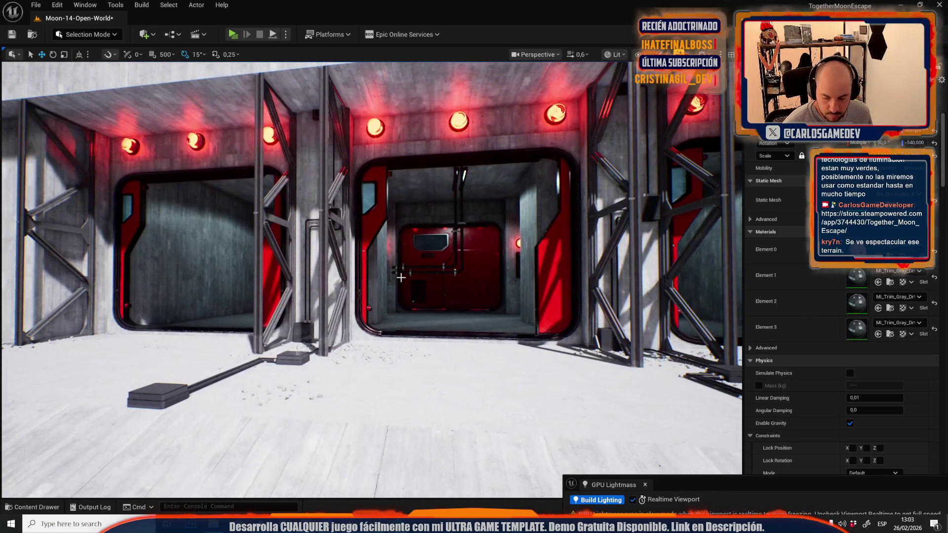
left_click_drag(467, 329, 511, 328)
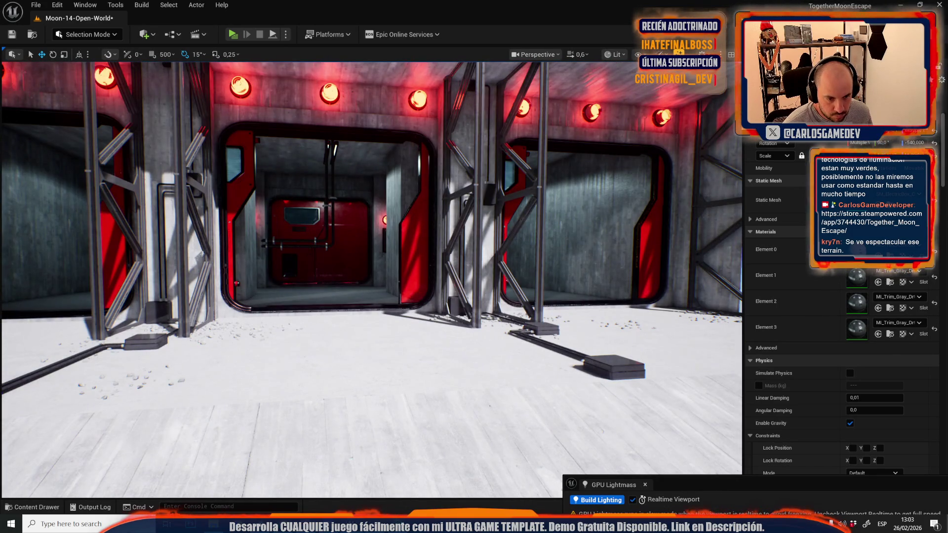
left_click(612, 371)
mouse_move(612, 371)
left_mouse_down()
mouse_move(623, 366)
mouse_move(440, 246)
mouse_move(470, 275)
left_mouse_up()
key("e")
mouse_move(473, 232)
left_mouse_down()
mouse_move(494, 232)
mouse_move(420, 233)
mouse_move(447, 227)
mouse_move(444, 242)
mouse_move(482, 272)
mouse_move(466, 237)
mouse_move(273, 222)
mouse_move(277, 237)
left_mouse_up()
key("w")
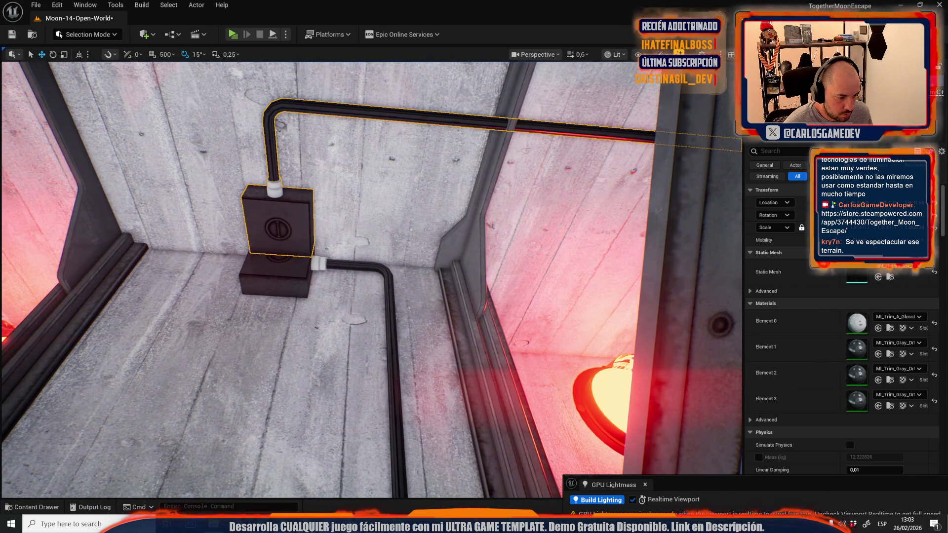
Look at the game's Steam store page, then return to the Unreal level editor
left_click(365, 523)
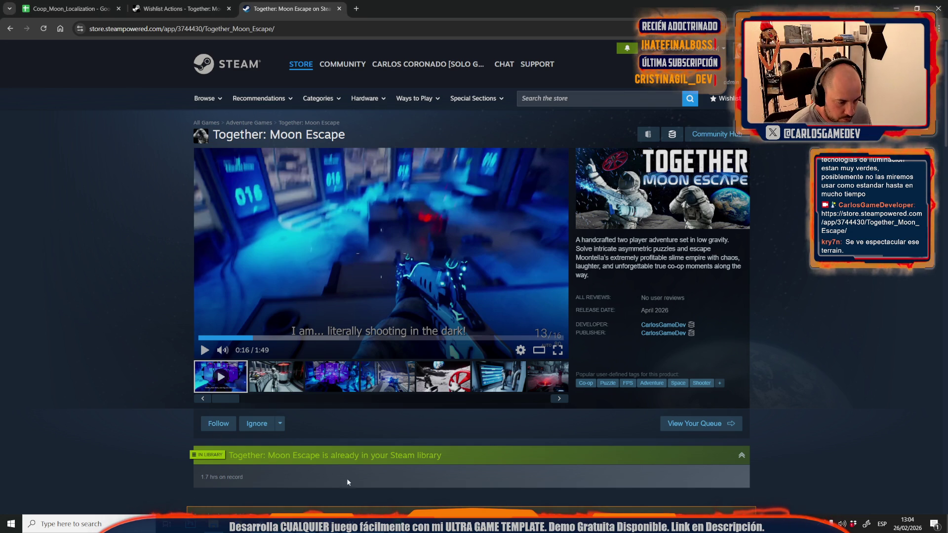
mouse_move(213, 524)
left_click(247, 474)
scroll(371, 279, "up", 1)
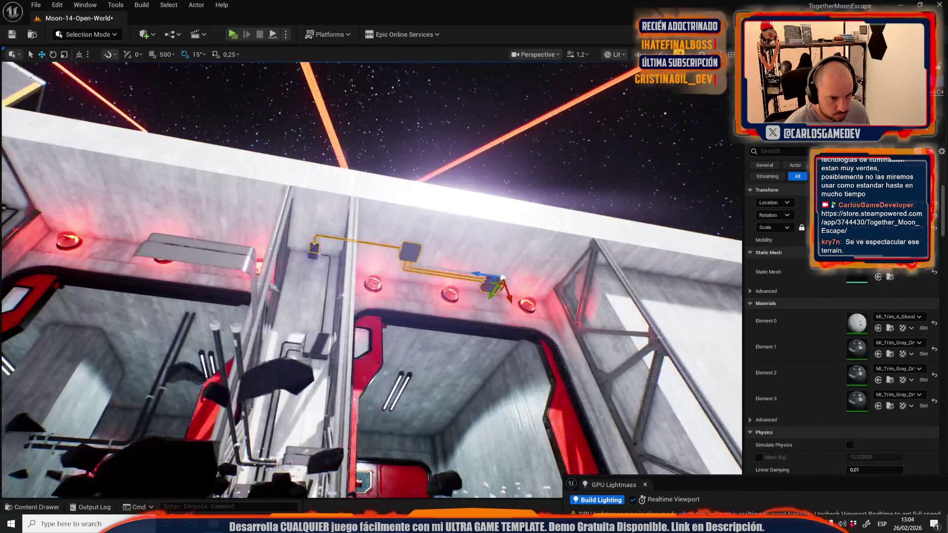
key("a")
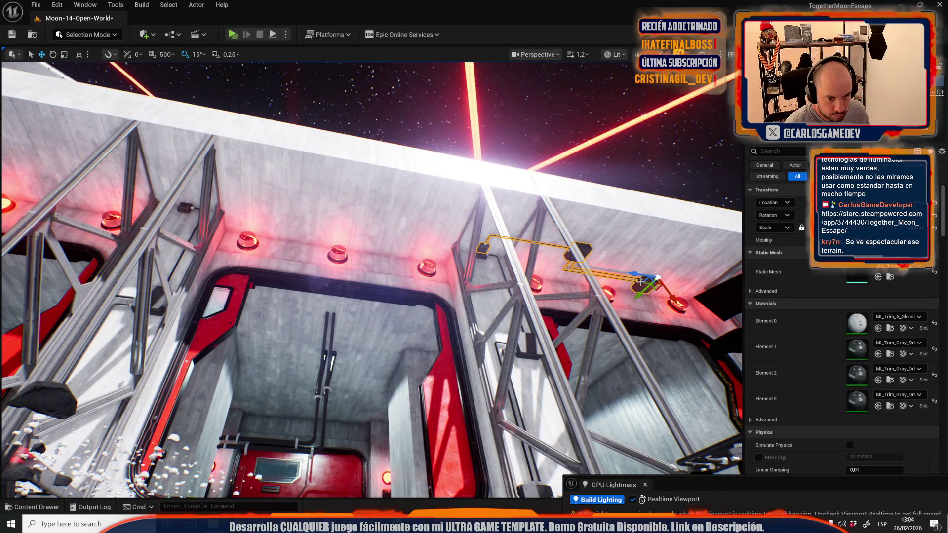
left_click_drag(639, 271, 640, 271)
left_click_drag(586, 291, 586, 291)
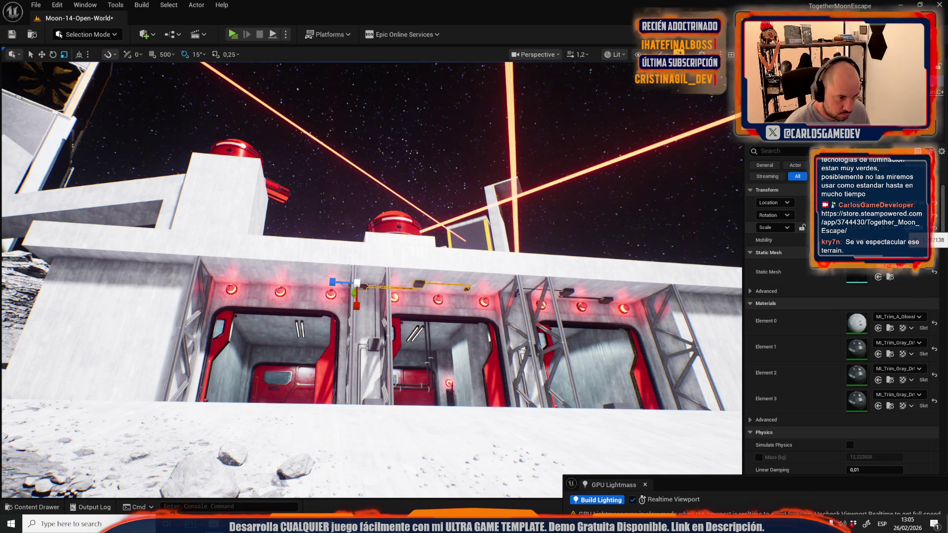
left_click_drag(378, 266, 178, 264)
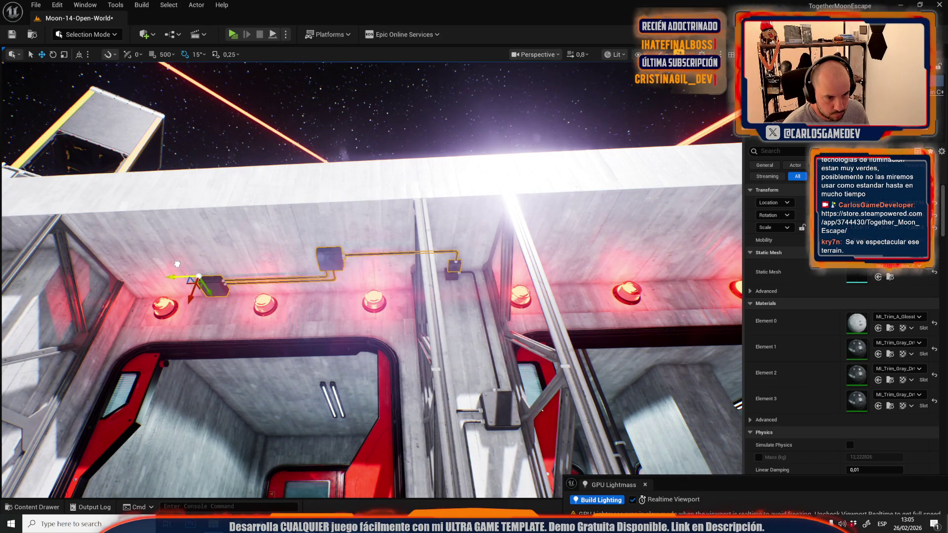
key("Escape")
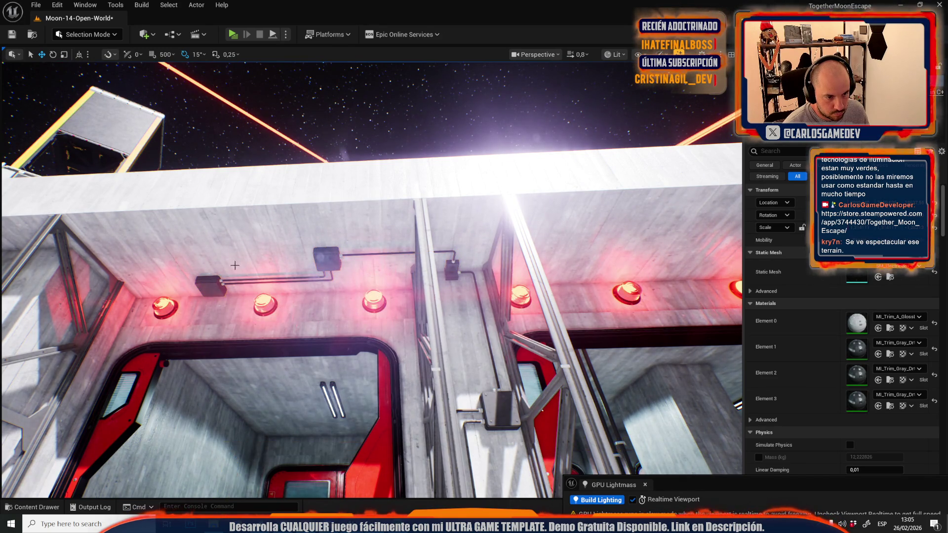
left_click_drag(378, 266, 378, 267)
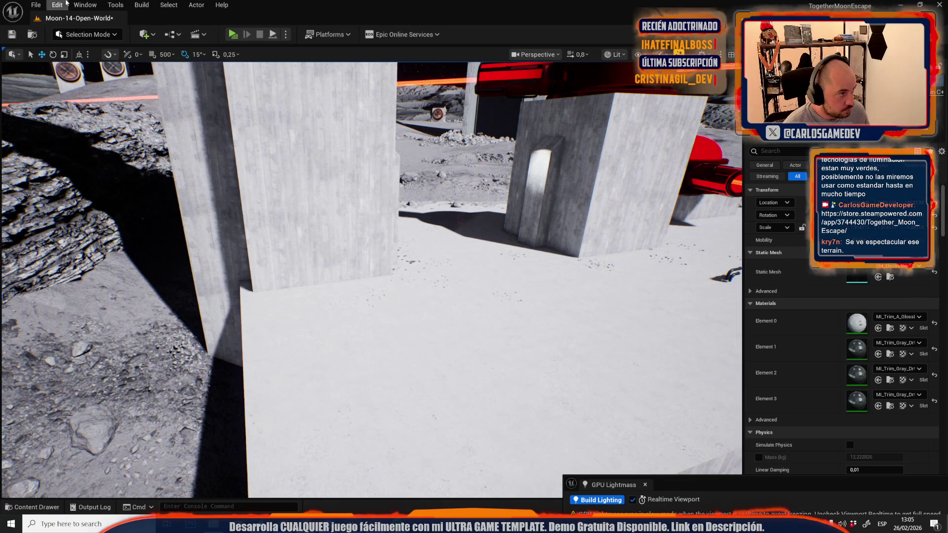
Switch to Moon-13-Broken-Elevator from Recent Levels, saving Moon-14-Open-World first
left_click(48, 6)
mouse_move(39, 6)
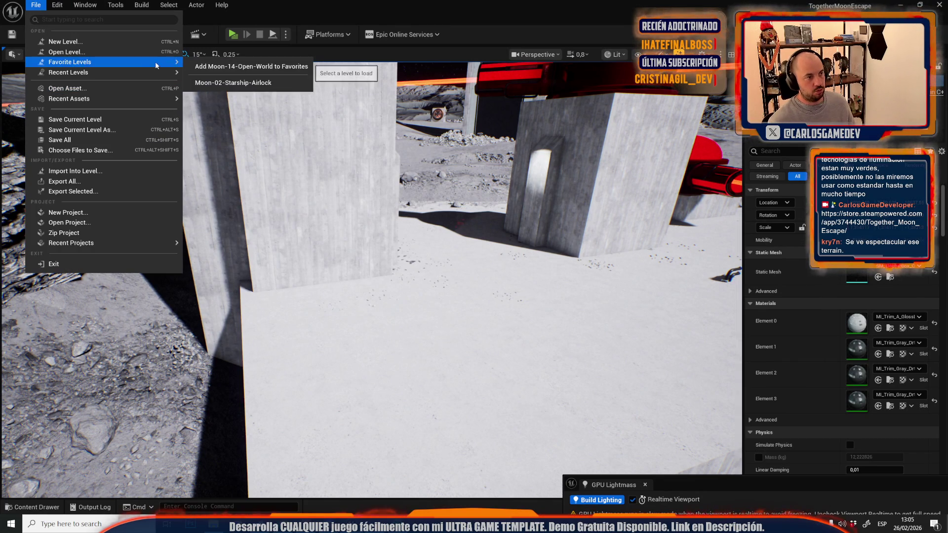
mouse_move(155, 73)
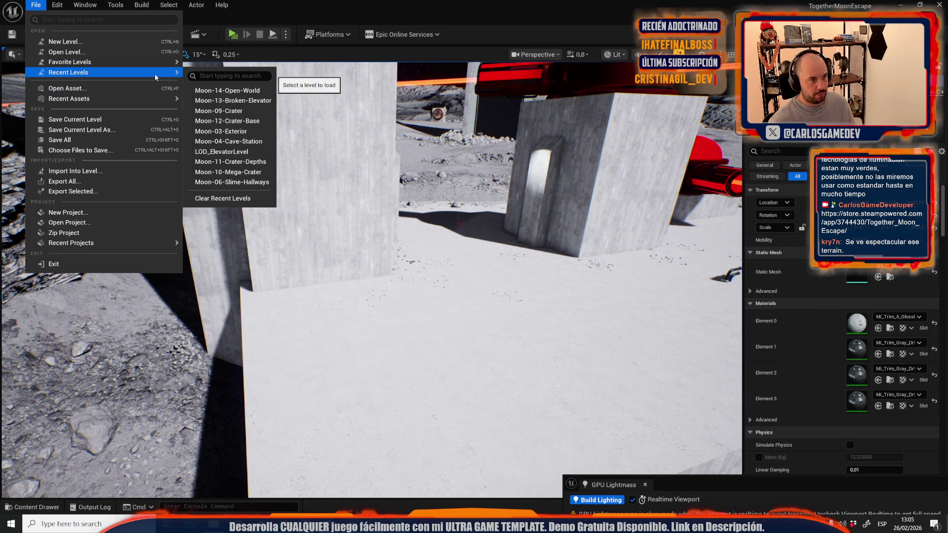
left_click(244, 103)
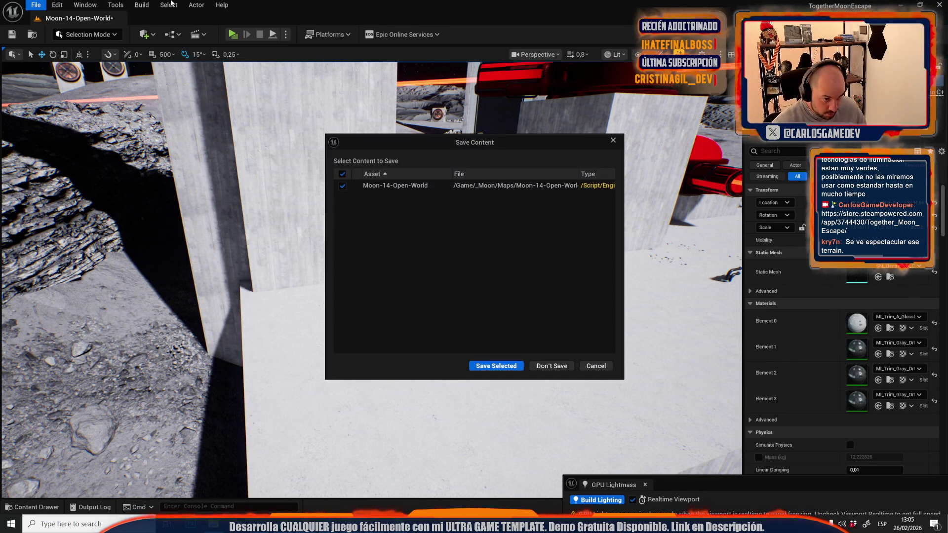
left_click(492, 365)
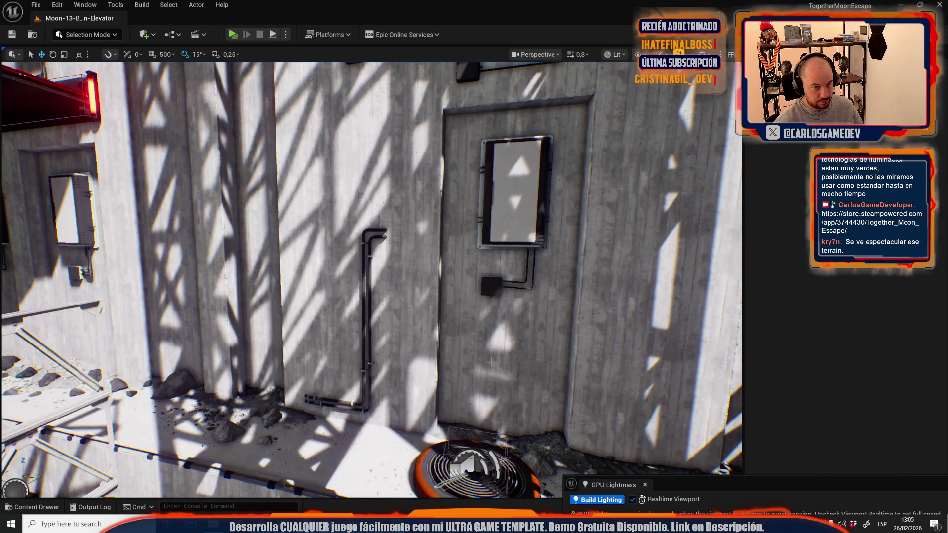
Fly over the elevator shaft and select the conduit rail along its top edge
left_click_drag(491, 362, 492, 410)
left_click(398, 260)
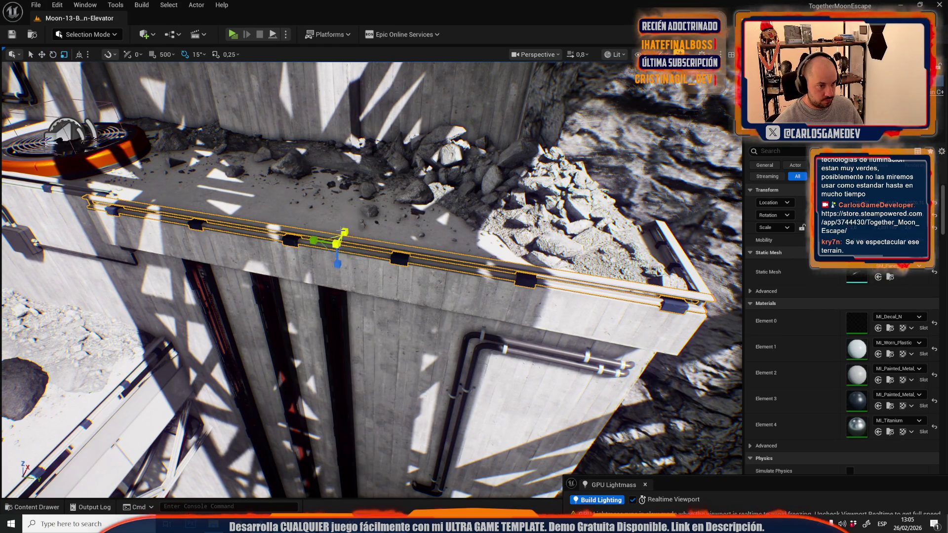
left_click(35, 5)
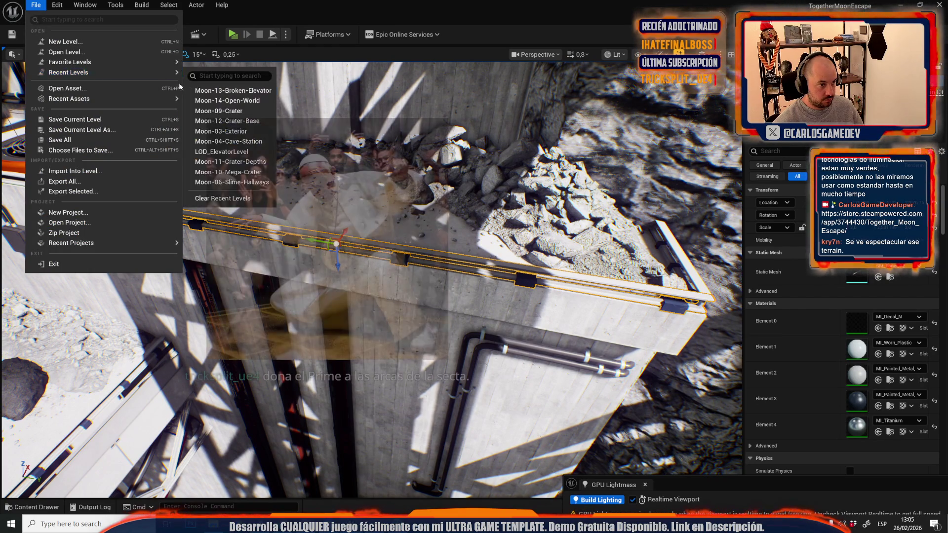
Reopen Moon-14-Open-World and select the long conduit rail on the floor by the garage doors
left_click(232, 105)
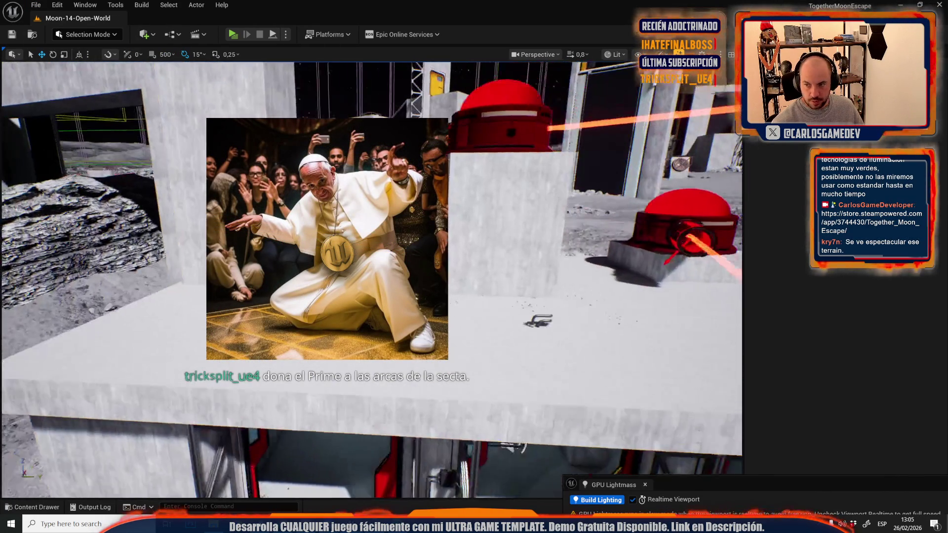
mouse_move(494, 227)
left_mouse_down()
mouse_move(474, 190)
mouse_move(486, 210)
mouse_move(481, 228)
mouse_move(482, 187)
mouse_move(523, 195)
mouse_move(533, 212)
mouse_move(452, 364)
left_mouse_up()
left_click(386, 317)
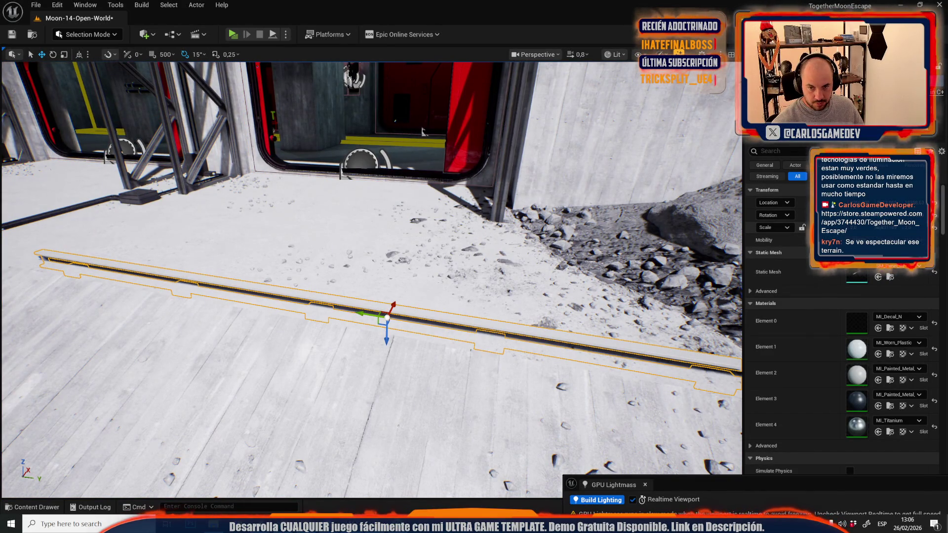
Set the transform gizmo to world axes and preview the level around the floor rail
left_click_drag(387, 317, 387, 346)
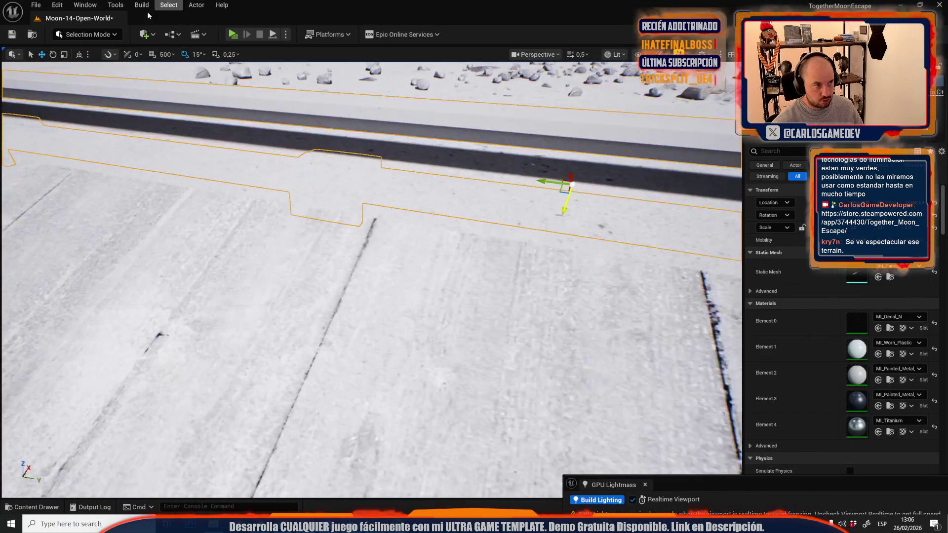
left_click(78, 54)
mouse_move(472, 195)
left_mouse_down()
mouse_move(429, 207)
mouse_move(339, 157)
mouse_move(330, 178)
mouse_move(324, 163)
mouse_move(327, 173)
left_mouse_up()
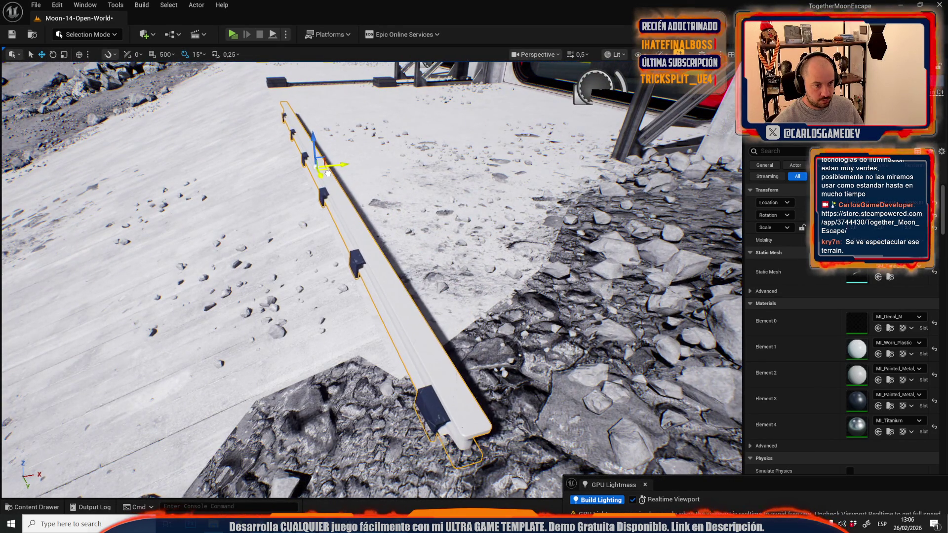
key("g")
mouse_move(366, 237)
left_mouse_down()
mouse_move(365, 148)
mouse_move(367, 246)
left_mouse_up()
scroll(366, 232, "up", 3)
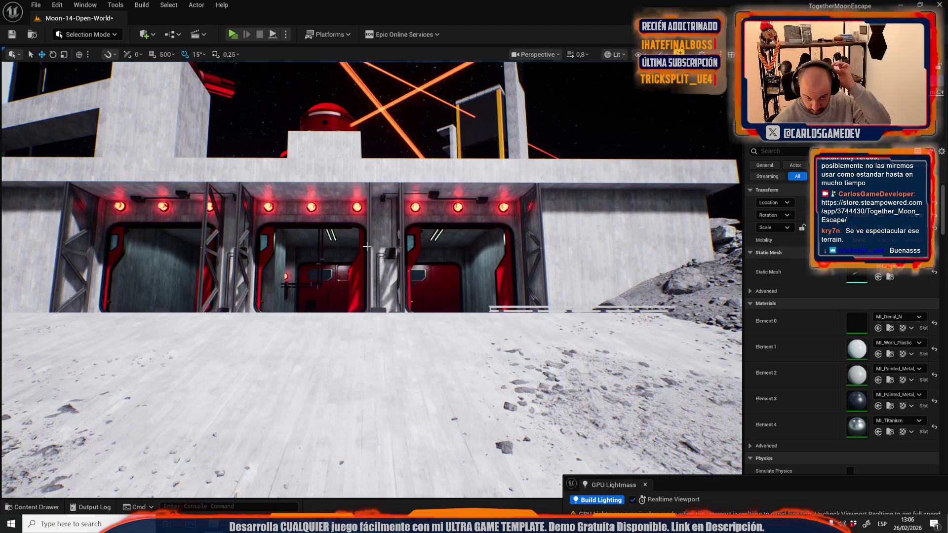
key("g")
mouse_move(358, 250)
left_mouse_down()
mouse_move(608, 231)
mouse_move(182, 253)
mouse_move(272, 274)
left_mouse_up()
Slide the floor cable with its junction boxes to the right
left_click(136, 245)
key("e")
key("r")
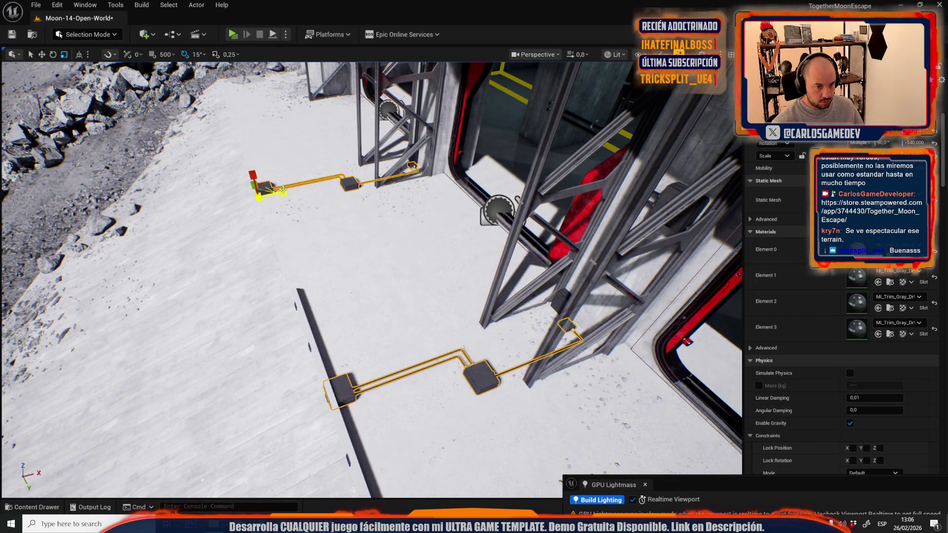
key("f")
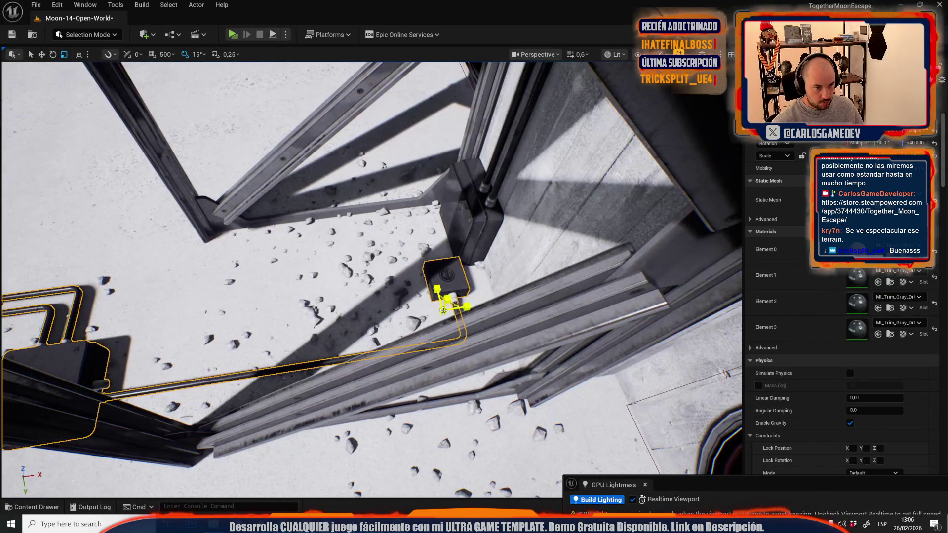
key("w")
left_click_drag(443, 310, 495, 304)
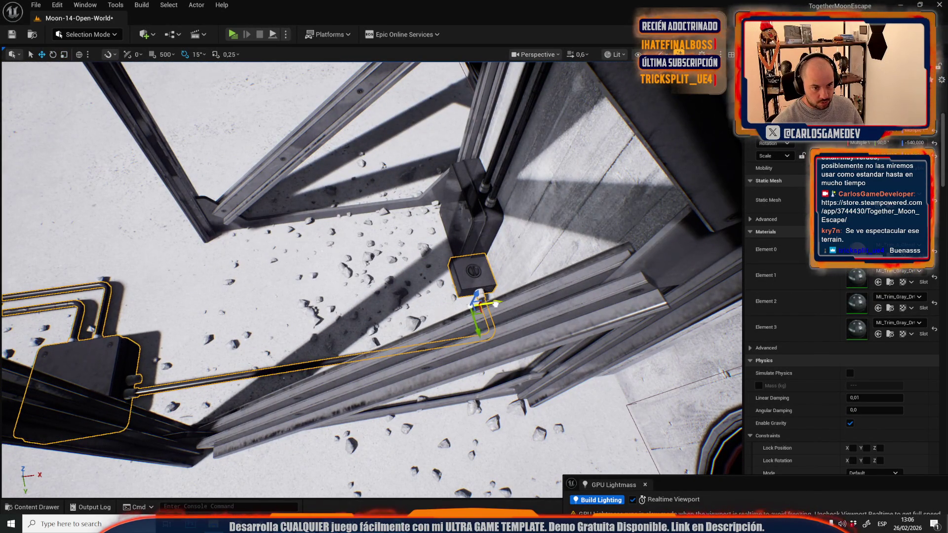
scroll(422, 242, "up", 1)
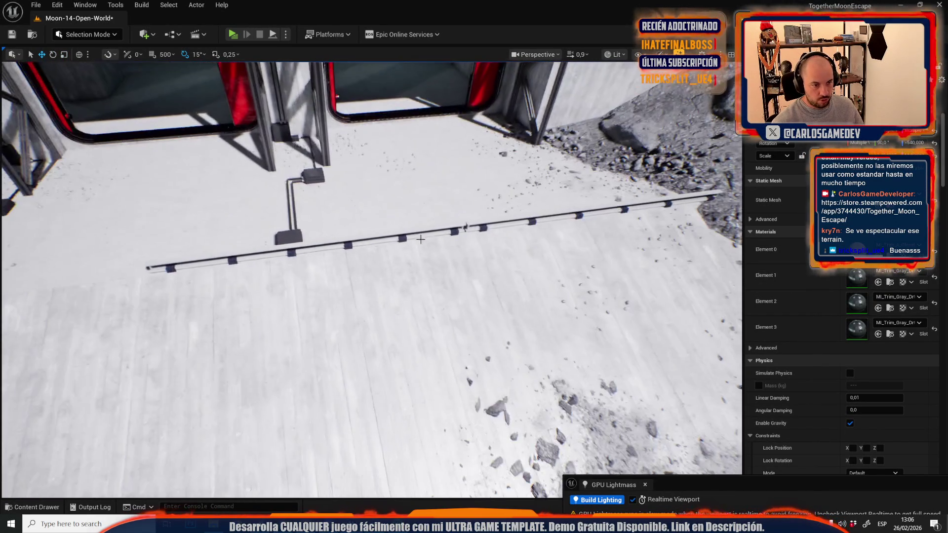
Join the left rail segment and the short rail piece onto the main floor rail line
left_click(464, 226)
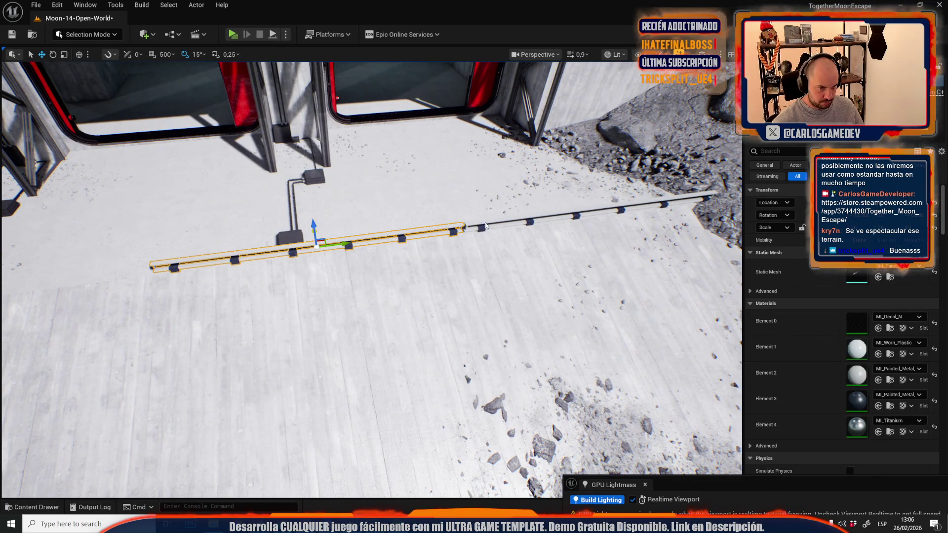
key("f")
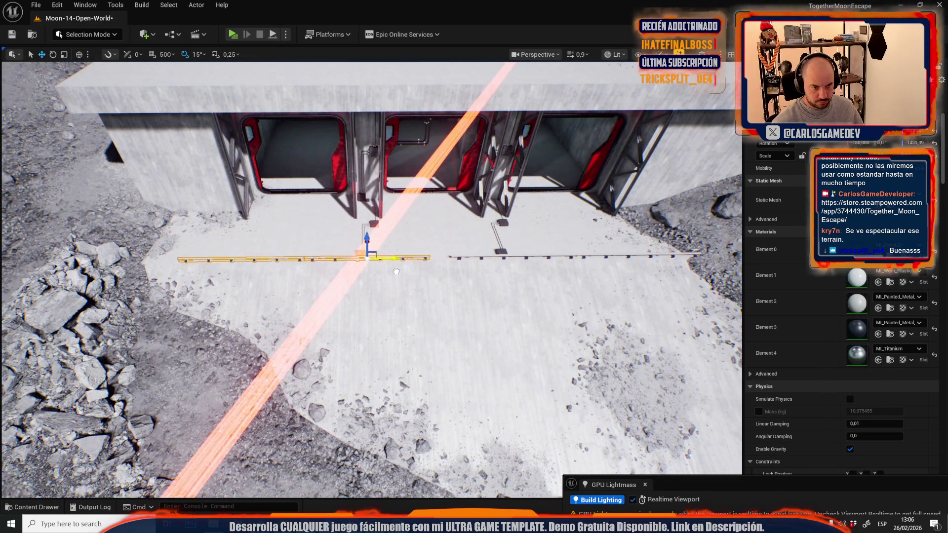
scroll(396, 272, "up", 5)
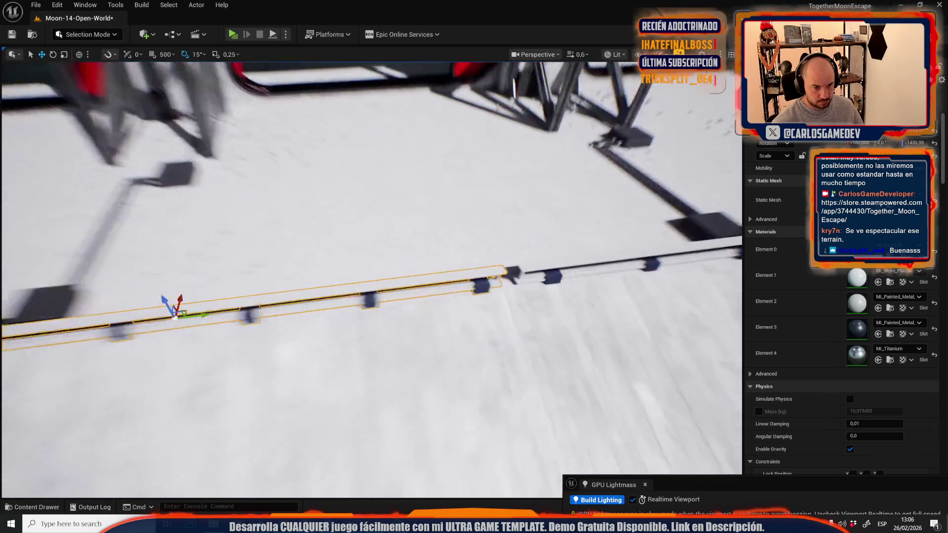
left_click(315, 285)
left_click_drag(336, 281, 362, 282)
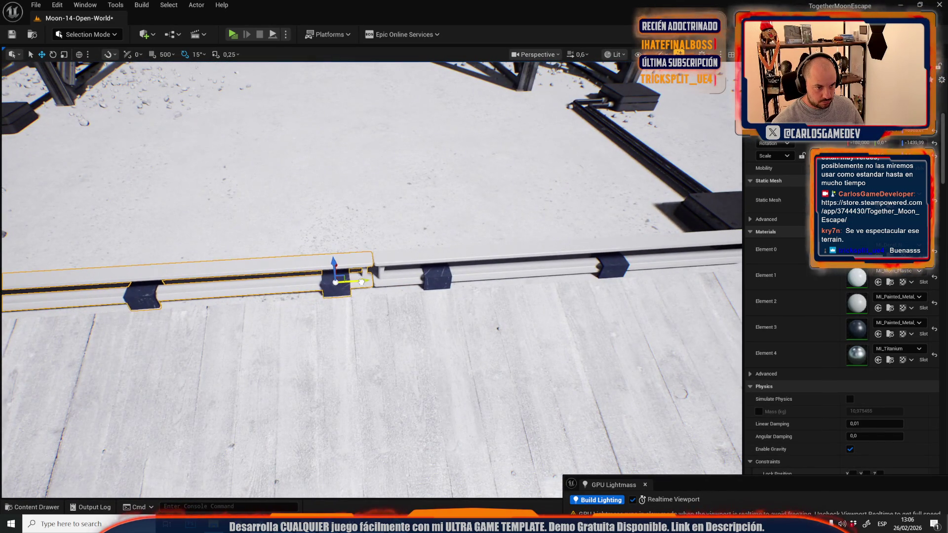
scroll(479, 250, "down", 5)
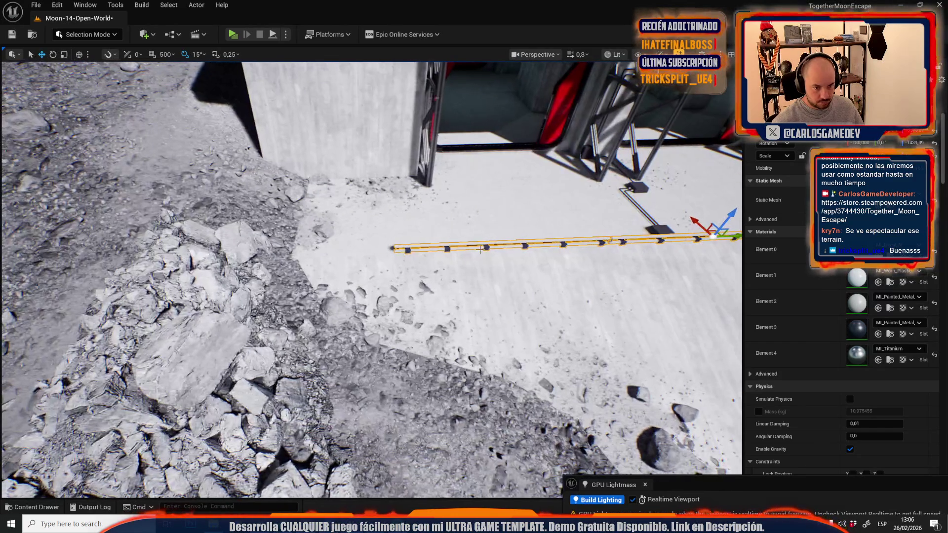
left_click(531, 246)
left_click_drag(529, 246, 297, 266)
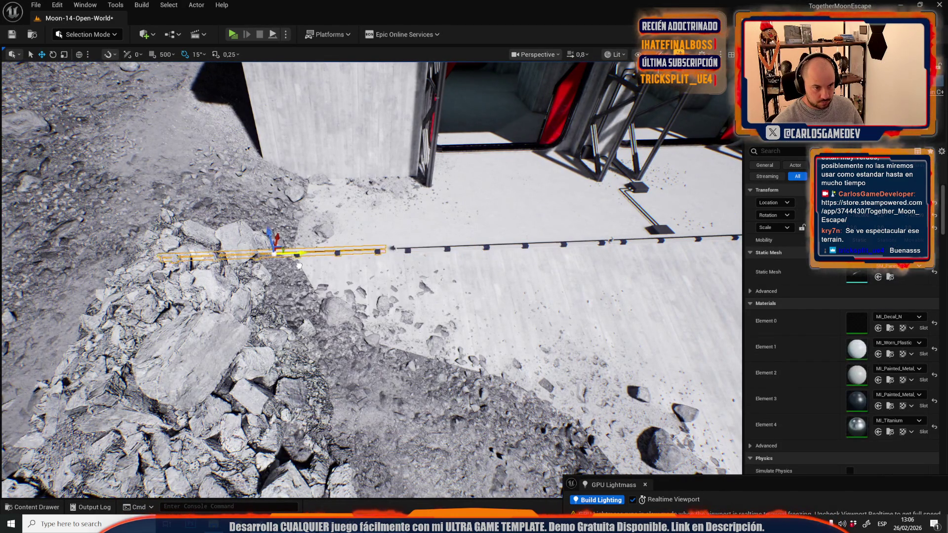
scroll(316, 277, "up", 2)
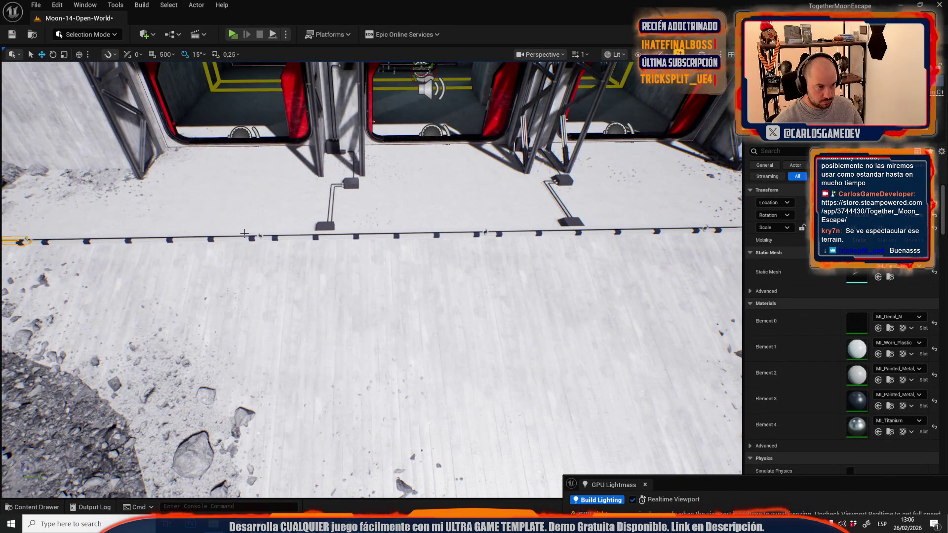
mouse_move(244, 233)
left_mouse_down()
mouse_move(528, 231)
mouse_move(570, 217)
left_mouse_up()
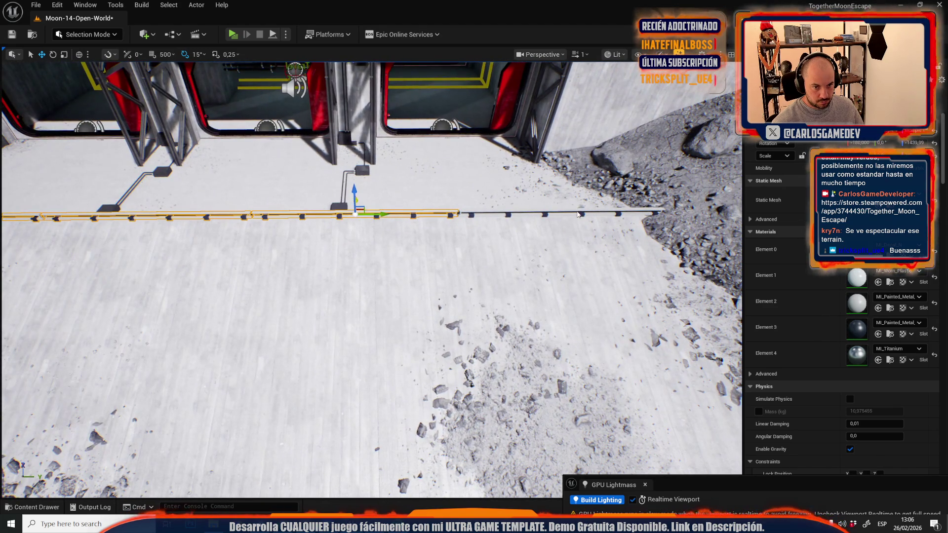
Select and frame the right-hand rail piece, undoing an accidental module-frame selection
left_click(644, 212, "ctrl")
key("ctrl+z")
left_click(618, 213, "ctrl")
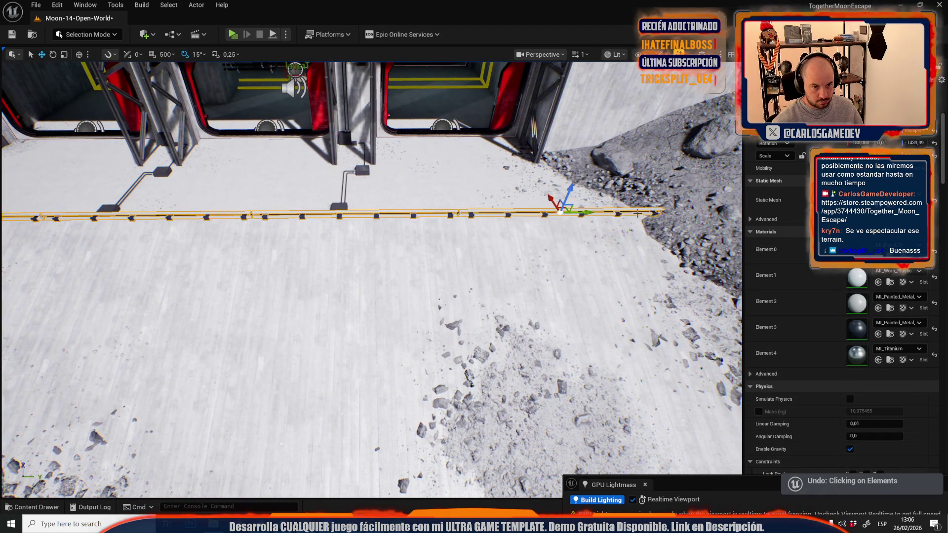
key("f")
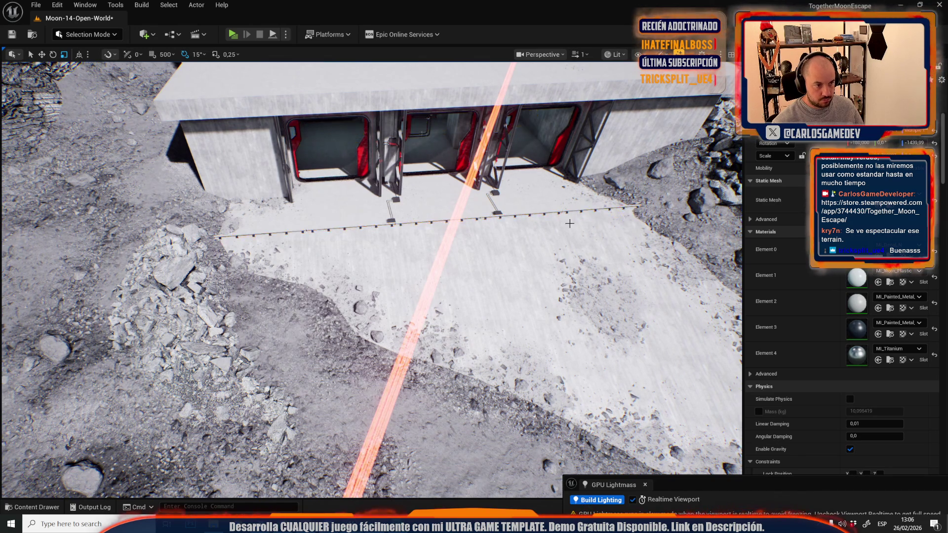
scroll(417, 253, "up", 3)
scroll(417, 253, "down", 3)
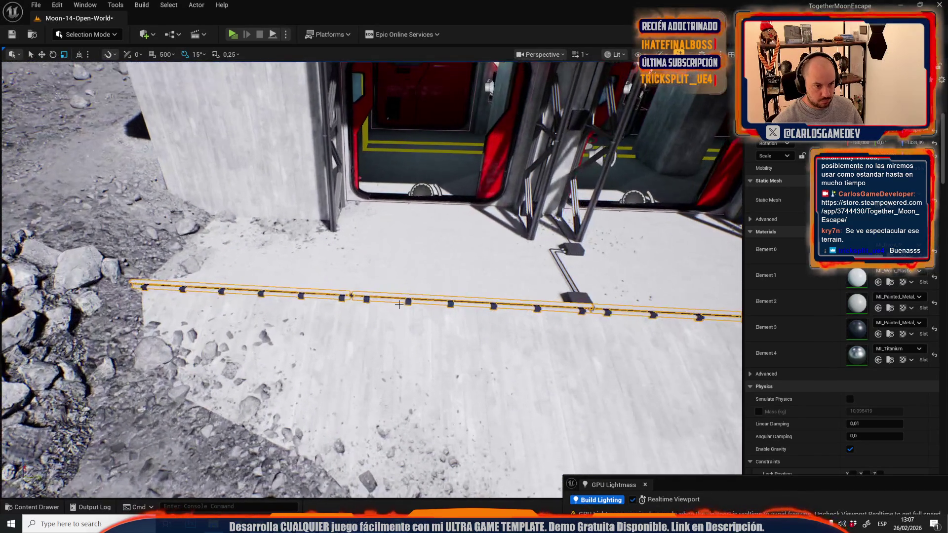
left_click(409, 298)
Move a rail up onto the concrete ledge and scale it to stretch along the edge
key("f")
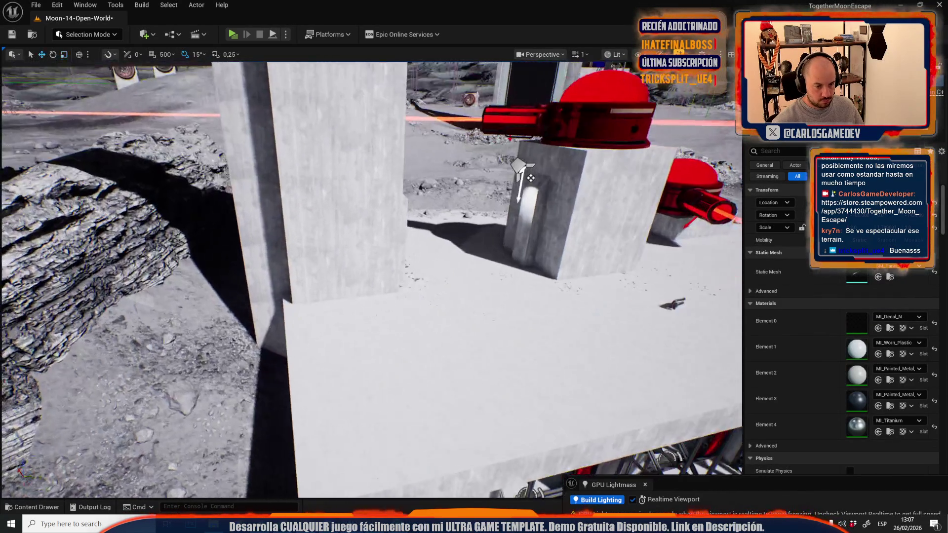
left_click_drag(481, 326, 292, 261)
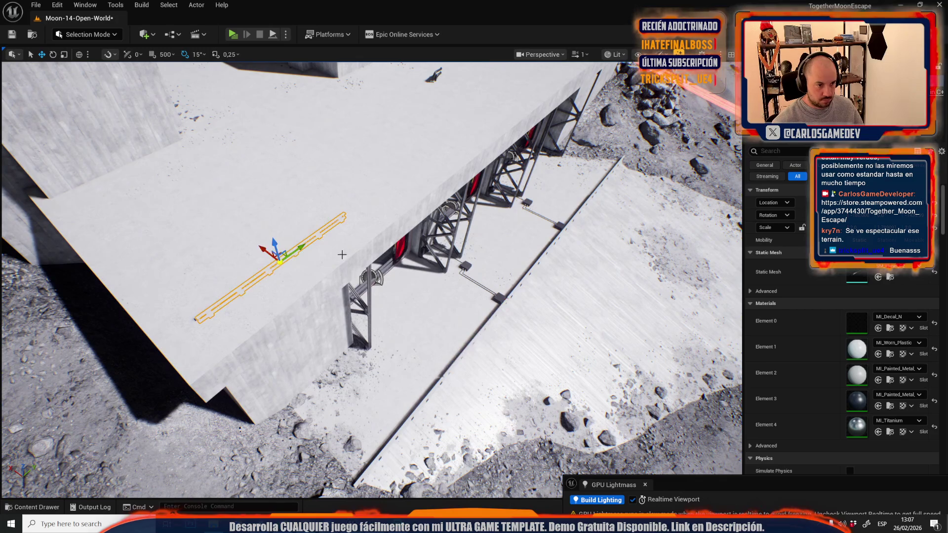
scroll(372, 280, "down", 3)
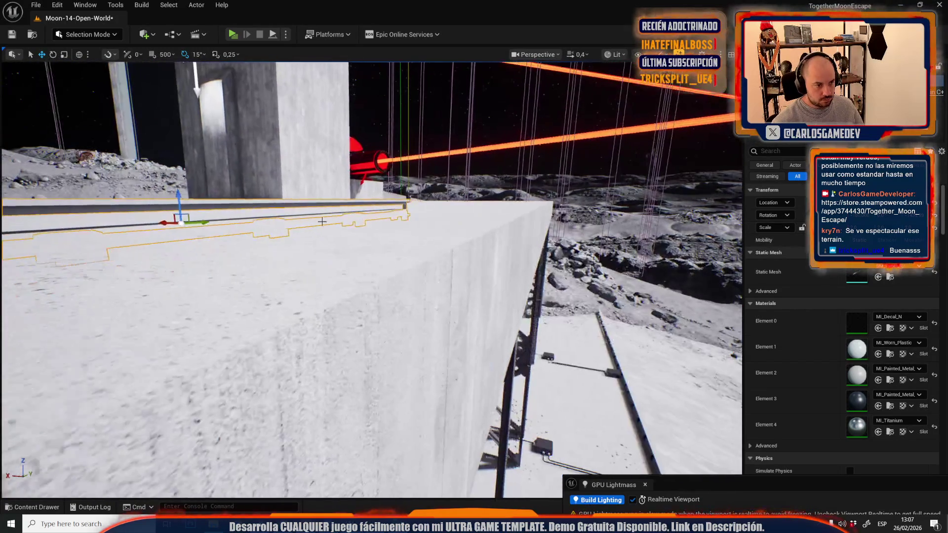
key("r")
mouse_move(166, 216)
left_mouse_down()
mouse_move(261, 185)
mouse_move(437, 198)
mouse_move(453, 173)
left_mouse_up()
key("f")
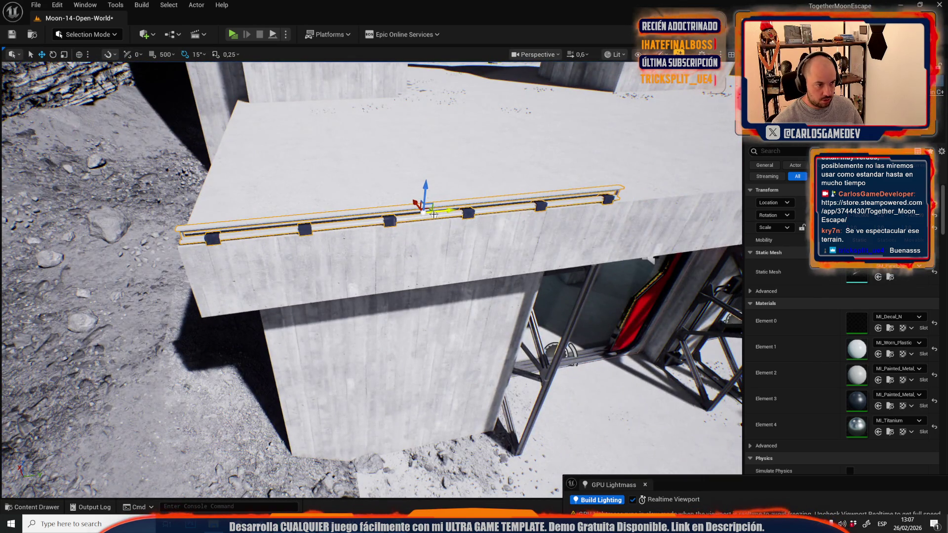
scroll(434, 213, "up", 2)
scroll(390, 292, "down", 1)
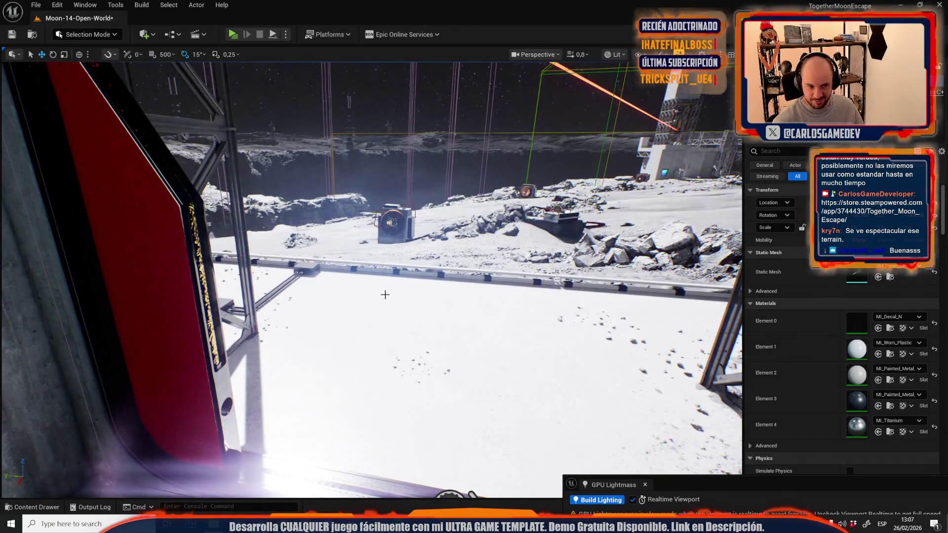
scroll(390, 293, "down", 1)
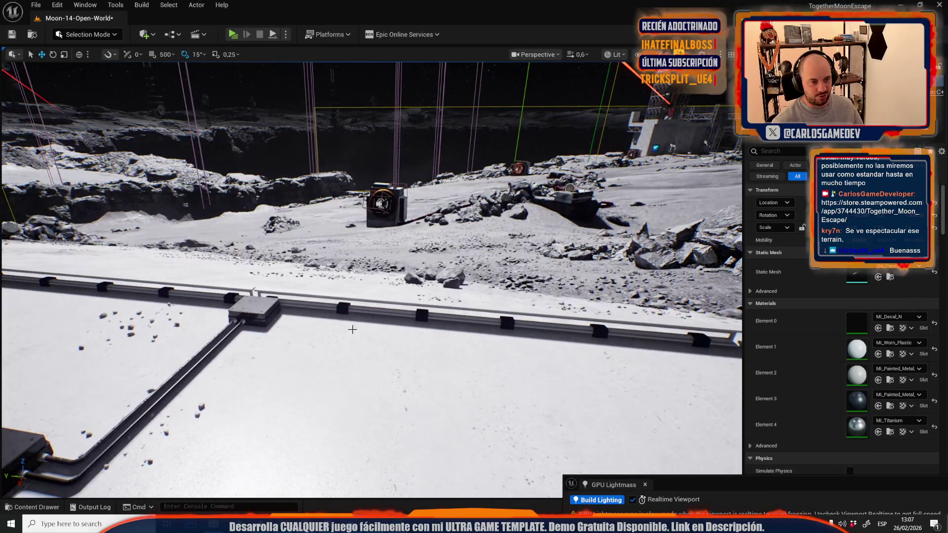
Delete the spare rail piece and duplicate the ledge rail further along the edge
key("Delete")
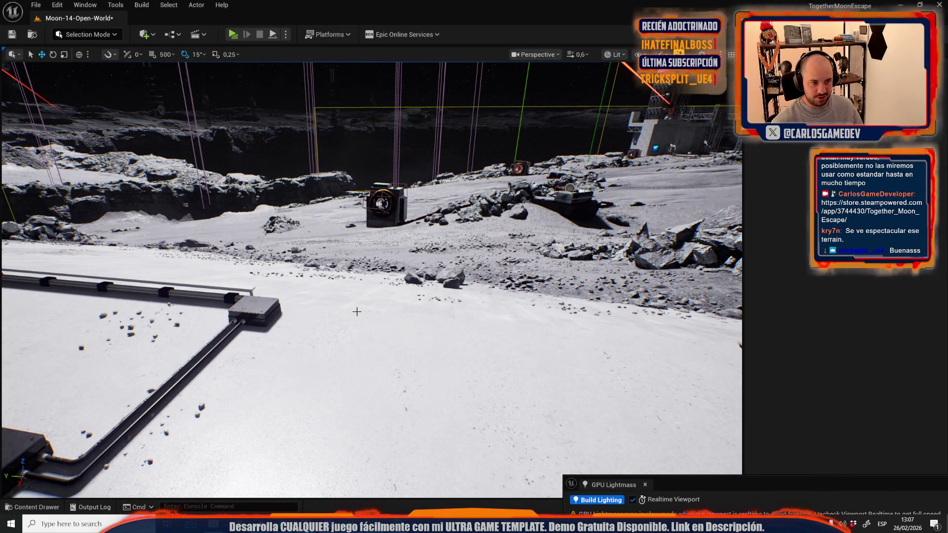
scroll(326, 310, "up", 1)
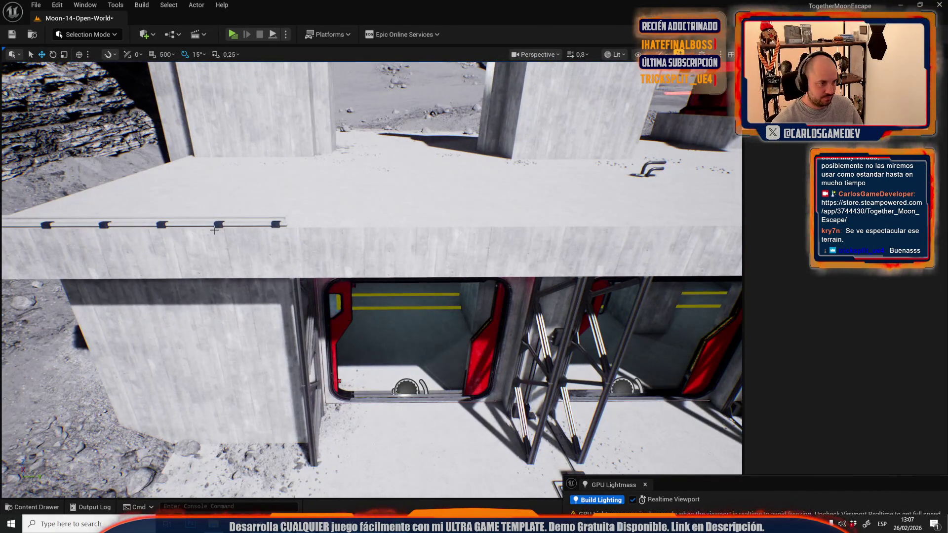
left_click(159, 217)
mouse_move(157, 223)
left_mouse_down("alt")
mouse_move(420, 225)
mouse_move(483, 236)
left_mouse_up("alt")
scroll(472, 237, "up", 1)
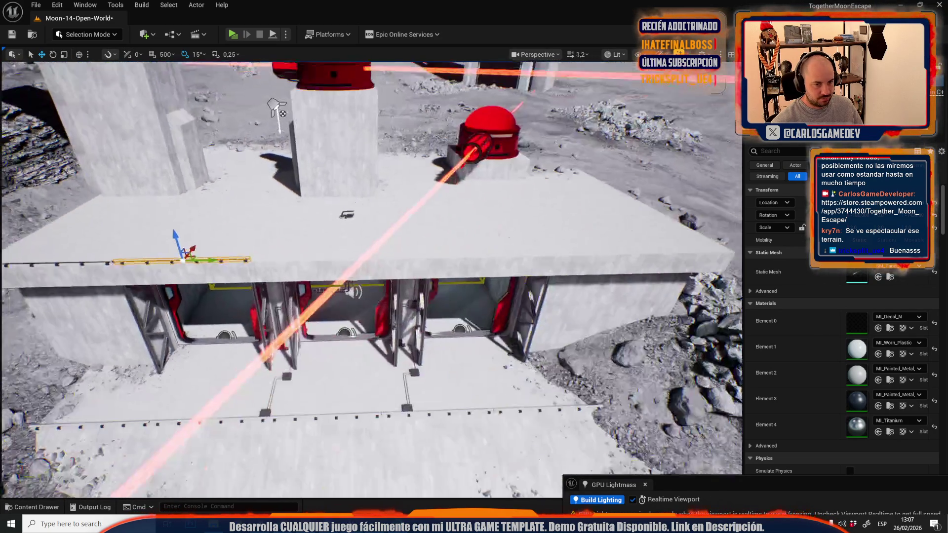
scroll(479, 257, "down", 1)
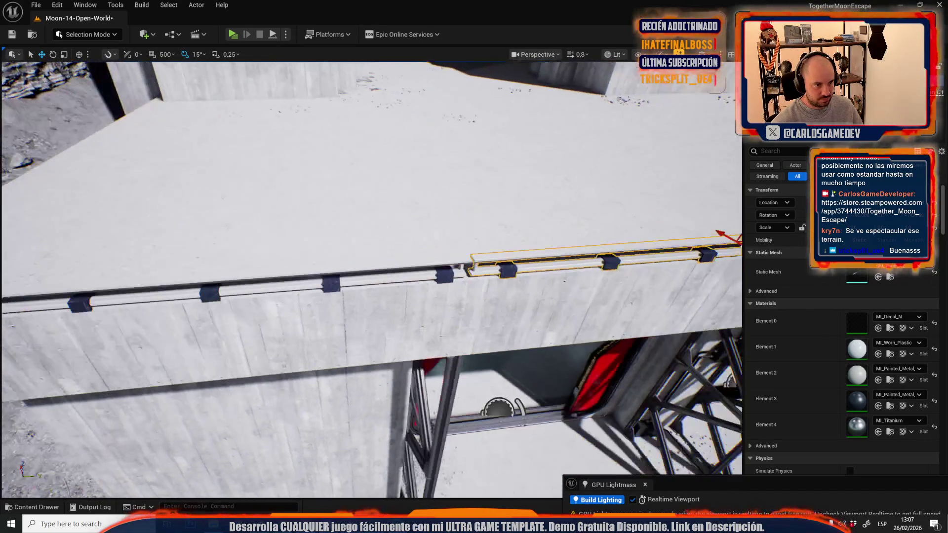
scroll(462, 260, "up", 4)
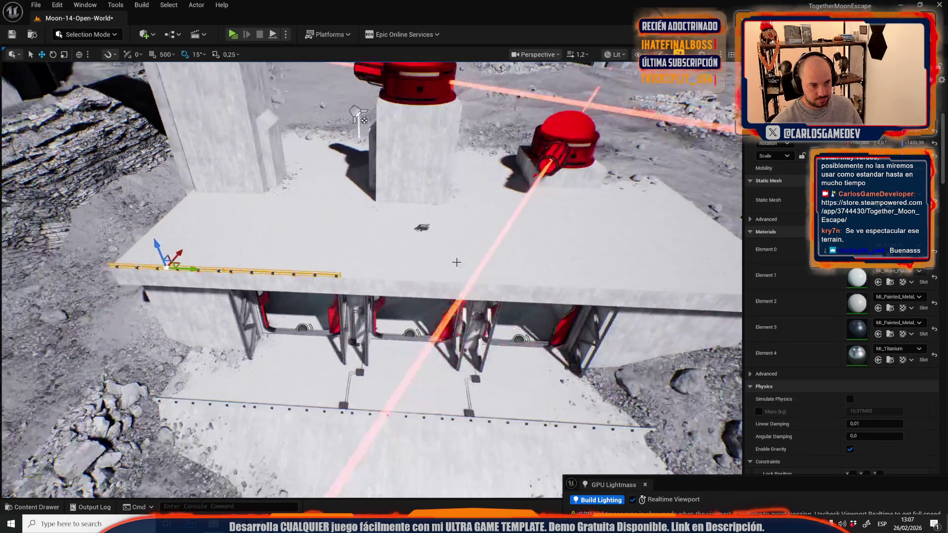
scroll(444, 272, "down", 8)
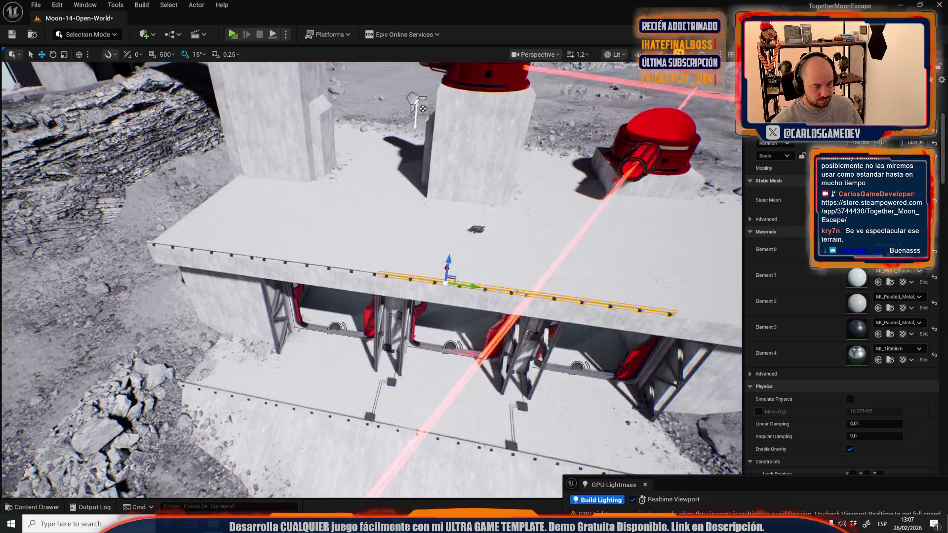
key("e")
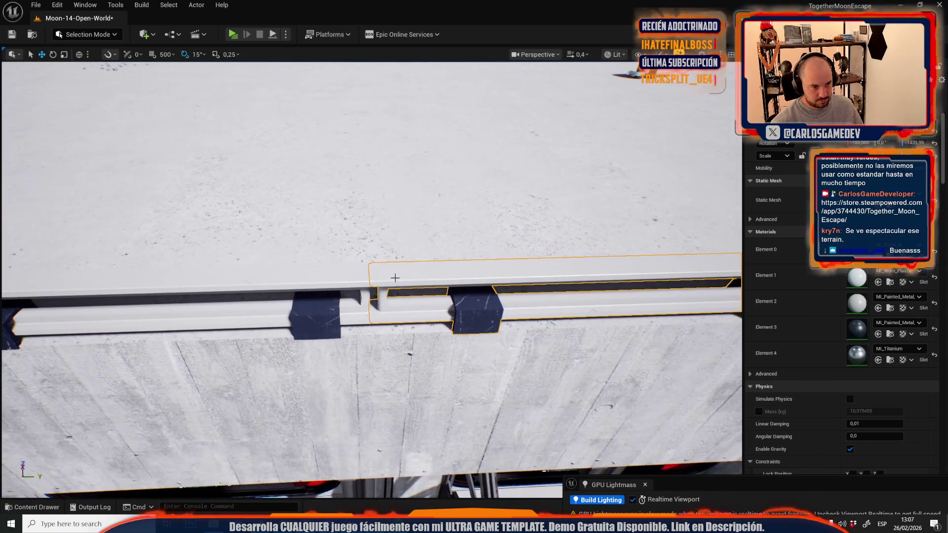
scroll(209, 267, "up", 3)
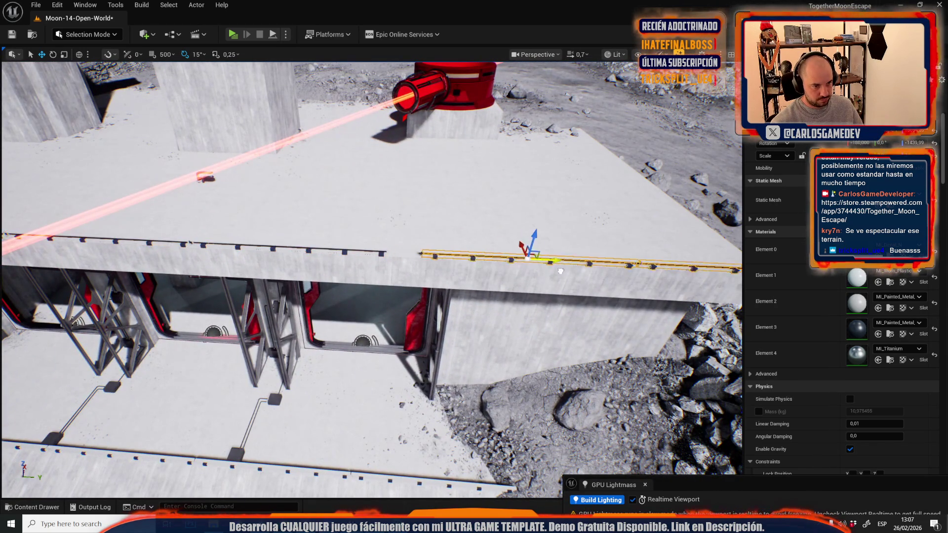
mouse_move(524, 276)
left_mouse_down()
mouse_move(504, 279)
mouse_move(524, 276)
left_mouse_up()
mouse_move(207, 243)
left_mouse_down()
mouse_move(188, 241)
mouse_move(207, 243)
left_mouse_up()
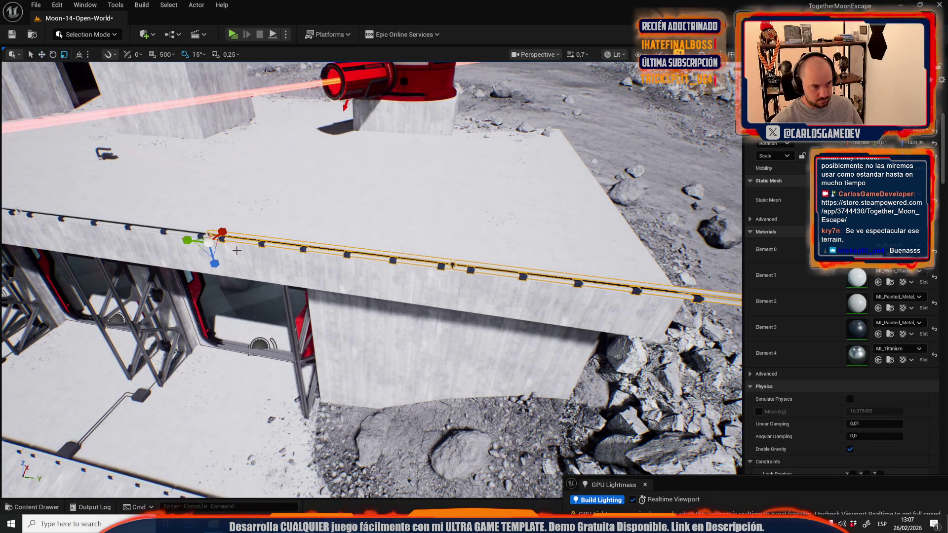